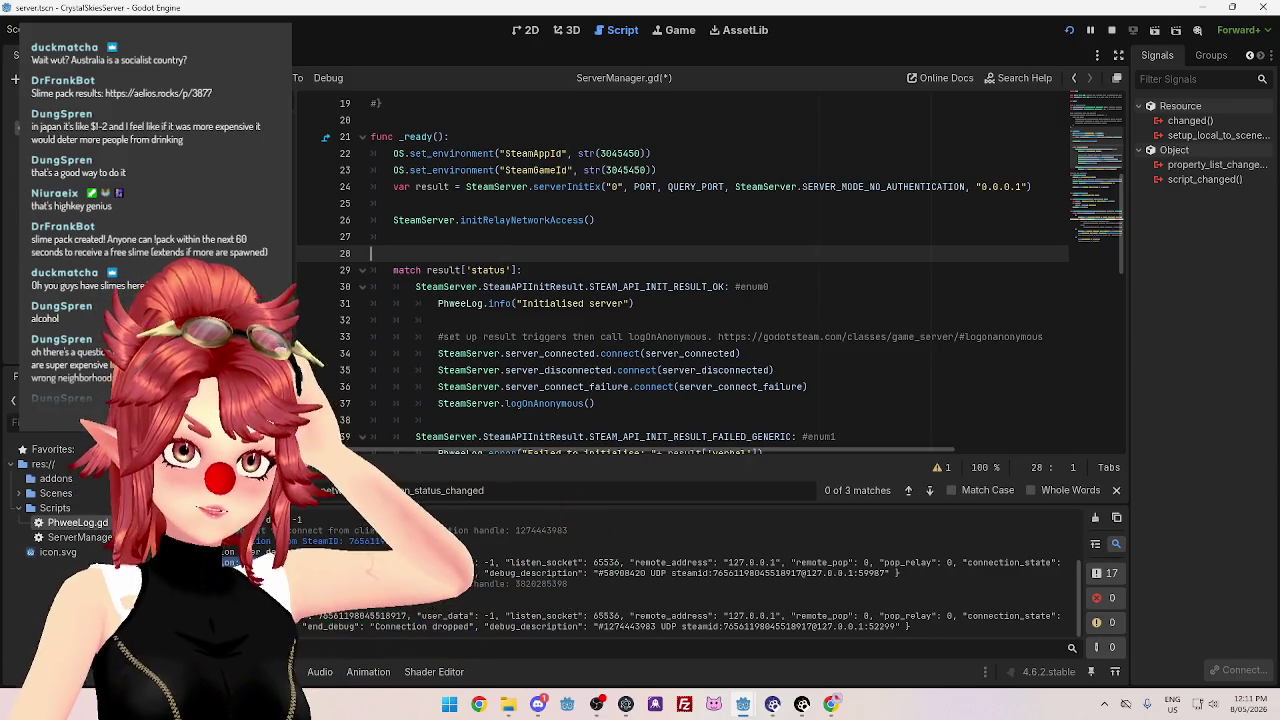
Check the logOnAnonymous docs, then put the cursor on blank line 27 in _ready of ServerManager.gd.
{"action": "key", "text": "alt+Tab"}
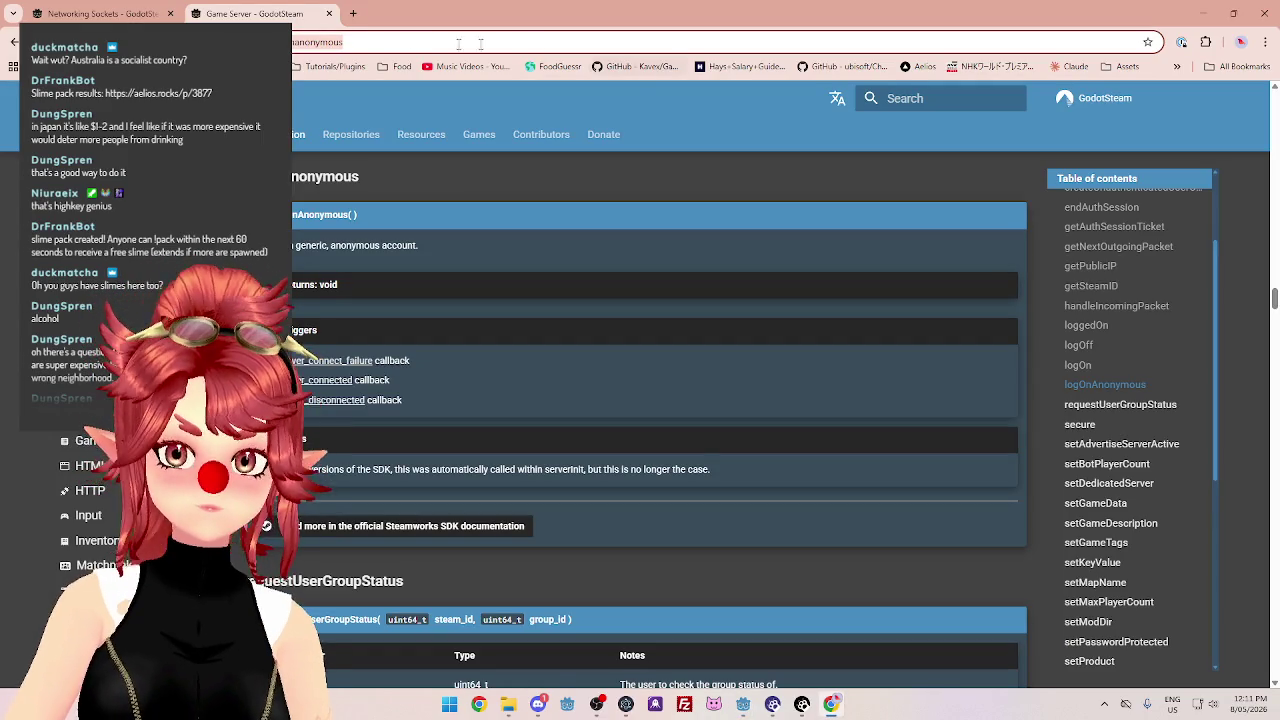
{"action": "left_click", "coordinate": [1218, 18]}
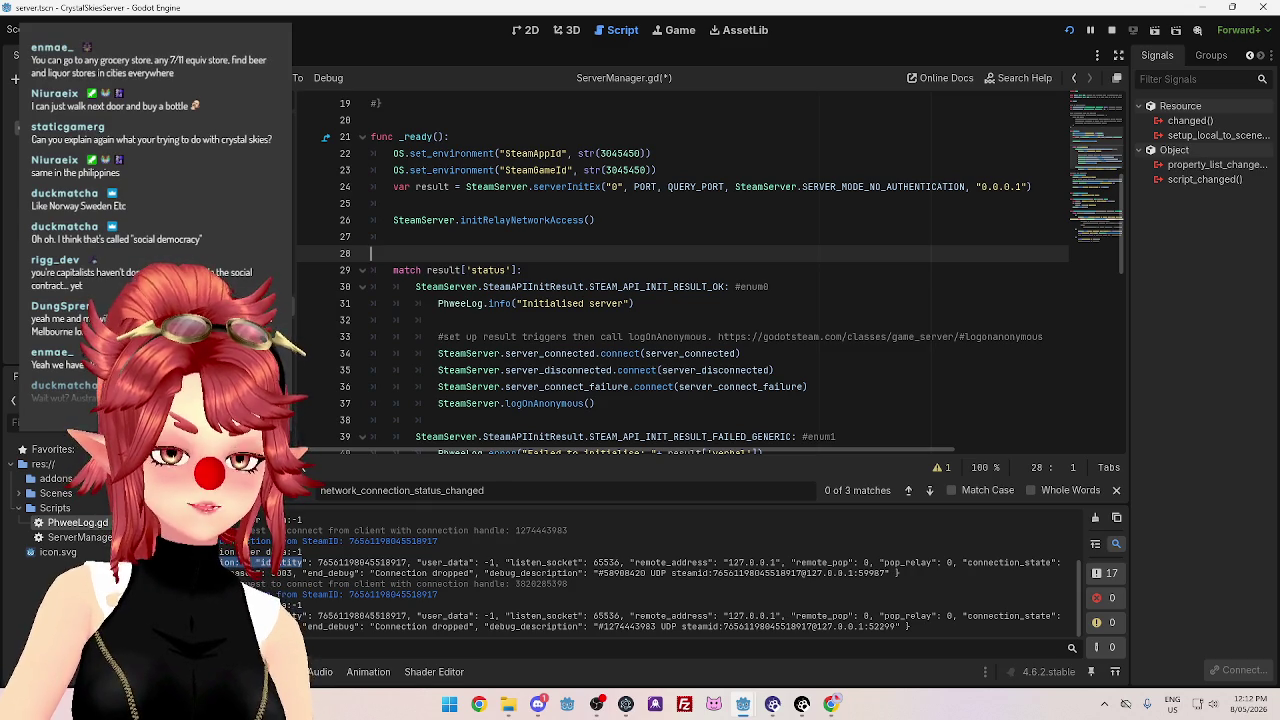
{"action": "left_click", "coordinate": [717, 231]}
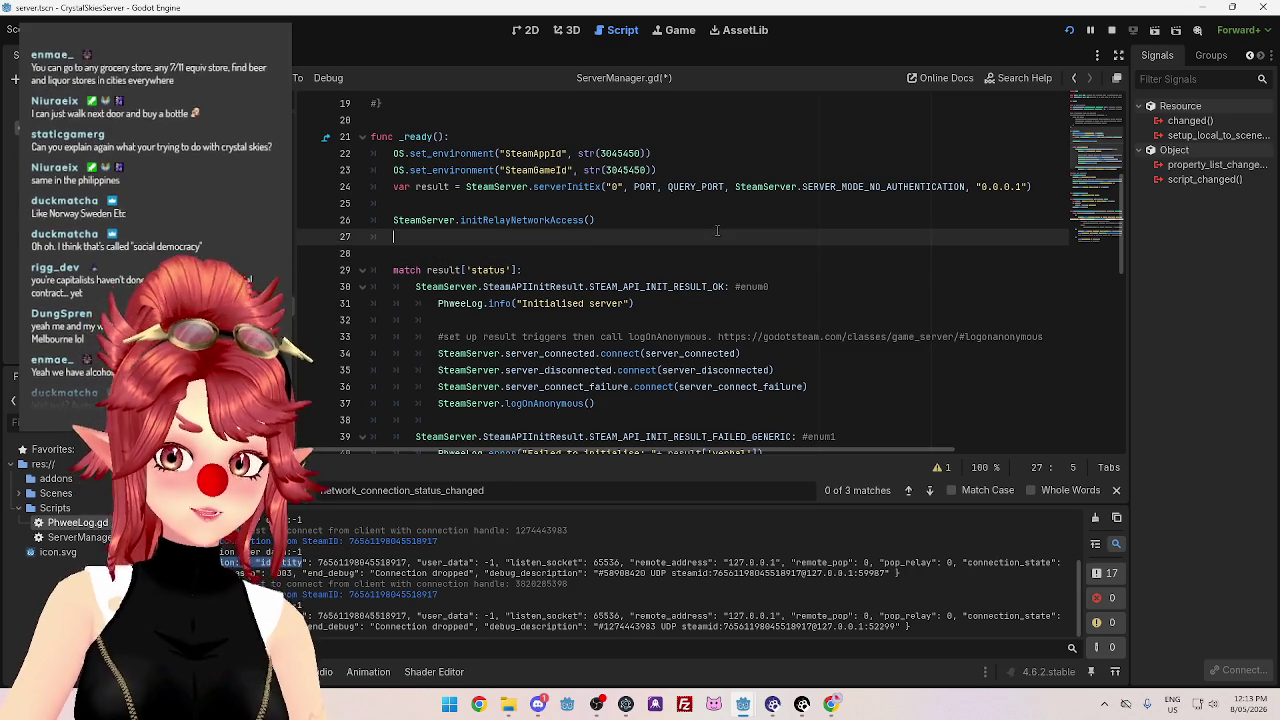
{"action": "left_click", "coordinate": [704, 220]}
{"action": "left_click", "coordinate": [691, 207]}
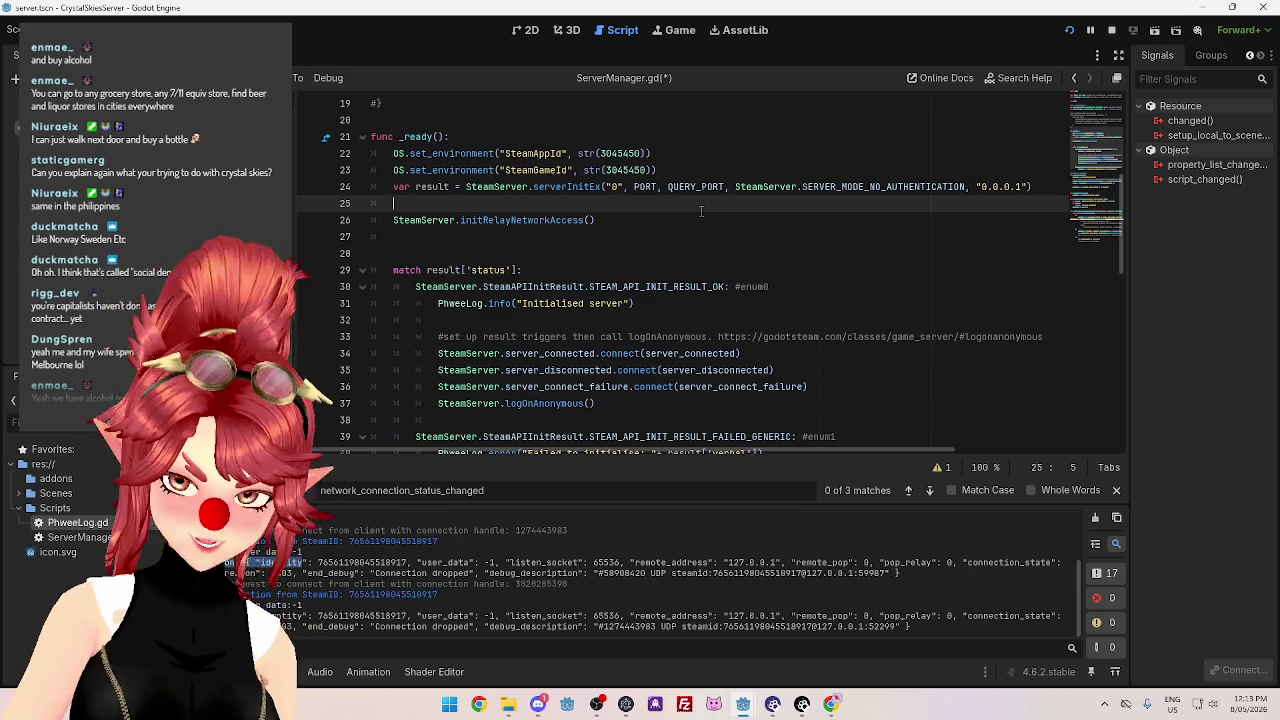
{"action": "left_click", "coordinate": [701, 237]}
{"action": "left_click", "coordinate": [687, 207]}
{"action": "left_click", "coordinate": [691, 222]}
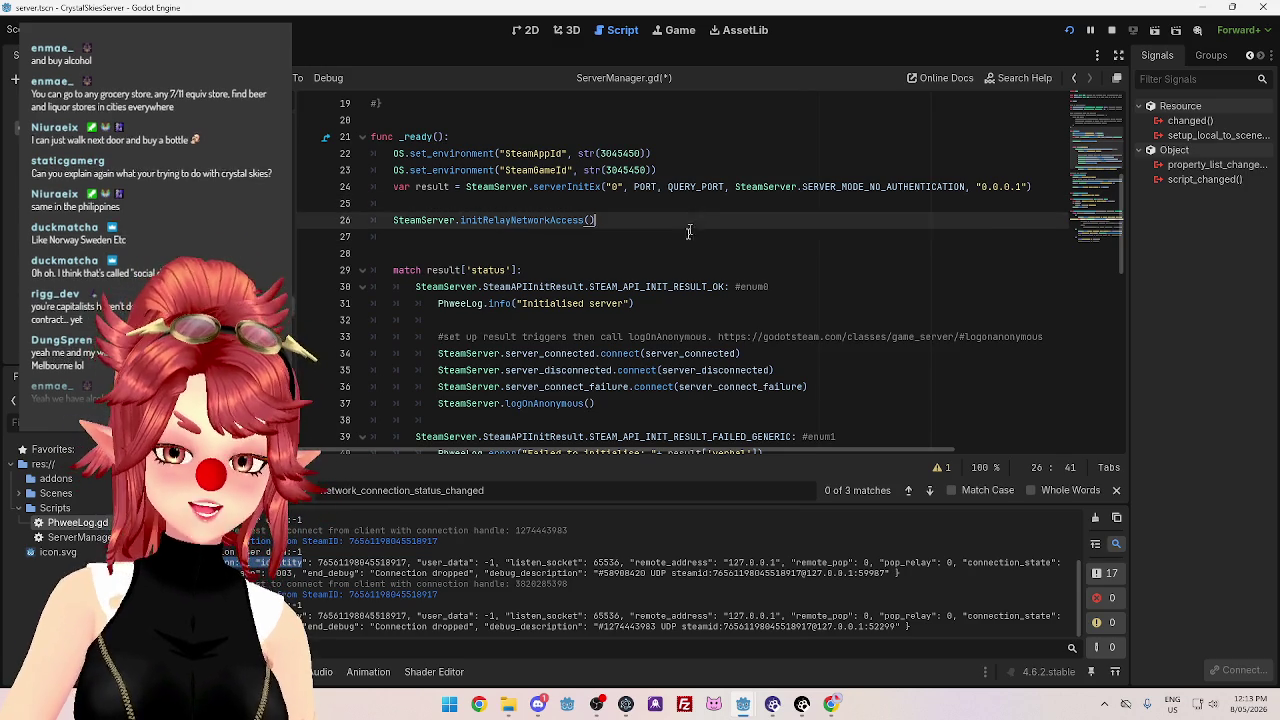
{"action": "left_click", "coordinate": [683, 229]}
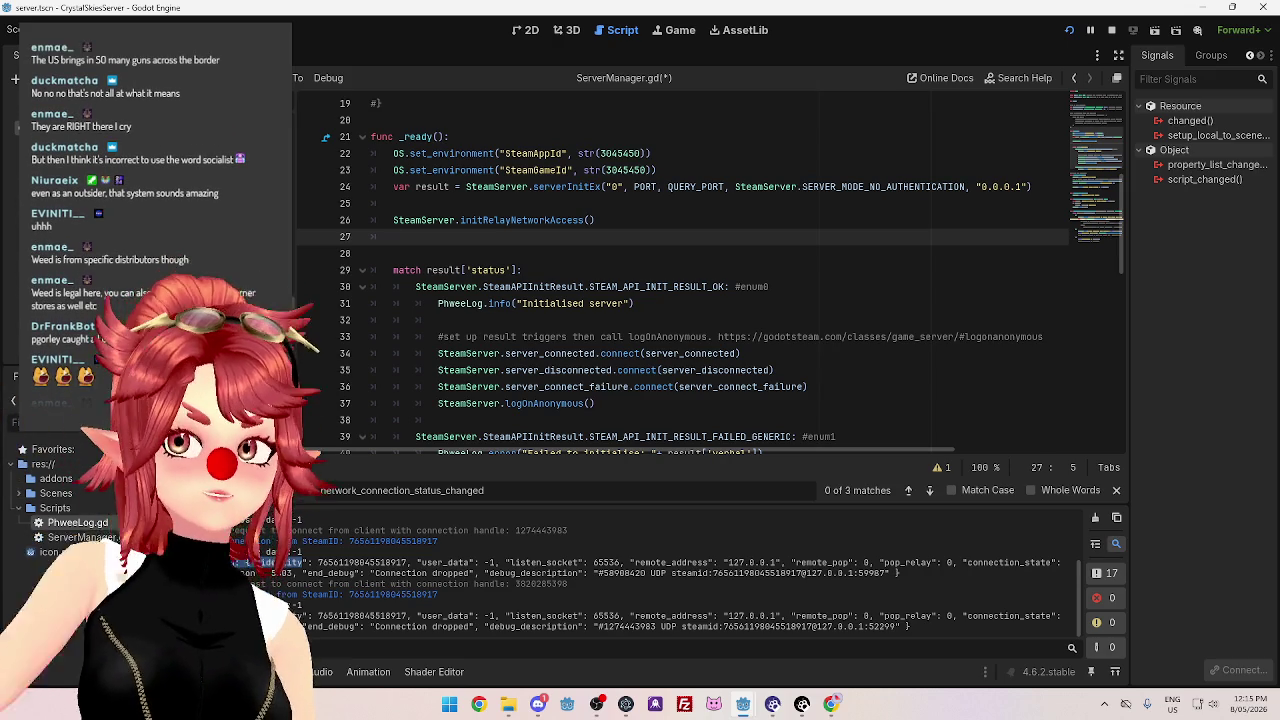
Search Google in a new Chrome tab for 'australia socialist capitalist' and expand the AI overview.
{"action": "key", "text": "alt+Tab"}
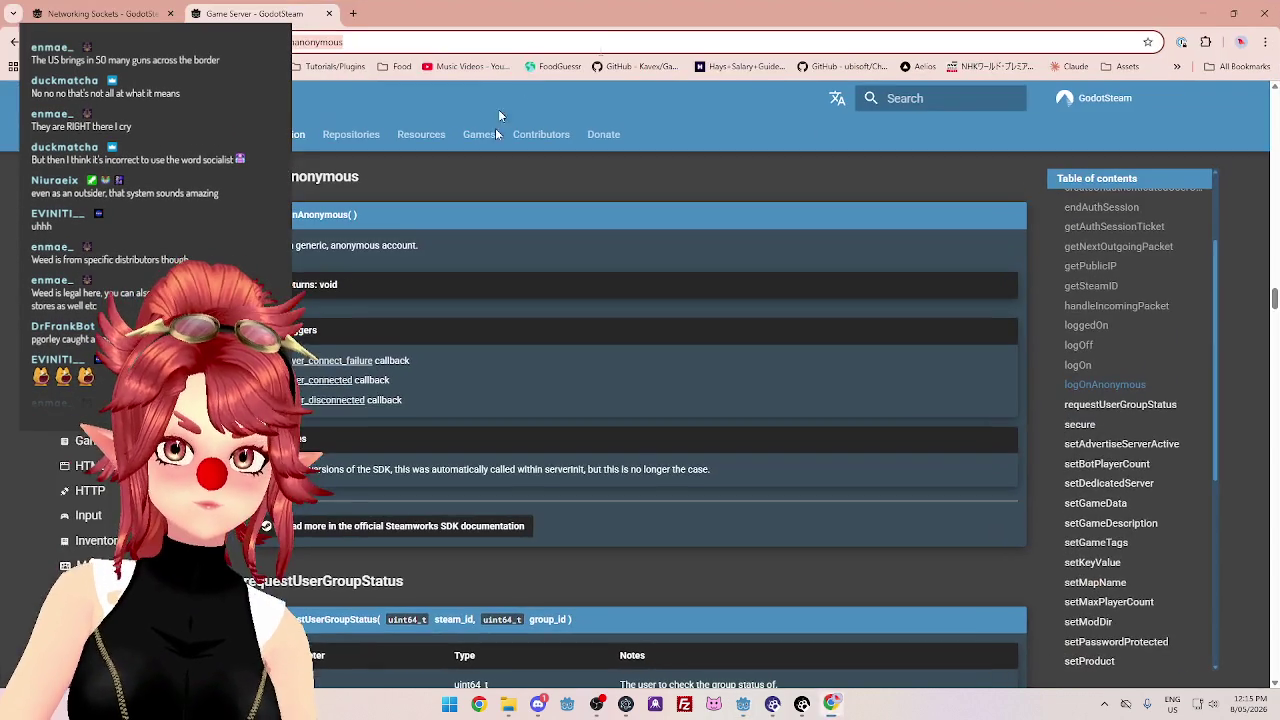
{"action": "left_click", "coordinate": [357, 20]}
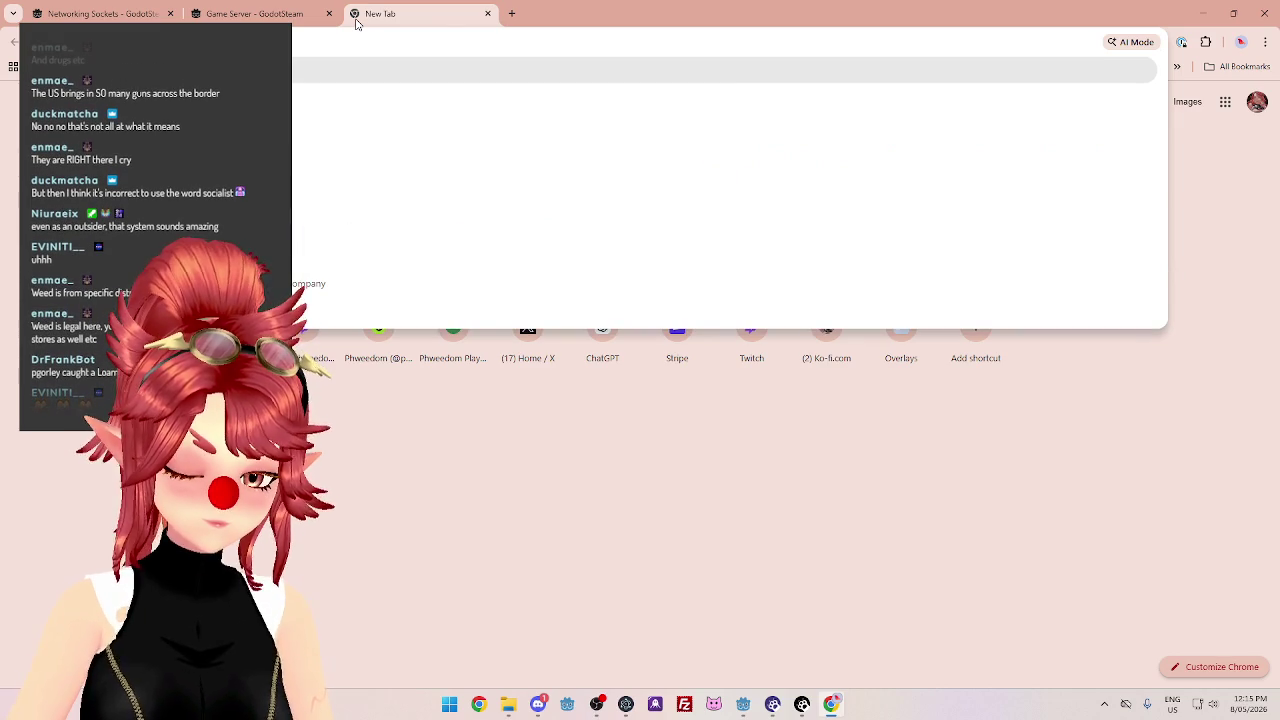
{"action": "left_click", "coordinate": [305, 223]}
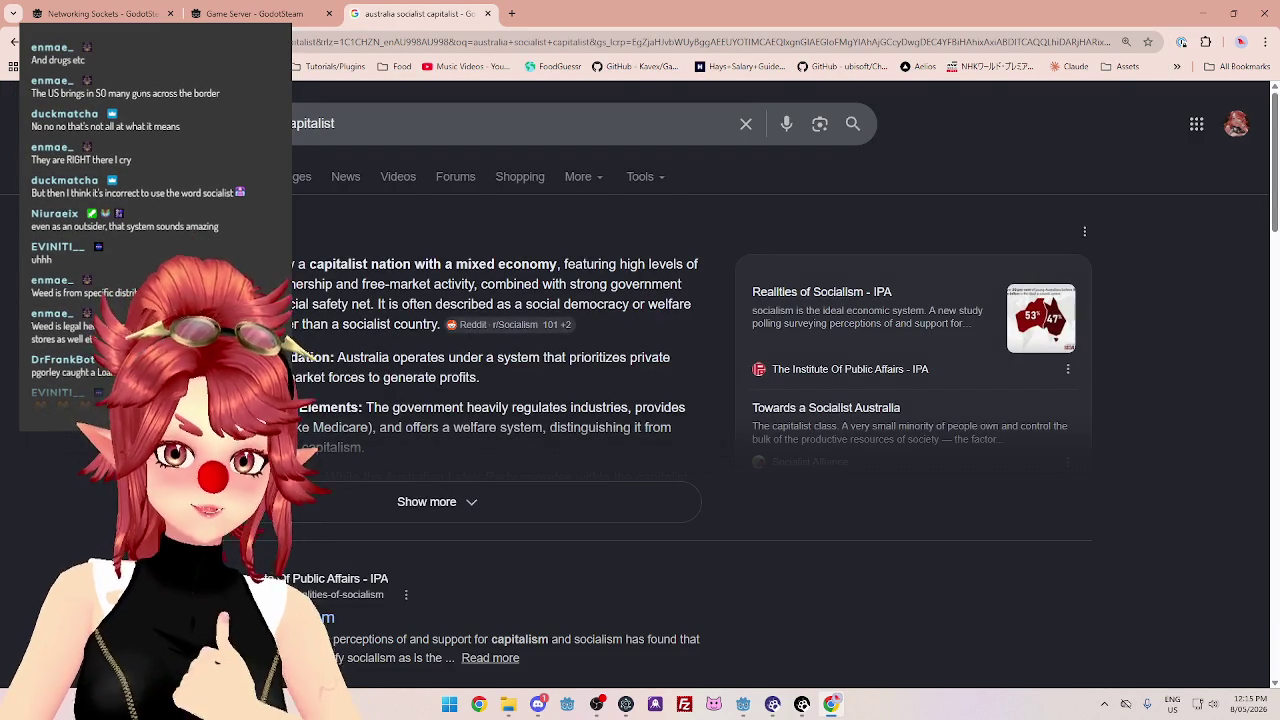
{"action": "left_click", "coordinate": [545, 505]}
Highlight the overview phrase calling Australia a capitalist nation and read through the answer.
{"action": "mouse_move", "coordinate": [240, 264]}
{"action": "left_mouse_down"}
{"action": "mouse_move", "coordinate": [428, 284]}
{"action": "mouse_move", "coordinate": [529, 264]}
{"action": "left_mouse_up"}
{"action": "left_click_drag", "start_coordinate": [298, 264], "coordinate": [440, 264]}
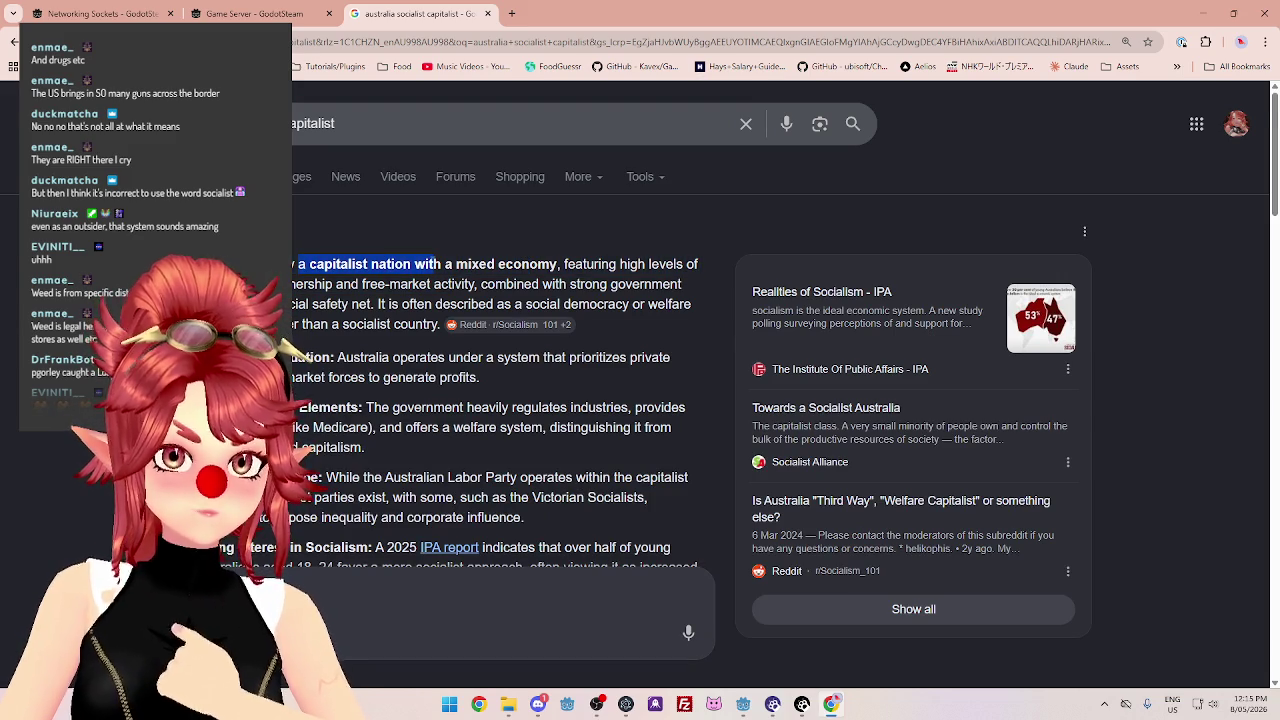
{"action": "scroll", "coordinate": [432, 268], "scroll_direction": "down", "scroll_amount": 2}
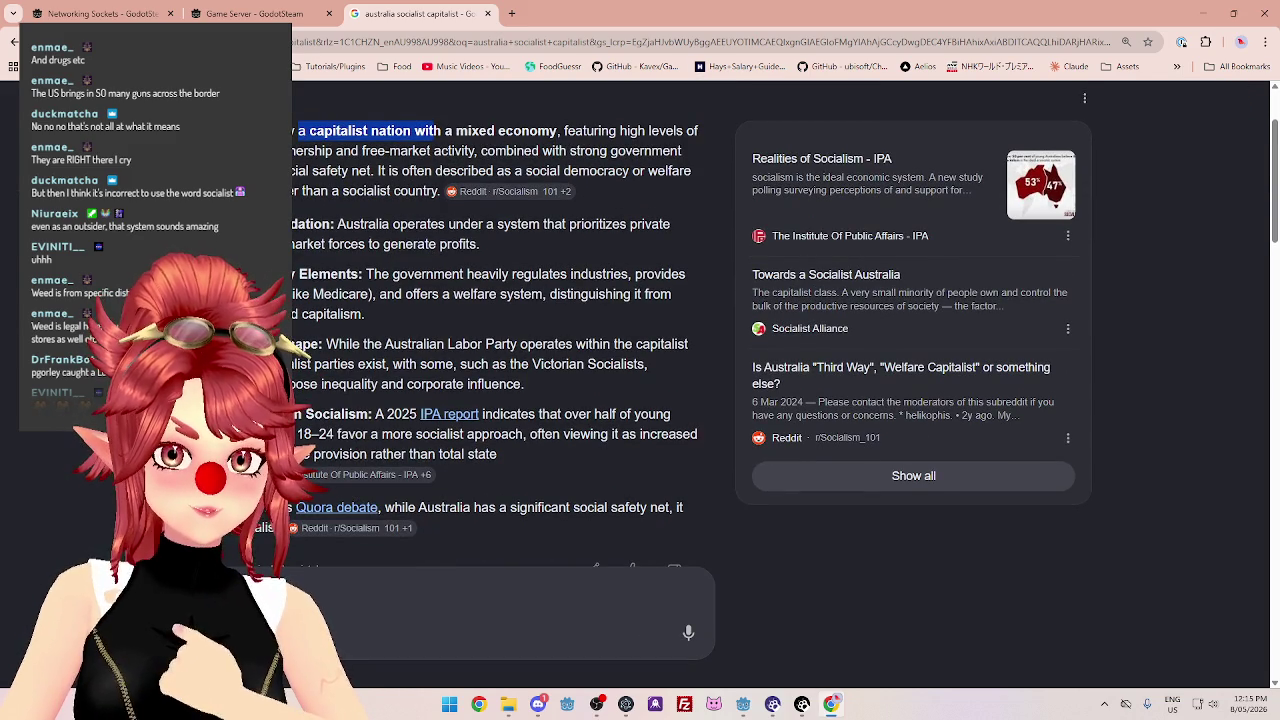
{"action": "scroll", "coordinate": [486, 363], "scroll_direction": "down", "scroll_amount": 2}
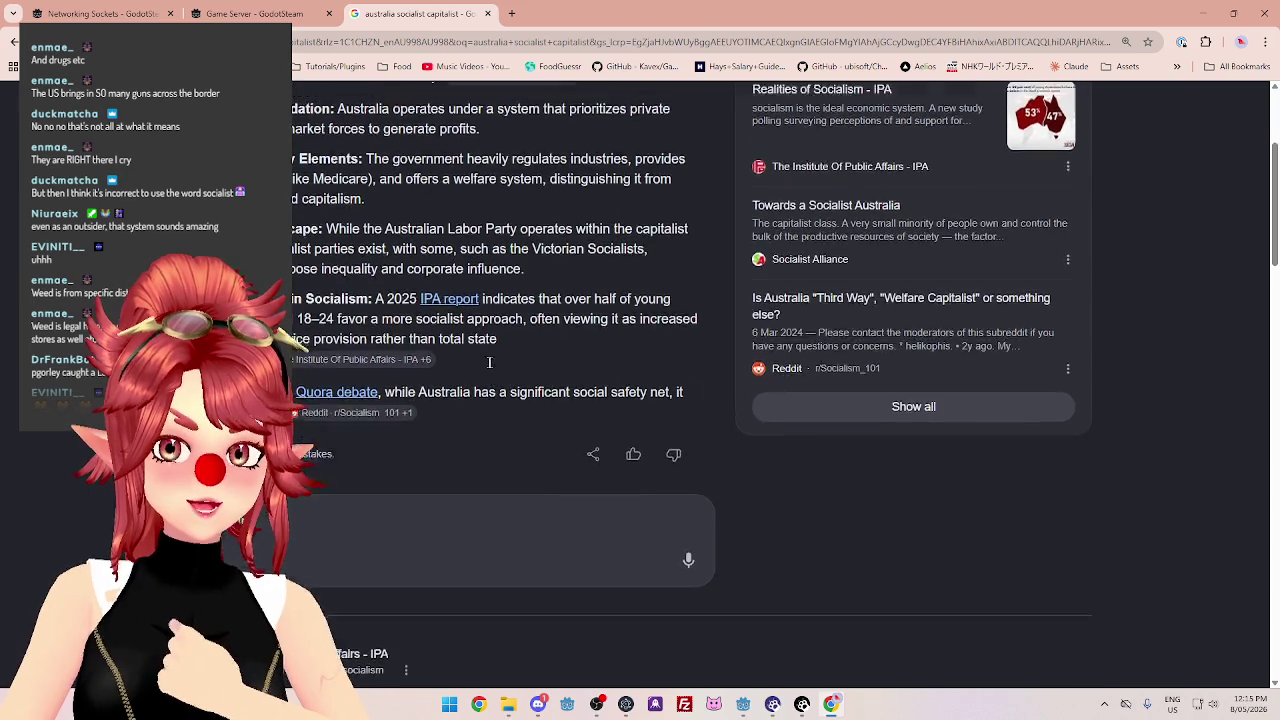
{"action": "scroll", "coordinate": [486, 363], "scroll_direction": "up", "scroll_amount": 3}
{"action": "scroll", "coordinate": [487, 362], "scroll_direction": "down", "scroll_amount": 1}
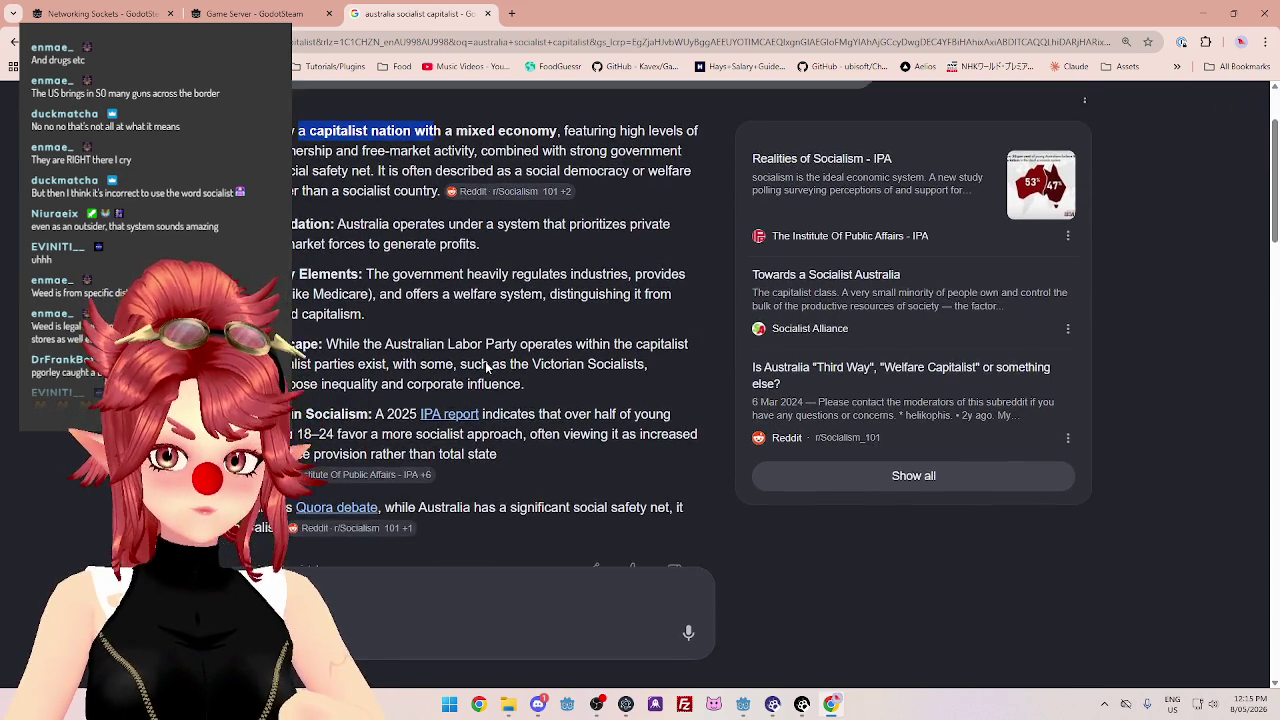
{"action": "scroll", "coordinate": [487, 362], "scroll_direction": "up", "scroll_amount": 2}
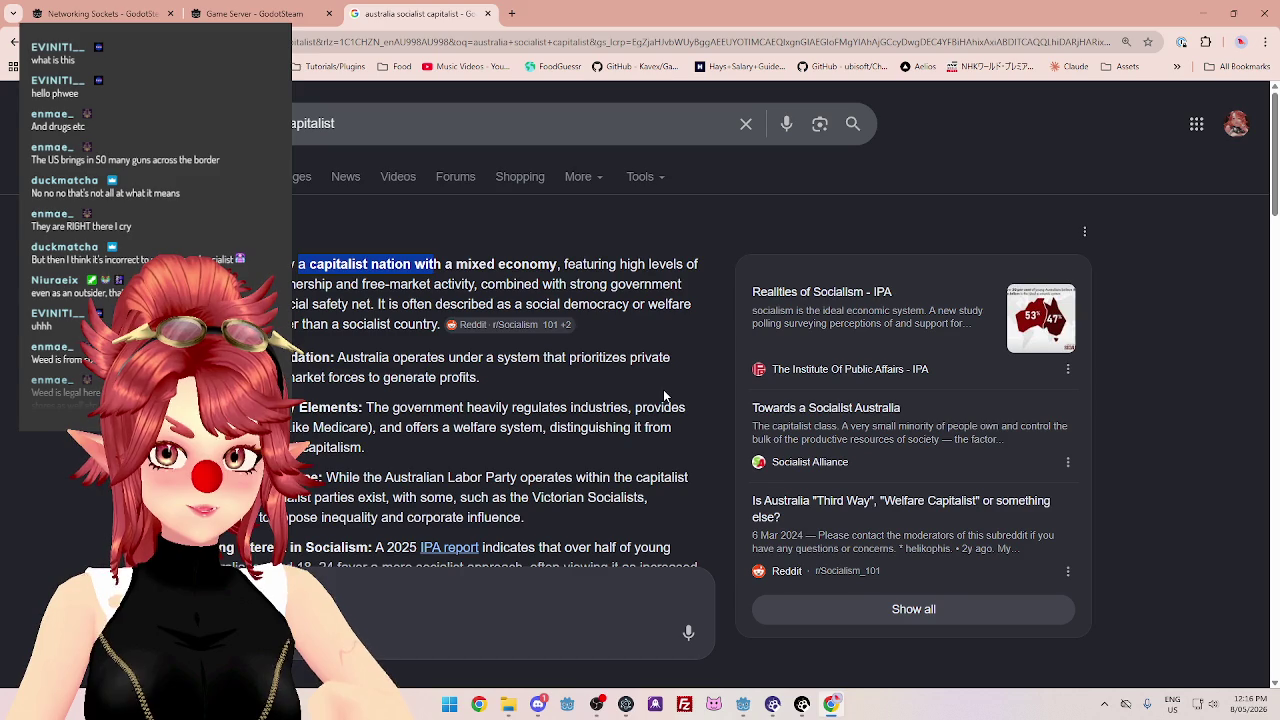
{"action": "scroll", "coordinate": [663, 391], "scroll_direction": "down", "scroll_amount": 2}
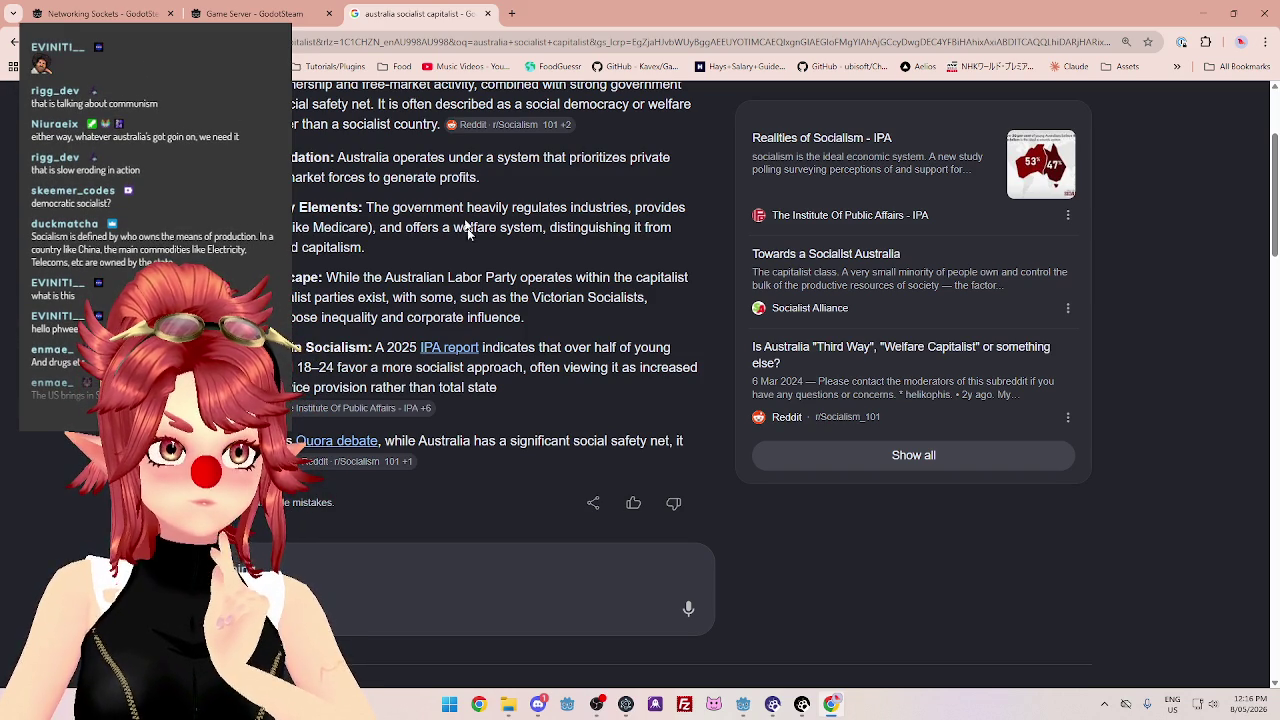
Scroll down through the 'australia socialist capitalist' results and back up again.
{"action": "scroll", "coordinate": [457, 298], "scroll_direction": "down", "scroll_amount": 5}
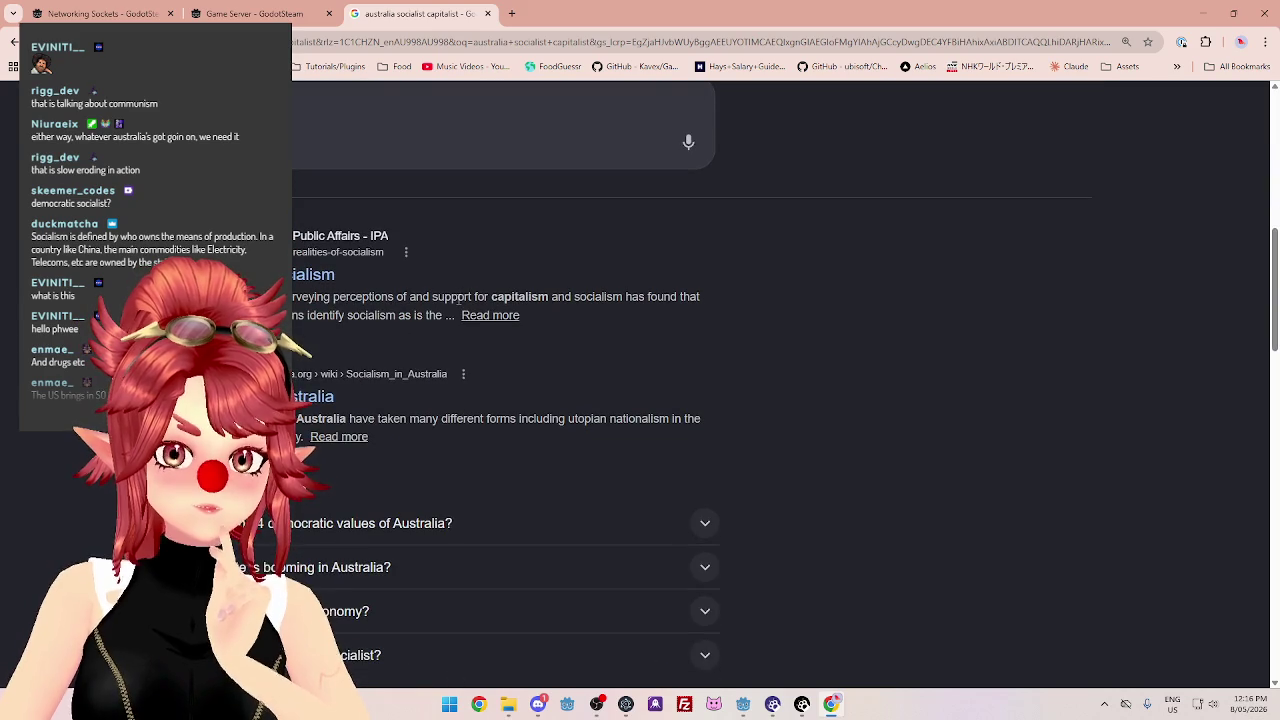
{"action": "scroll", "coordinate": [658, 326], "scroll_direction": "down", "scroll_amount": 2}
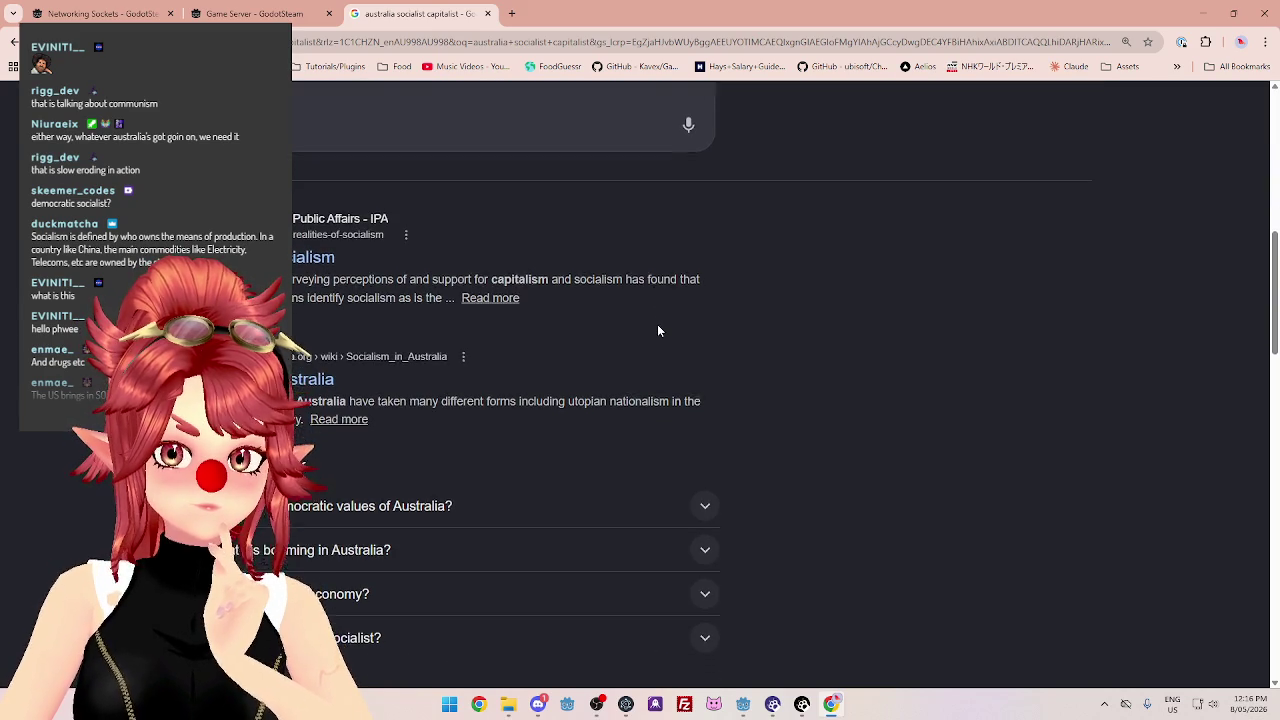
{"action": "scroll", "coordinate": [656, 324], "scroll_direction": "down", "scroll_amount": 2}
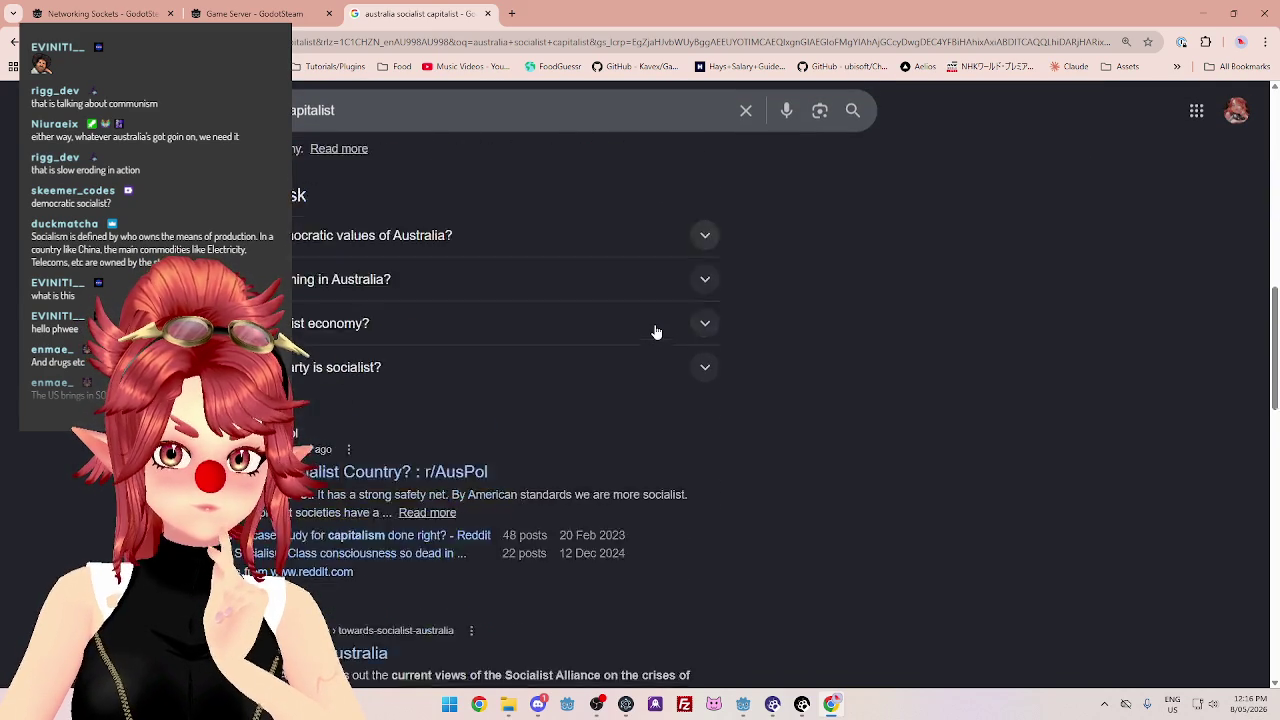
{"action": "scroll", "coordinate": [652, 330], "scroll_direction": "down", "scroll_amount": 2}
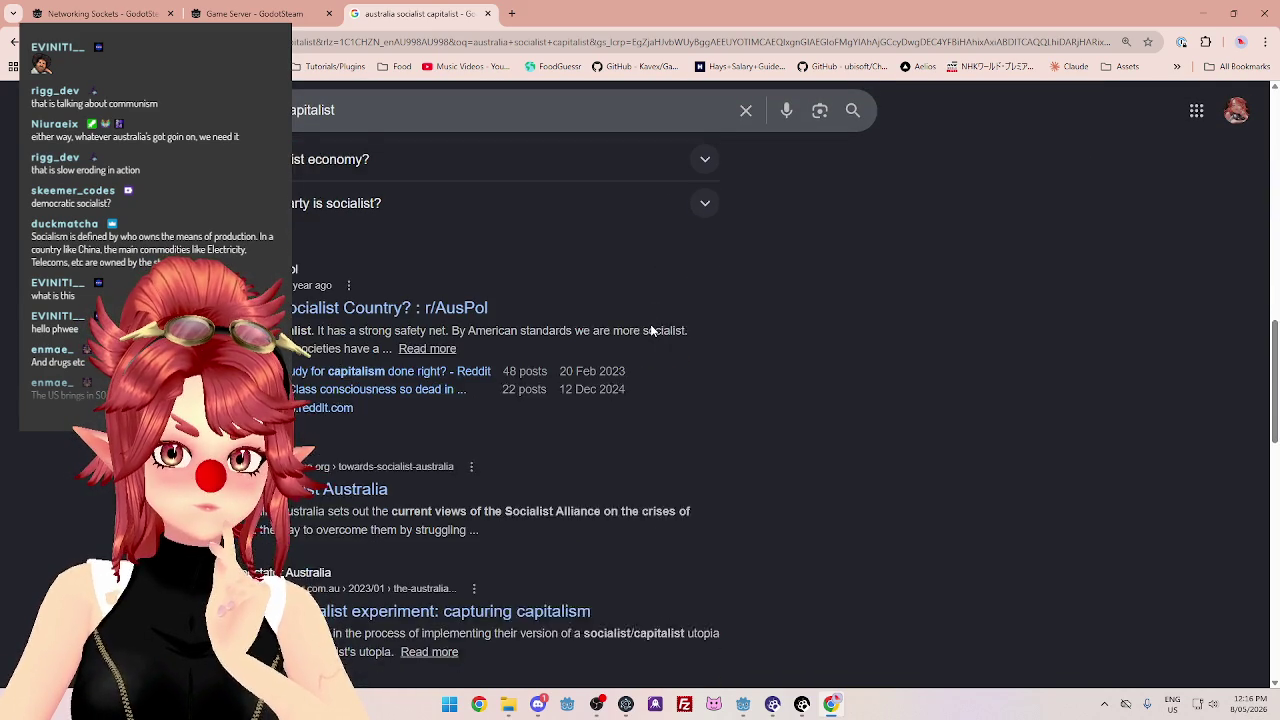
{"action": "scroll", "coordinate": [650, 324], "scroll_direction": "down", "scroll_amount": 1}
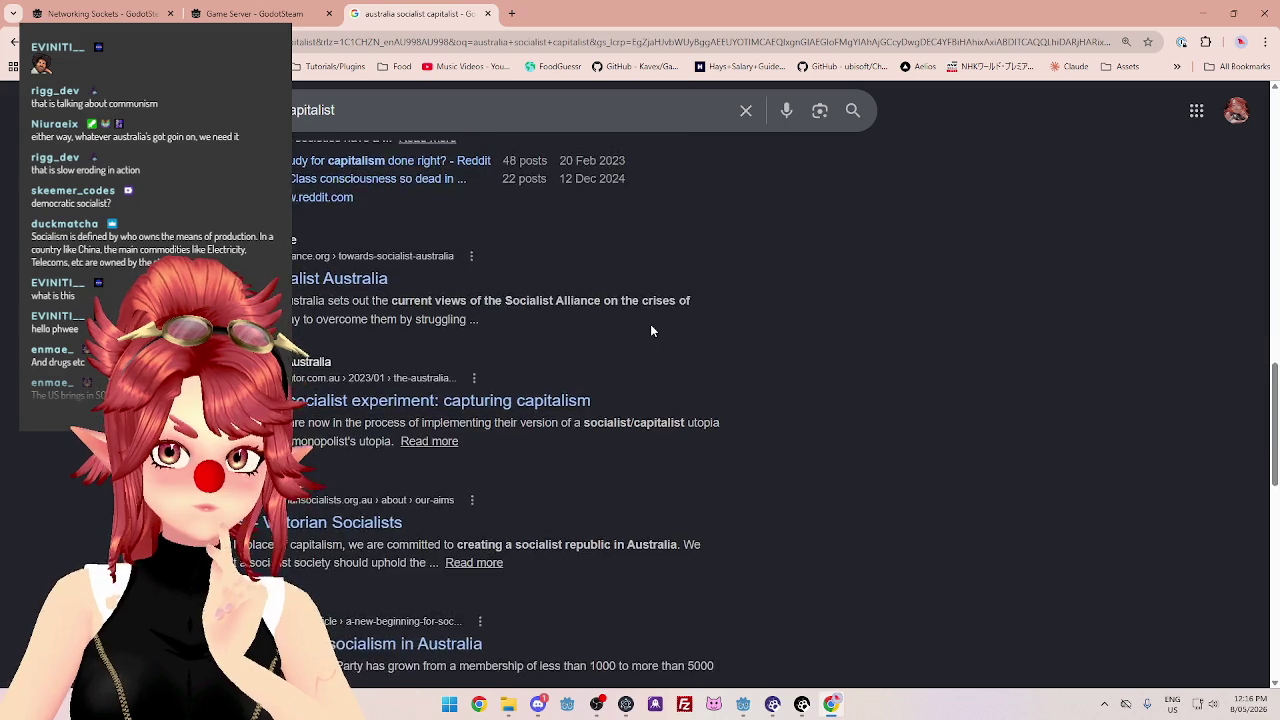
{"action": "scroll", "coordinate": [650, 324], "scroll_direction": "up", "scroll_amount": 1}
{"action": "scroll", "coordinate": [650, 324], "scroll_direction": "down", "scroll_amount": 1}
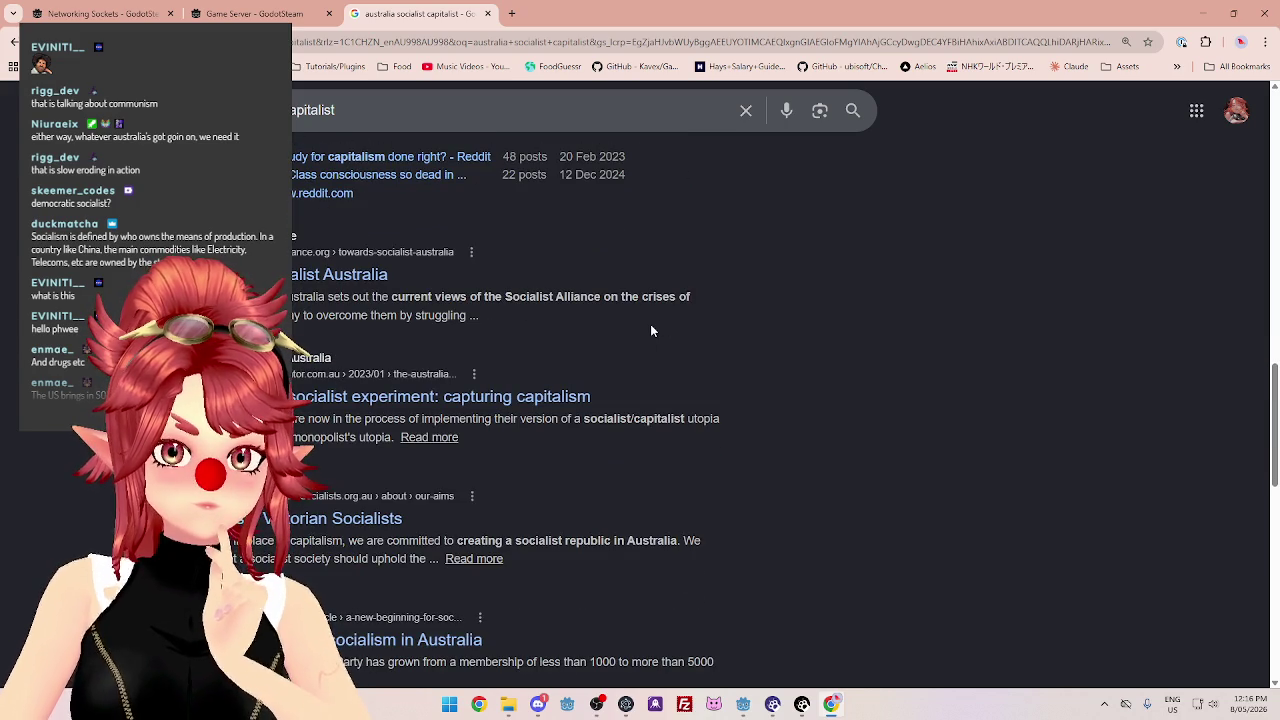
{"action": "scroll", "coordinate": [650, 330], "scroll_direction": "down", "scroll_amount": 1}
{"action": "scroll", "coordinate": [650, 330], "scroll_direction": "down", "scroll_amount": 1}
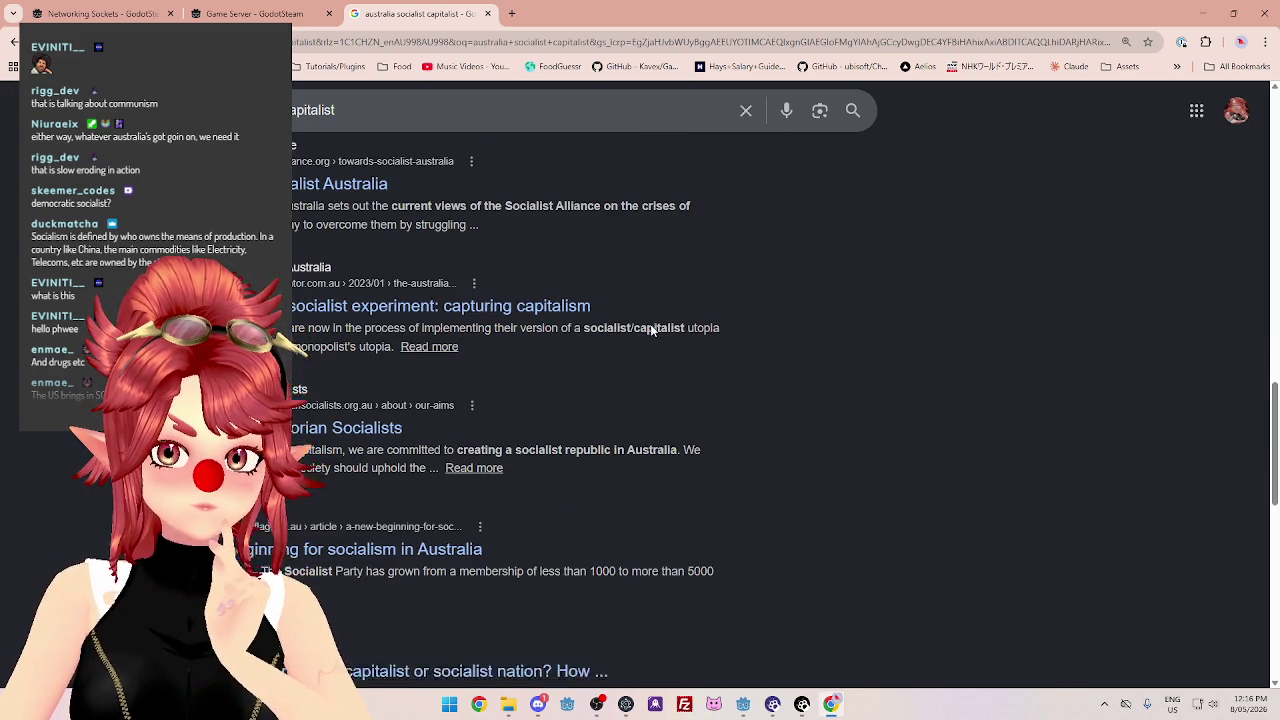
{"action": "scroll", "coordinate": [650, 324], "scroll_direction": "down", "scroll_amount": 3}
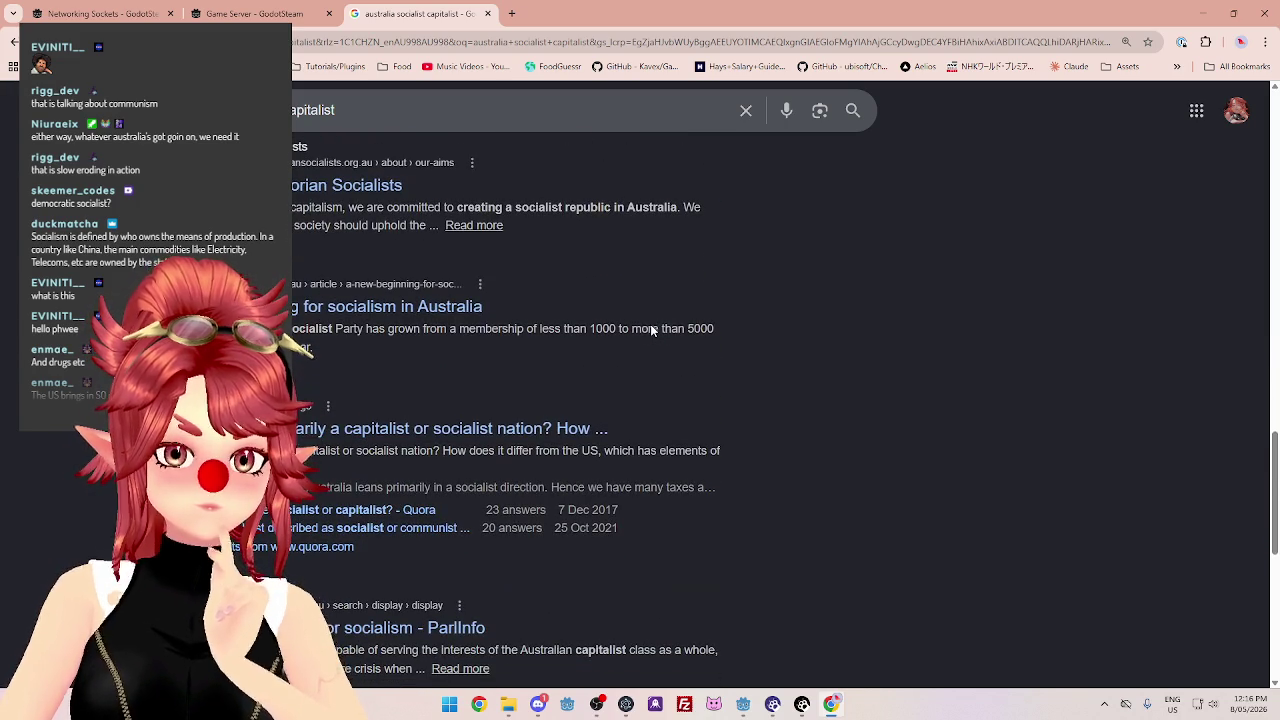
{"action": "scroll", "coordinate": [650, 325], "scroll_direction": "down", "scroll_amount": 3}
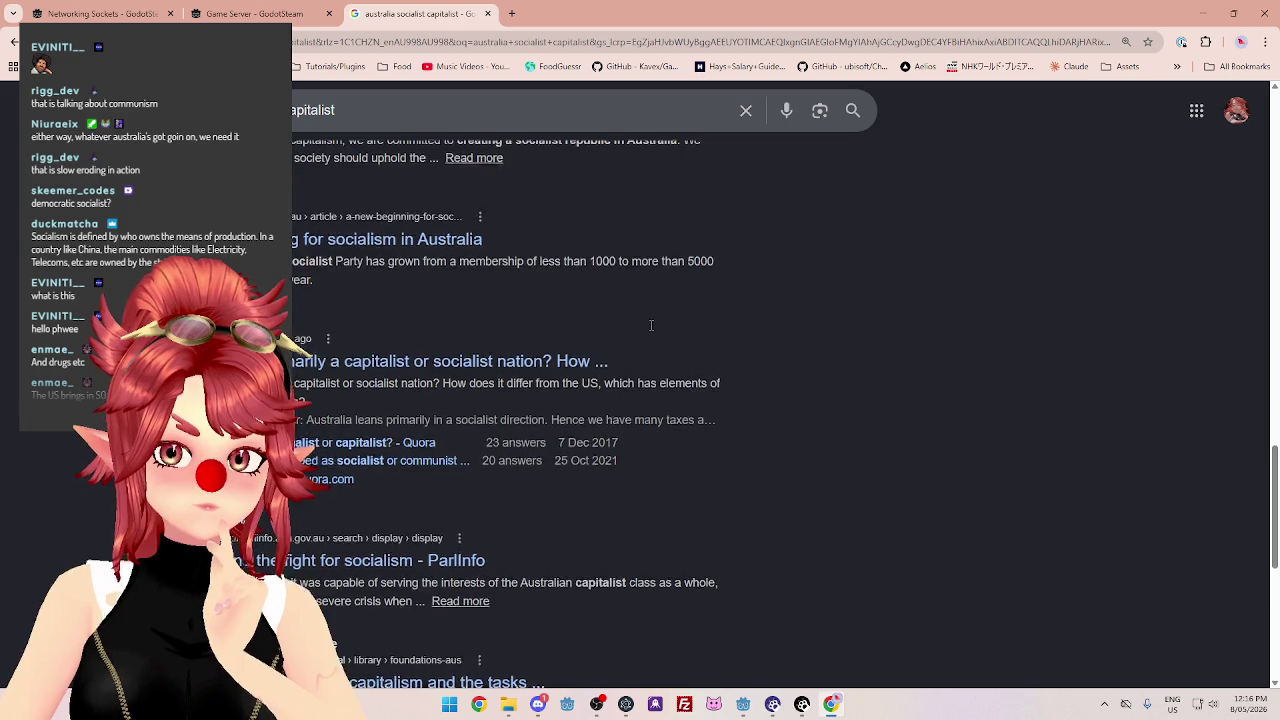
{"action": "scroll", "coordinate": [648, 324], "scroll_direction": "down", "scroll_amount": 2}
{"action": "scroll", "coordinate": [649, 331], "scroll_direction": "down", "scroll_amount": 1}
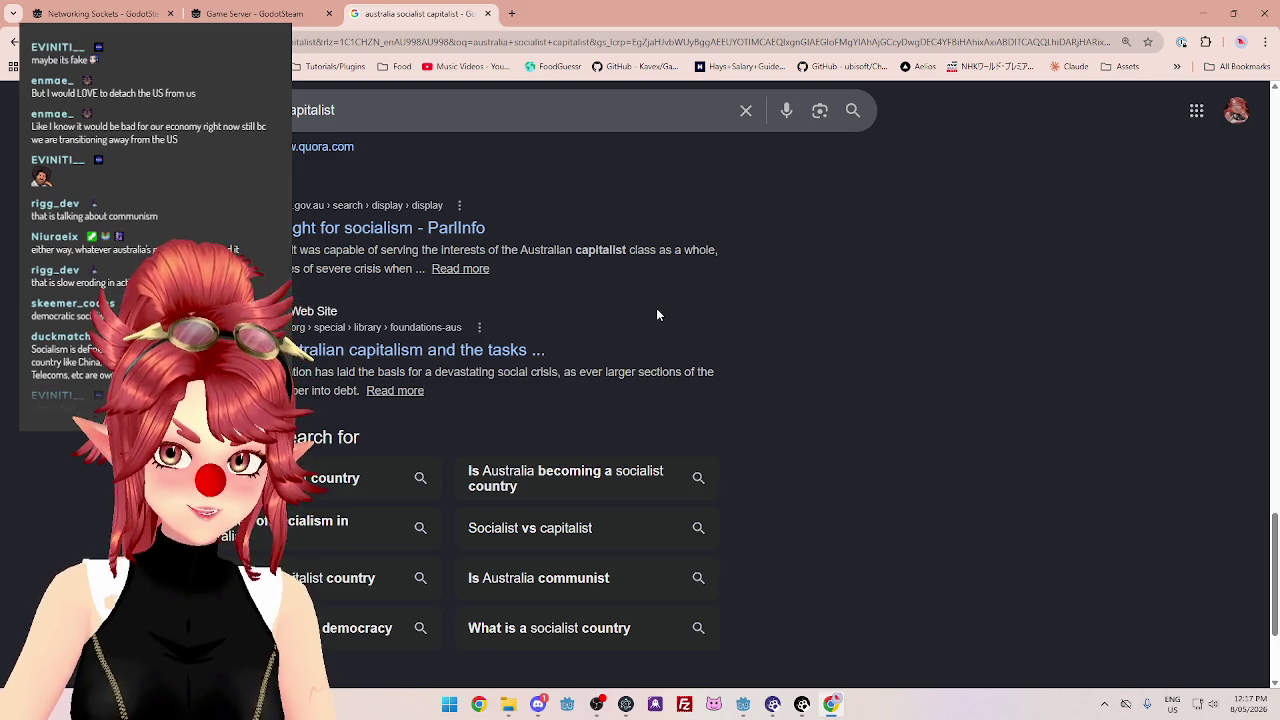
{"action": "scroll", "coordinate": [657, 314], "scroll_direction": "up", "scroll_amount": 2}
{"action": "scroll", "coordinate": [657, 313], "scroll_direction": "up", "scroll_amount": 4}
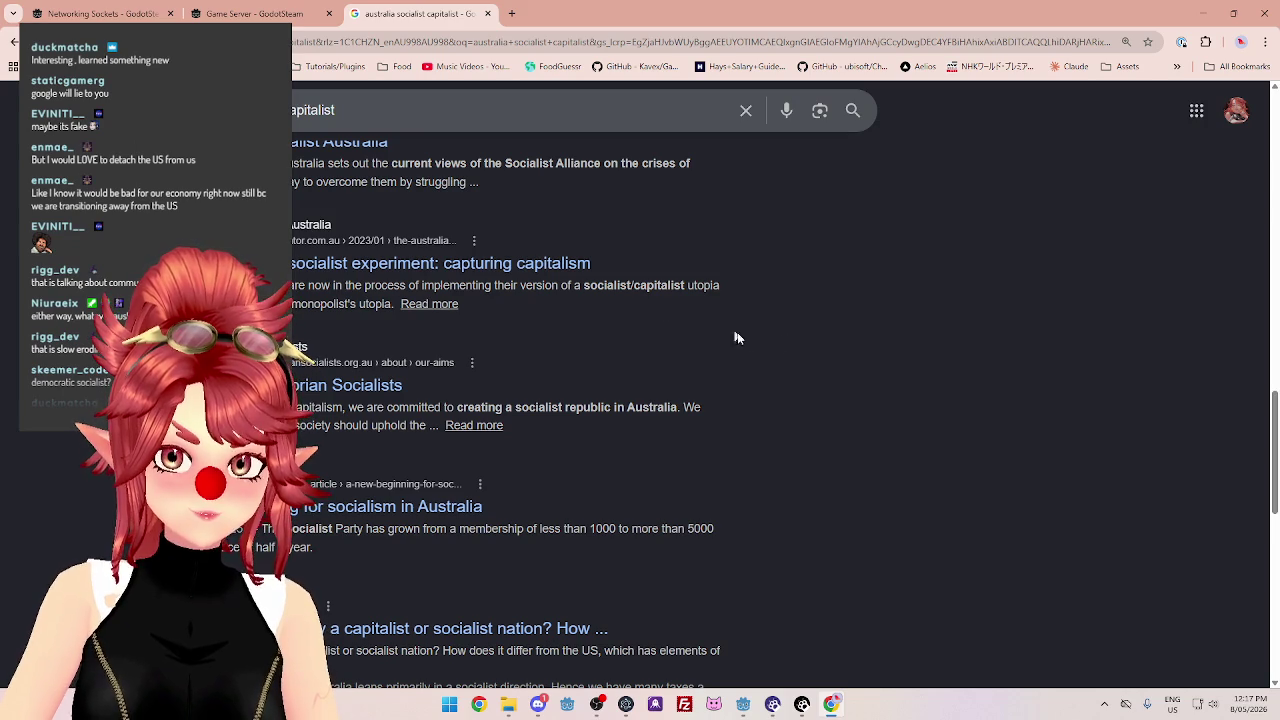
{"action": "scroll", "coordinate": [759, 357], "scroll_direction": "up", "scroll_amount": 3}
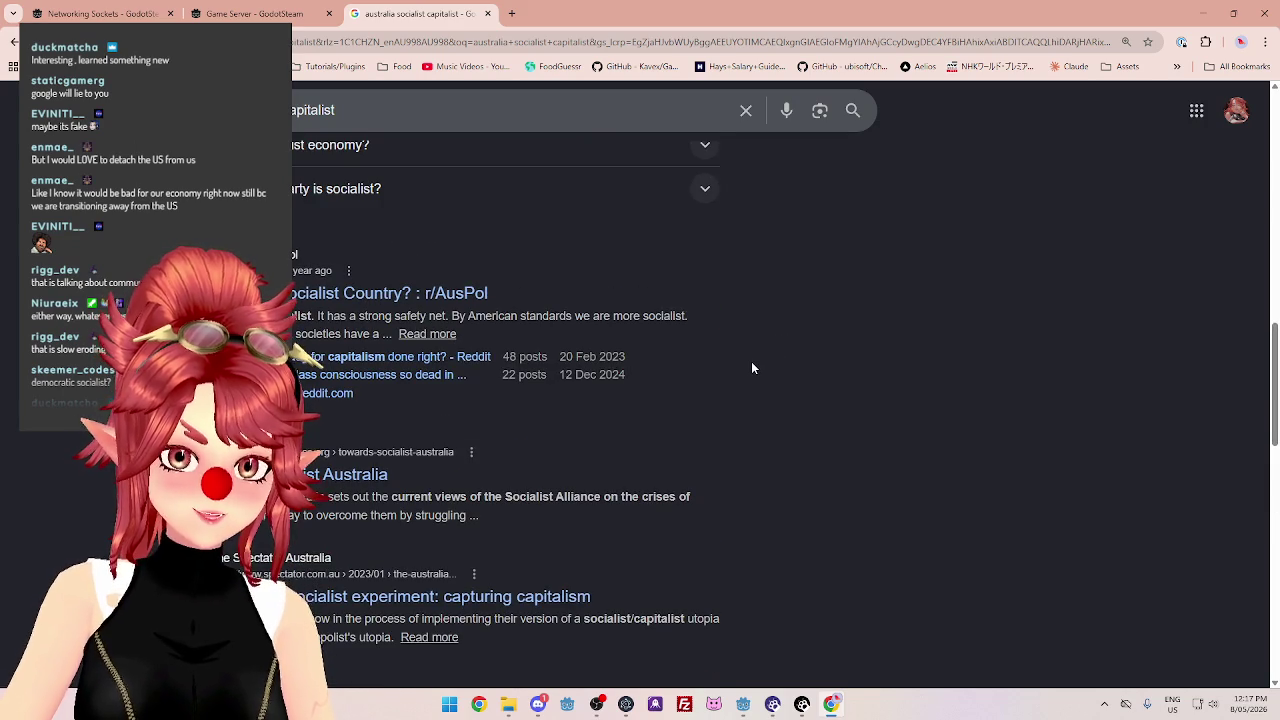
{"action": "scroll", "coordinate": [752, 368], "scroll_direction": "up", "scroll_amount": 3}
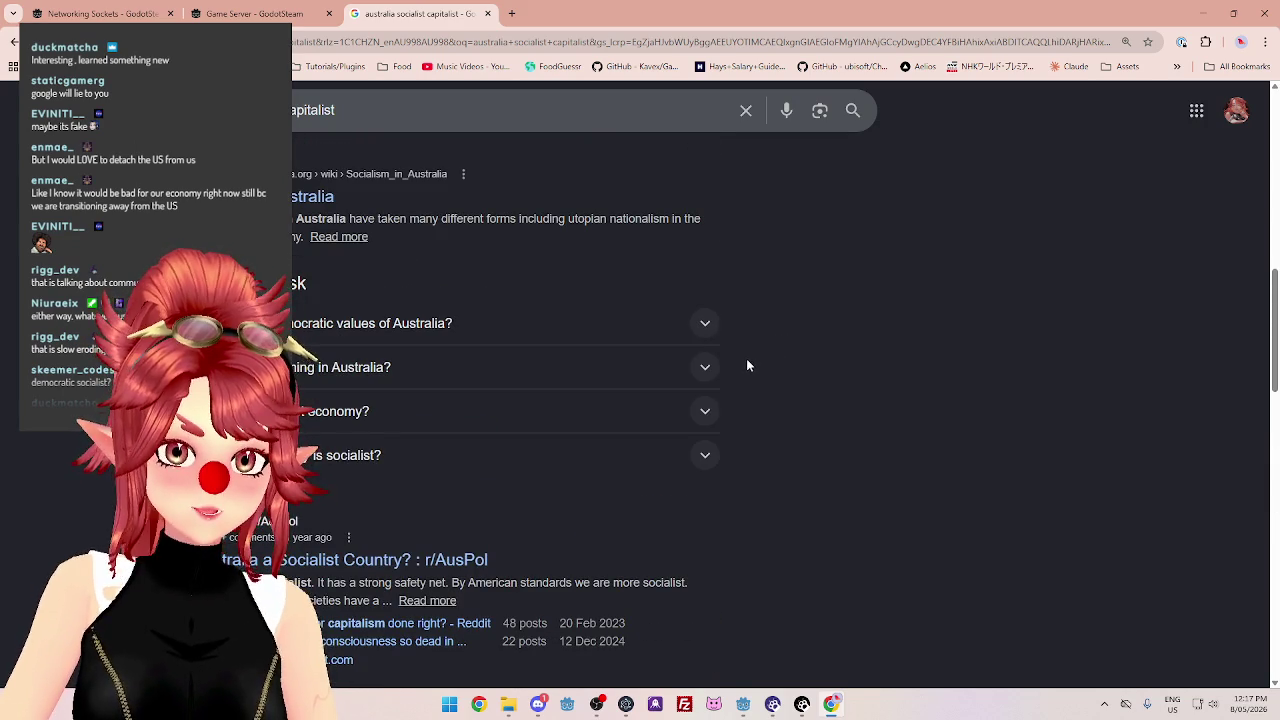
{"action": "scroll", "coordinate": [818, 351], "scroll_direction": "up", "scroll_amount": 1}
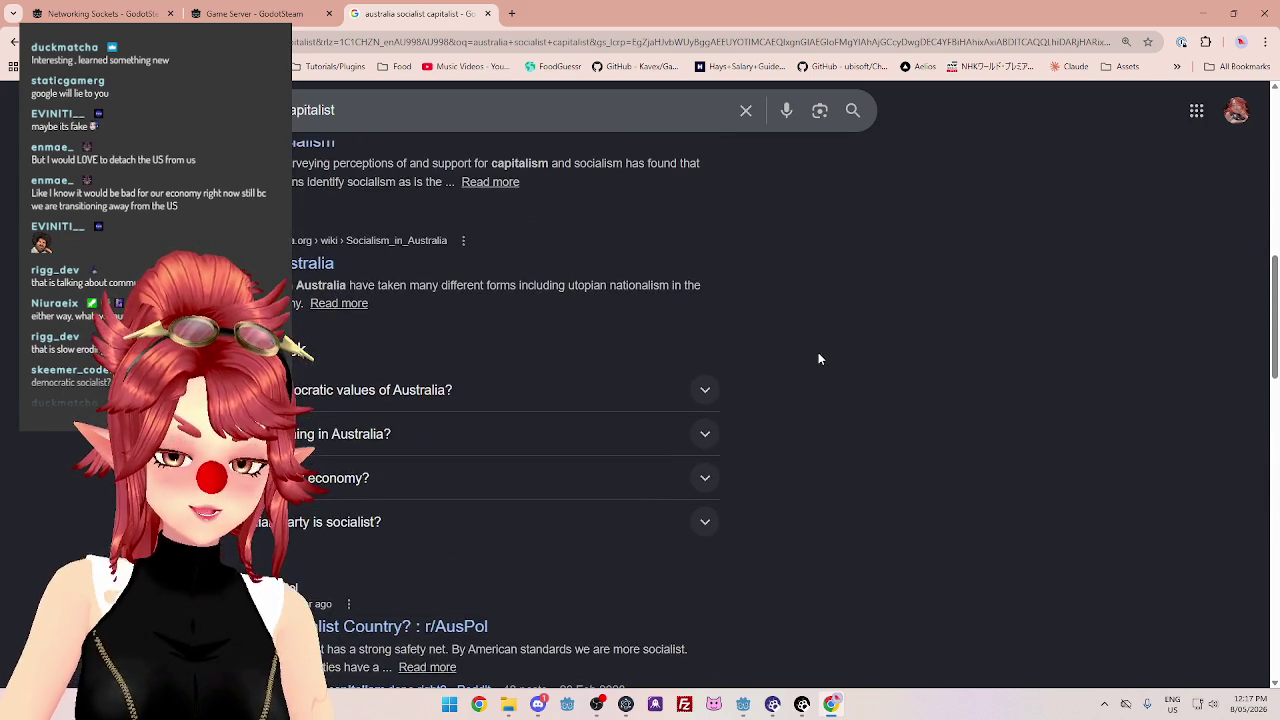
{"action": "scroll", "coordinate": [814, 356], "scroll_direction": "down", "scroll_amount": 1}
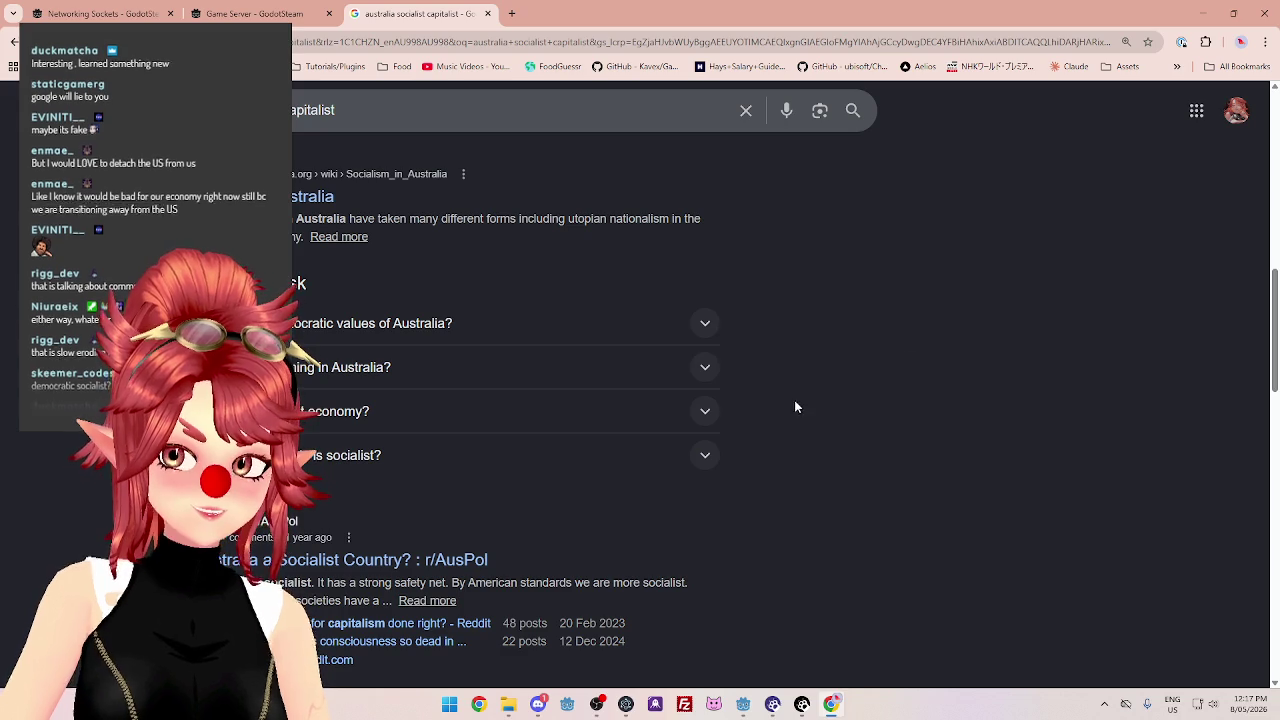
Expand the answer on Australia's economy and highlight its healthcare and market freedom lines.
{"action": "left_click", "coordinate": [706, 412]}
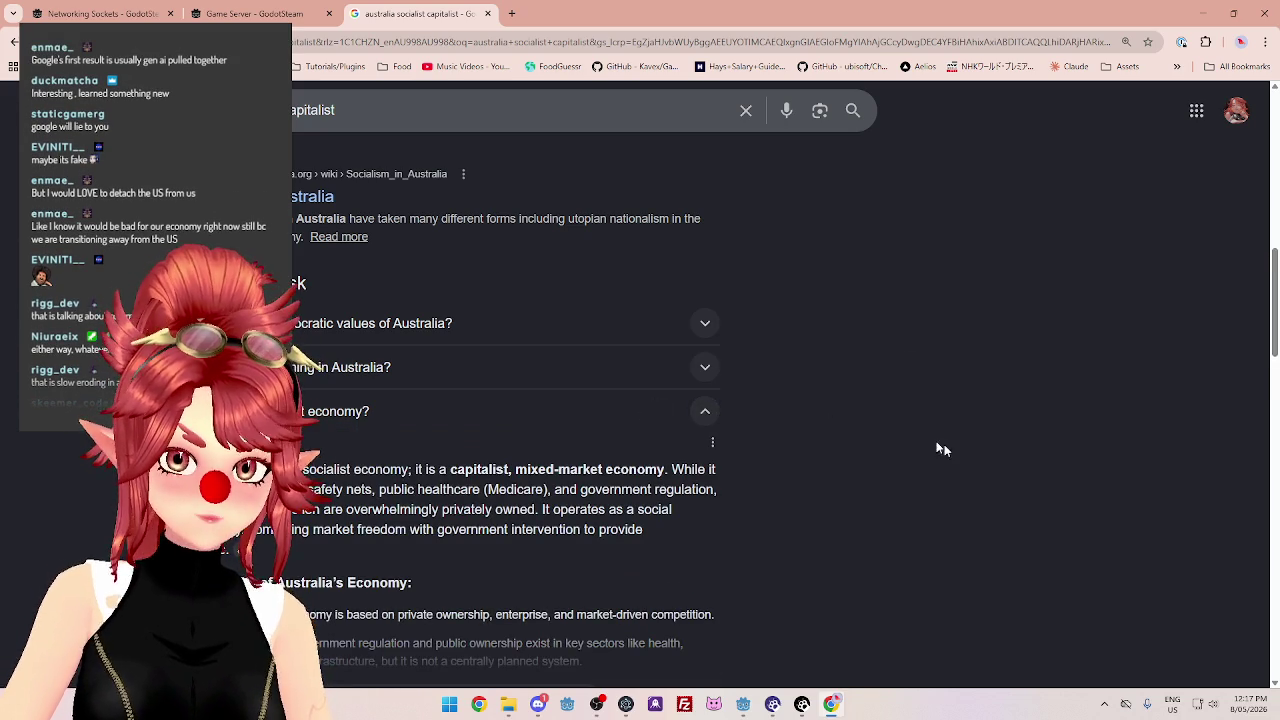
{"action": "scroll", "coordinate": [874, 448], "scroll_direction": "down", "scroll_amount": 1}
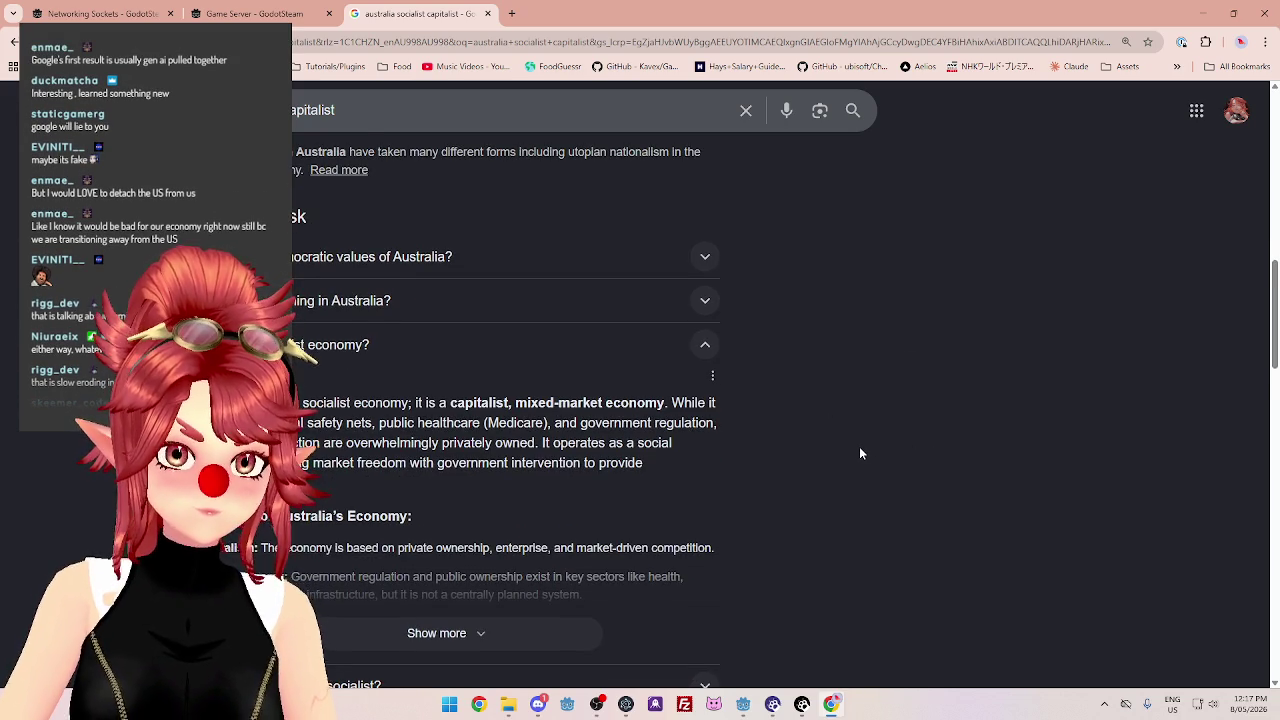
{"action": "scroll", "coordinate": [859, 448], "scroll_direction": "down", "scroll_amount": 1}
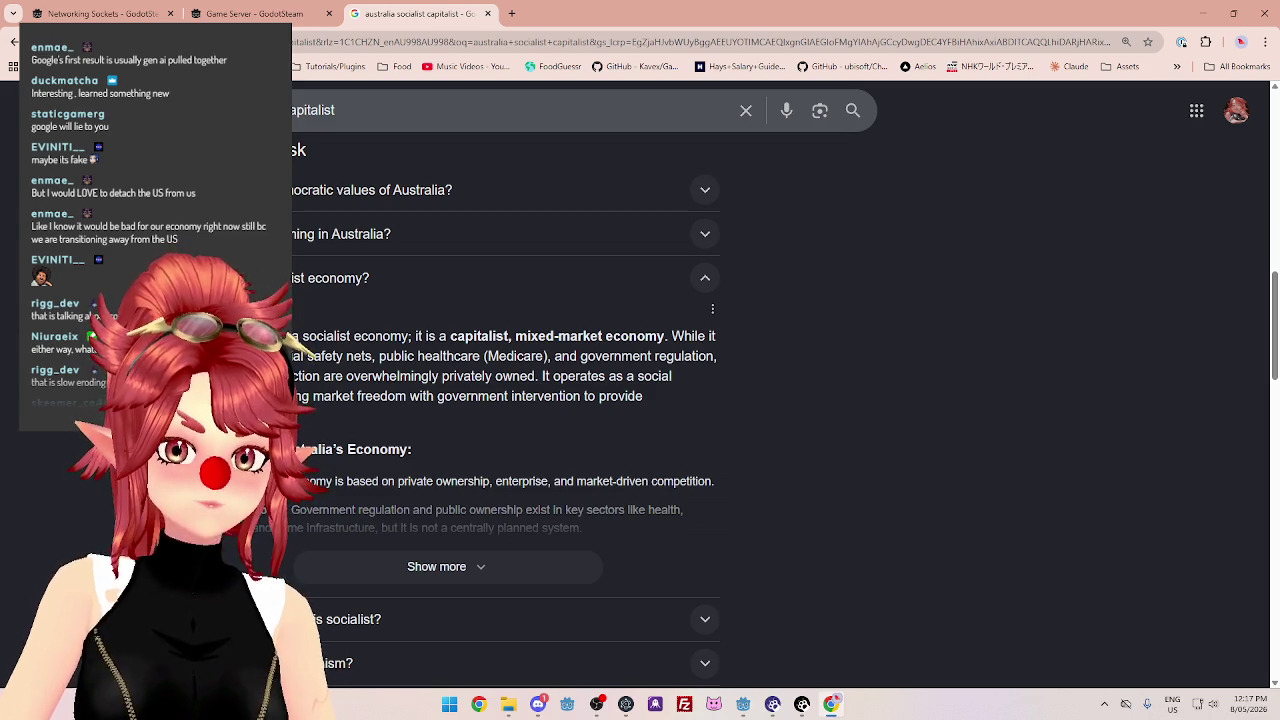
{"action": "left_click_drag", "start_coordinate": [380, 357], "coordinate": [480, 357]}
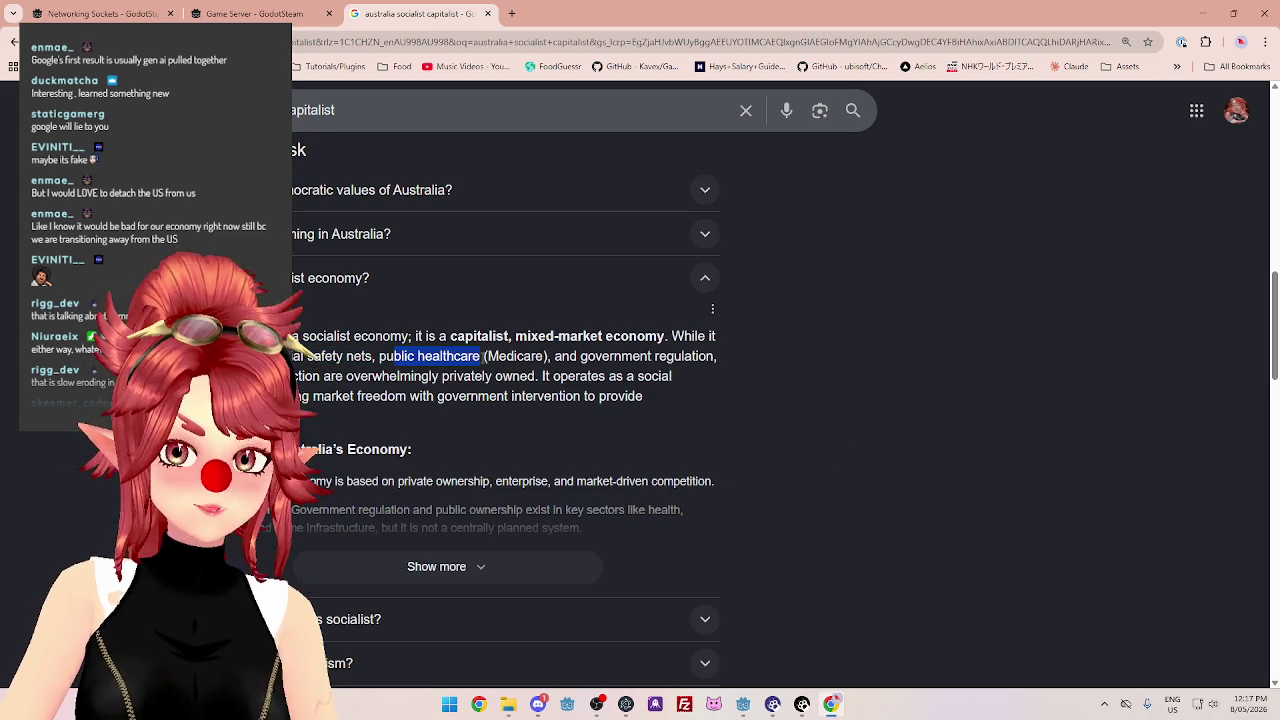
{"action": "left_click_drag", "start_coordinate": [560, 357], "coordinate": [660, 357]}
{"action": "mouse_move", "coordinate": [280, 376]}
{"action": "left_mouse_down"}
{"action": "mouse_move", "coordinate": [535, 376]}
{"action": "mouse_move", "coordinate": [300, 357]}
{"action": "mouse_move", "coordinate": [300, 376]}
{"action": "mouse_move", "coordinate": [567, 376]}
{"action": "mouse_move", "coordinate": [563, 394]}
{"action": "mouse_move", "coordinate": [642, 396]}
{"action": "mouse_move", "coordinate": [716, 336]}
{"action": "left_mouse_up"}
{"action": "left_click", "coordinate": [541, 381]}
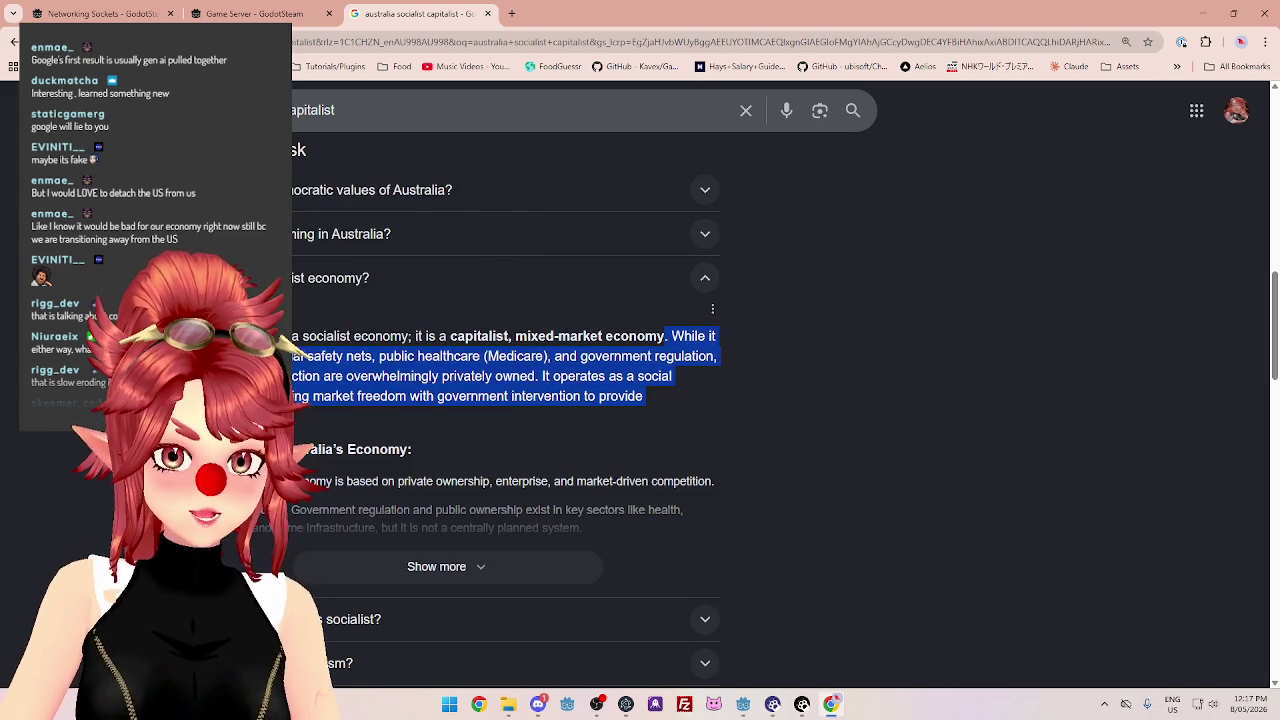
{"action": "left_click", "coordinate": [300, 390]}
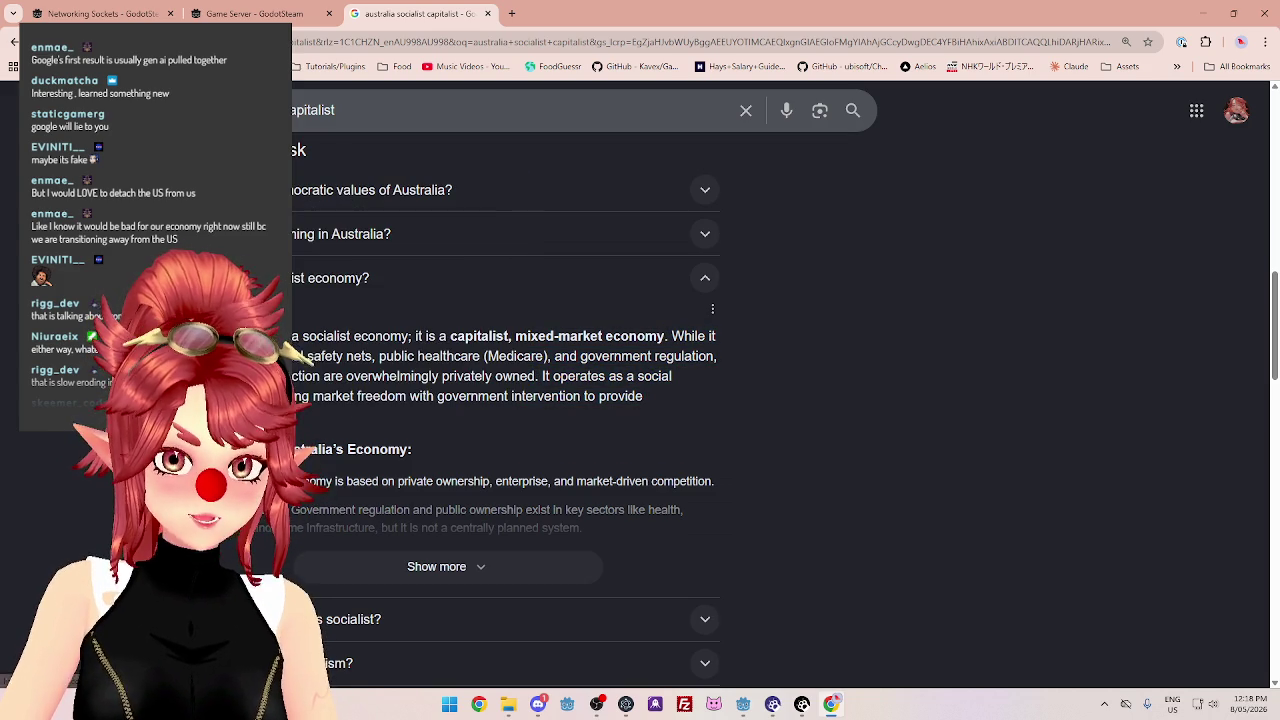
{"action": "mouse_move", "coordinate": [292, 396]}
{"action": "left_mouse_down"}
{"action": "mouse_move", "coordinate": [542, 396]}
{"action": "mouse_move", "coordinate": [560, 417]}
{"action": "left_mouse_up"}
Reveal the rest of the economy answer and select the social welfare safety net line.
{"action": "left_click", "coordinate": [420, 567]}
{"action": "scroll", "coordinate": [400, 433], "scroll_direction": "down", "scroll_amount": 2}
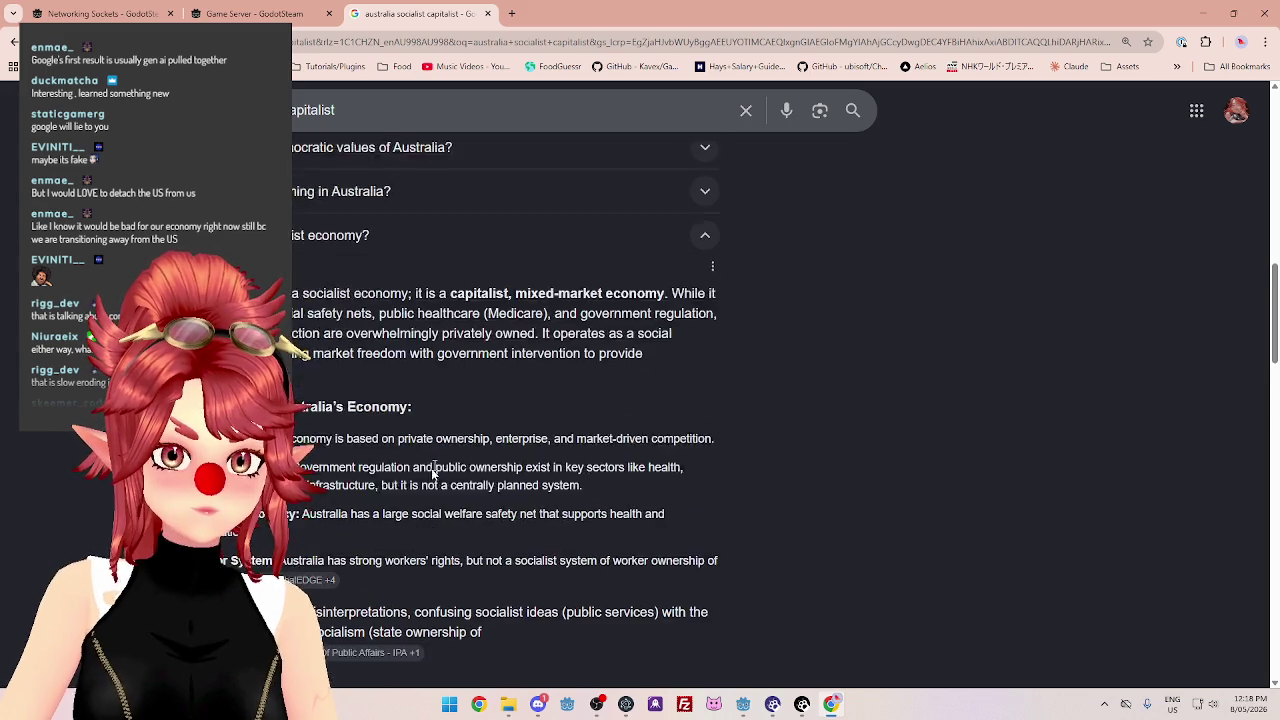
{"action": "left_click_drag", "start_coordinate": [293, 348], "coordinate": [614, 349]}
{"action": "left_click_drag", "start_coordinate": [292, 377], "coordinate": [442, 378]}
{"action": "left_click_drag", "start_coordinate": [302, 423], "coordinate": [651, 427]}
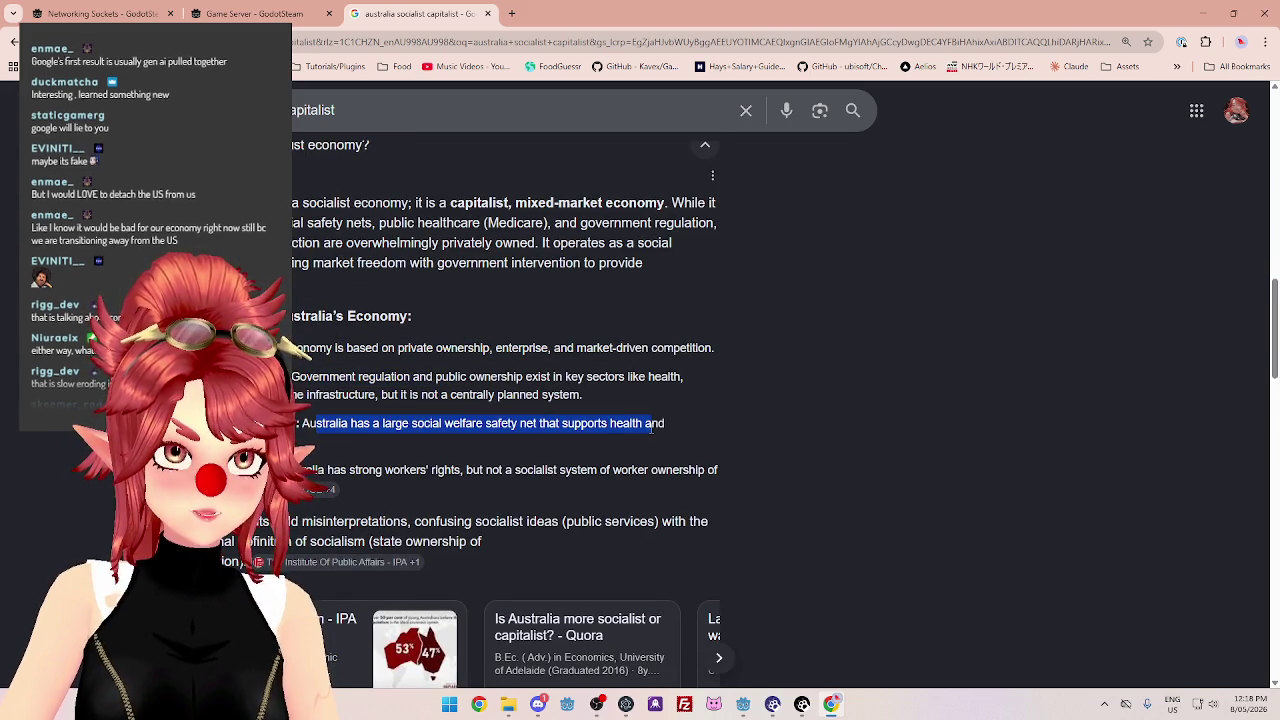
{"action": "left_click", "coordinate": [338, 444]}
{"action": "triple_click", "coordinate": [305, 427]}
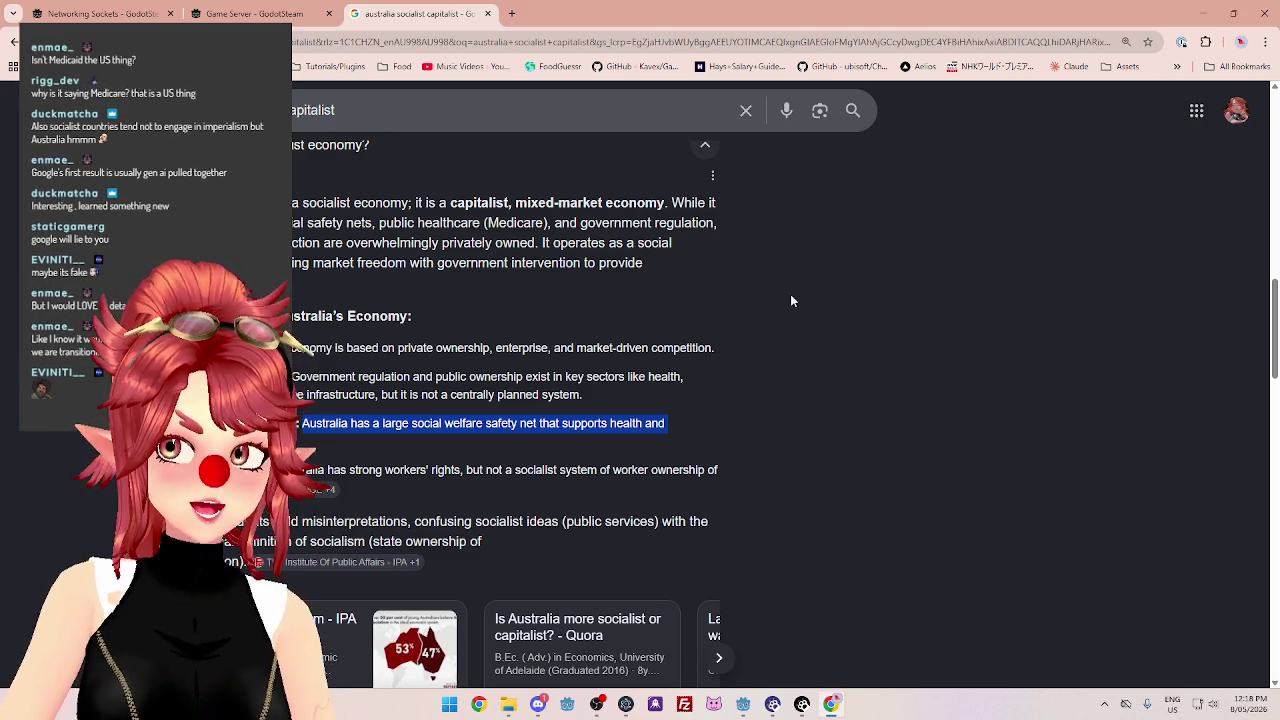
Scroll further down and briefly highlight the Socialist Alliance views phrase in a snippet.
{"action": "scroll", "coordinate": [791, 300], "scroll_direction": "down", "scroll_amount": 1}
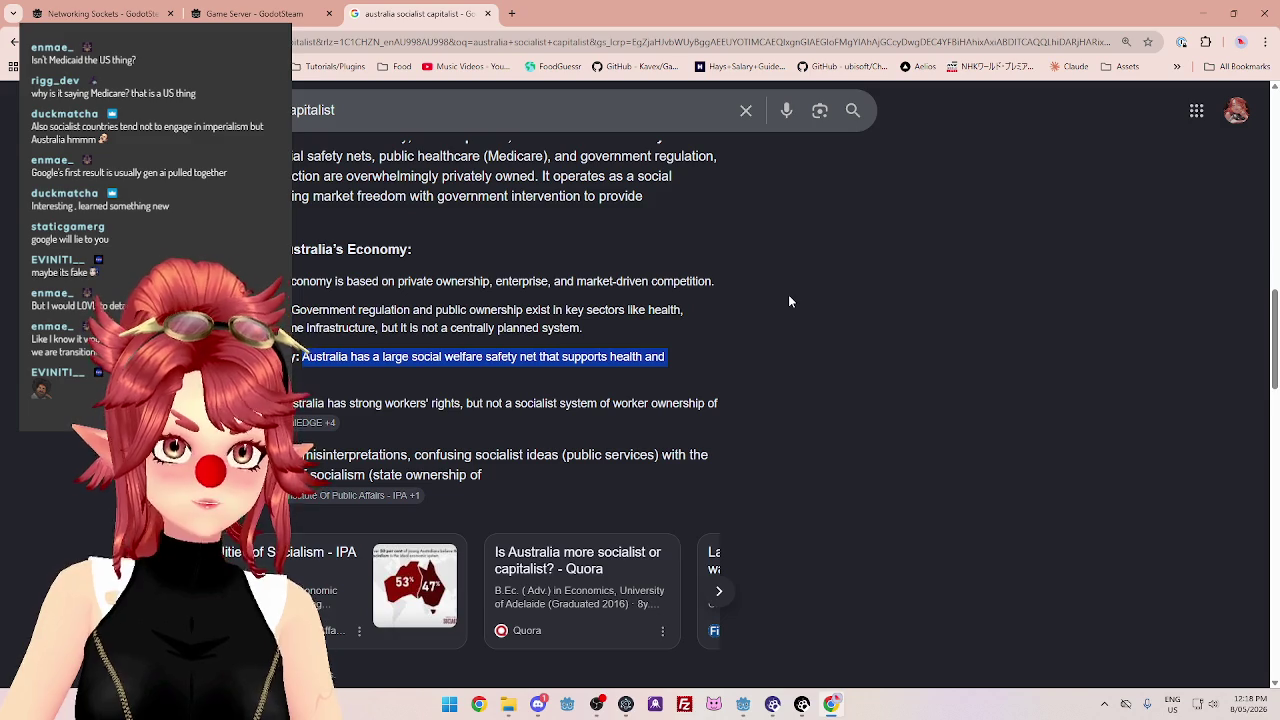
{"action": "scroll", "coordinate": [789, 301], "scroll_direction": "down", "scroll_amount": 5}
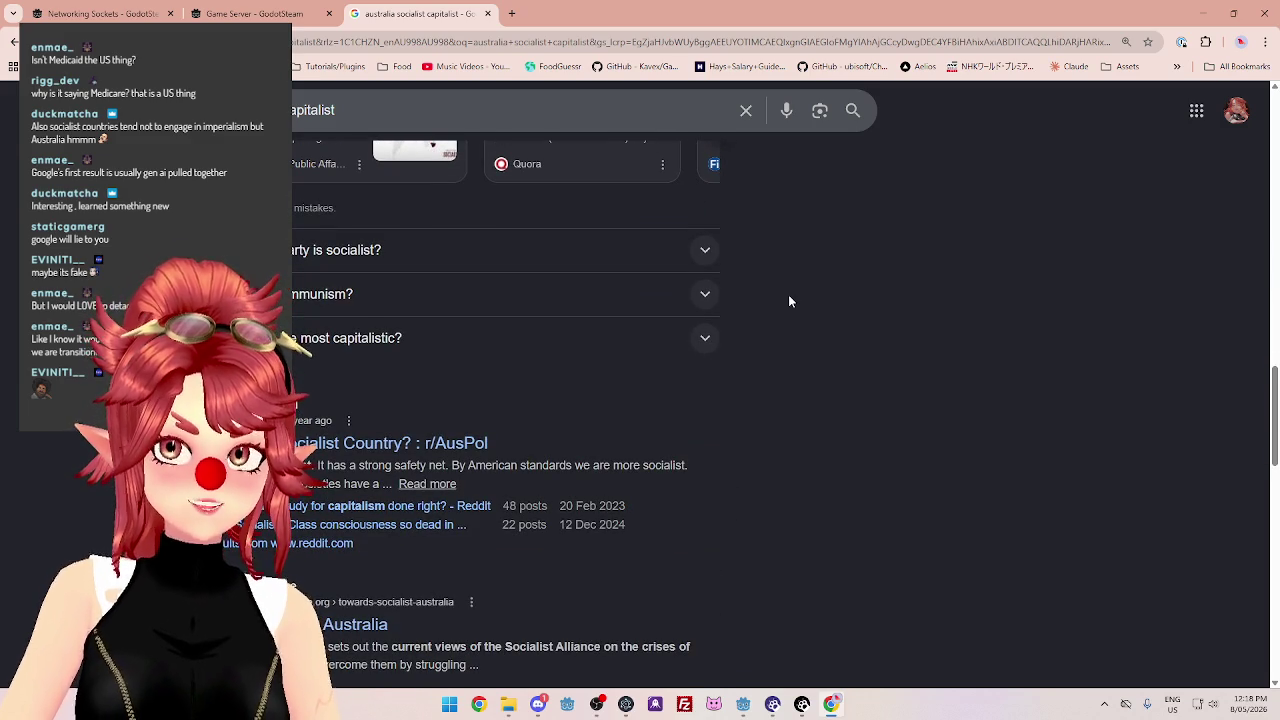
{"action": "scroll", "coordinate": [789, 301], "scroll_direction": "down", "scroll_amount": 2}
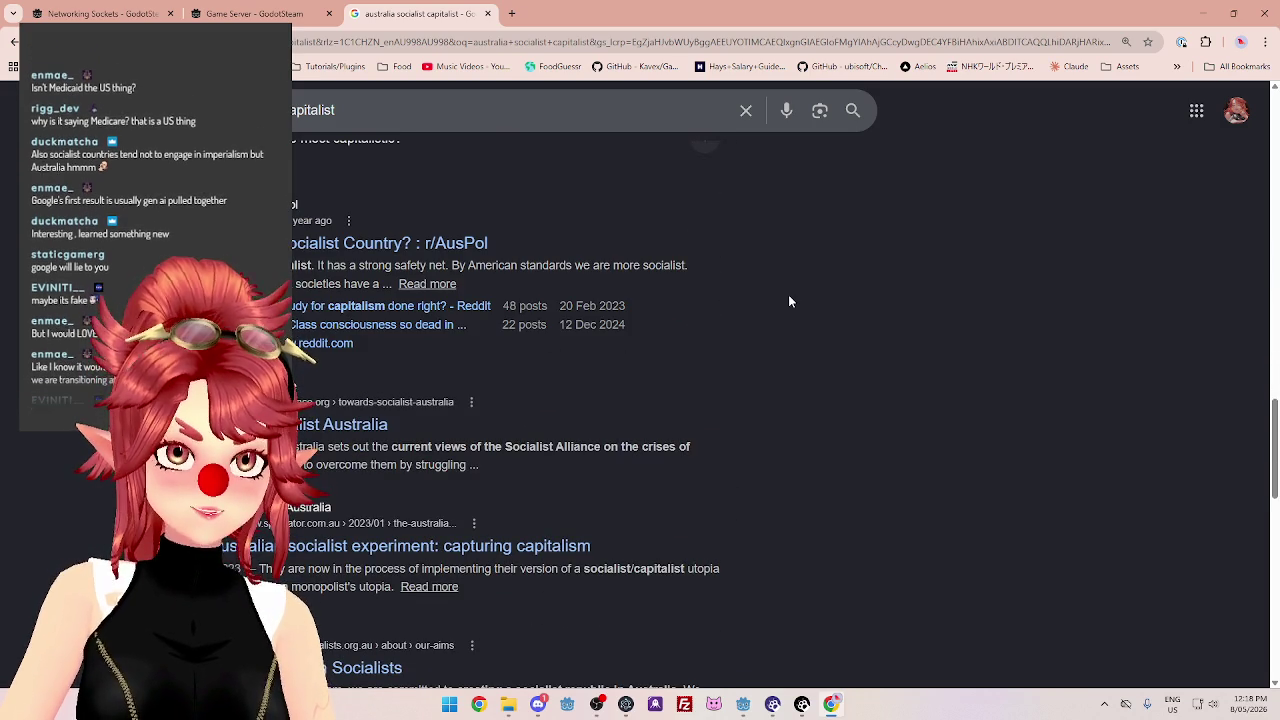
{"action": "scroll", "coordinate": [789, 301], "scroll_direction": "down", "scroll_amount": 1}
{"action": "scroll", "coordinate": [789, 301], "scroll_direction": "down", "scroll_amount": 2}
{"action": "scroll", "coordinate": [804, 293], "scroll_direction": "up", "scroll_amount": 2}
{"action": "scroll", "coordinate": [838, 332], "scroll_direction": "up", "scroll_amount": 1}
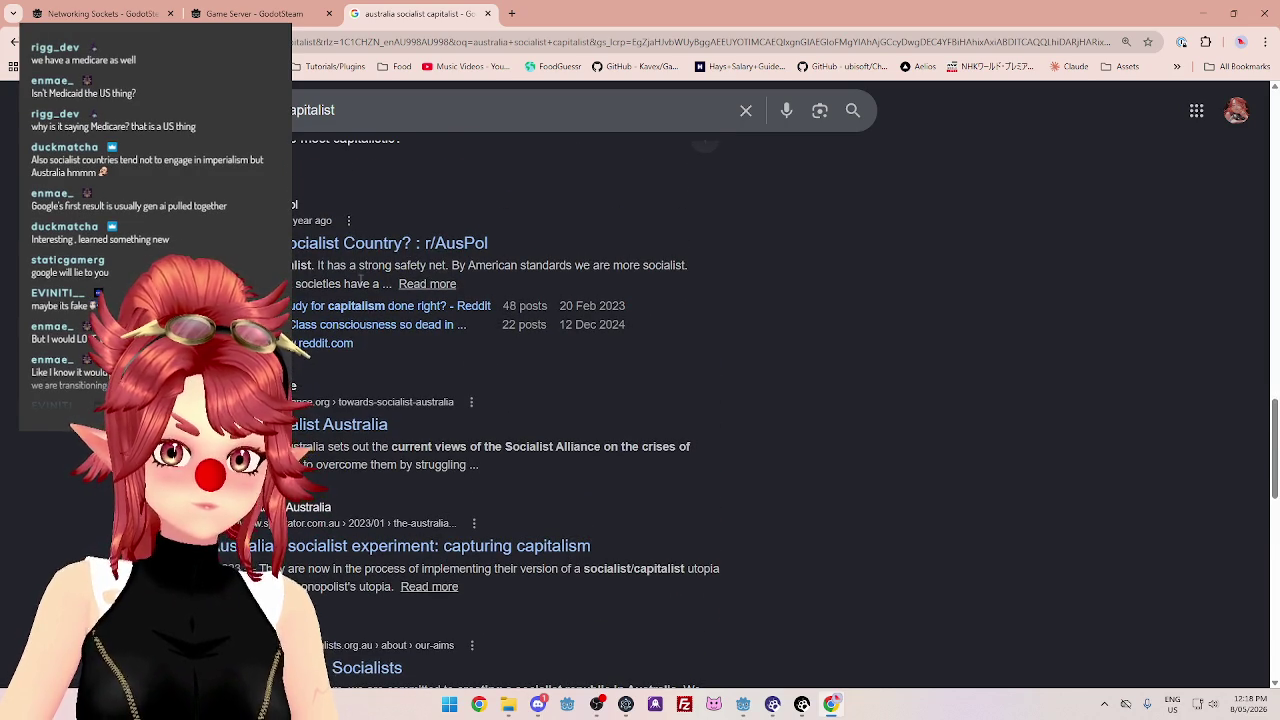
{"action": "scroll", "coordinate": [715, 364], "scroll_direction": "down", "scroll_amount": 1}
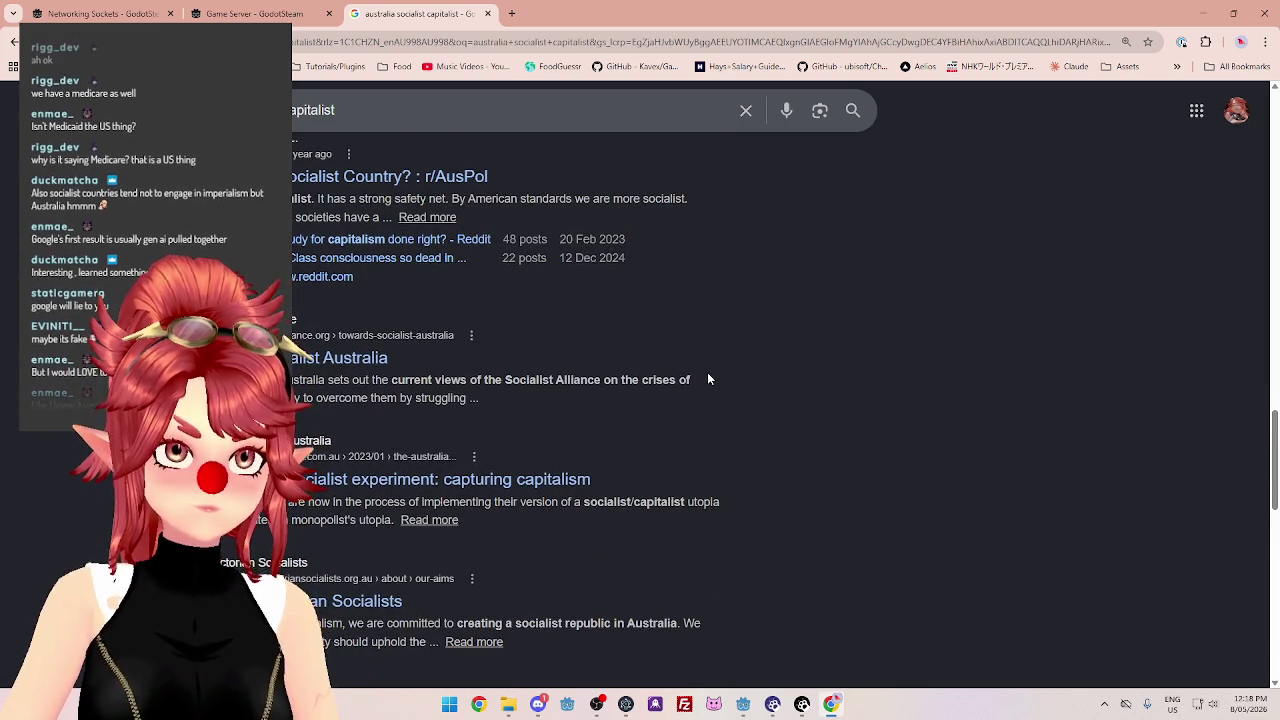
{"action": "scroll", "coordinate": [707, 372], "scroll_direction": "down", "scroll_amount": 1}
{"action": "mouse_move", "coordinate": [460, 313]}
{"action": "left_mouse_down"}
{"action": "mouse_move", "coordinate": [638, 313]}
{"action": "mouse_move", "coordinate": [440, 310]}
{"action": "left_mouse_up"}
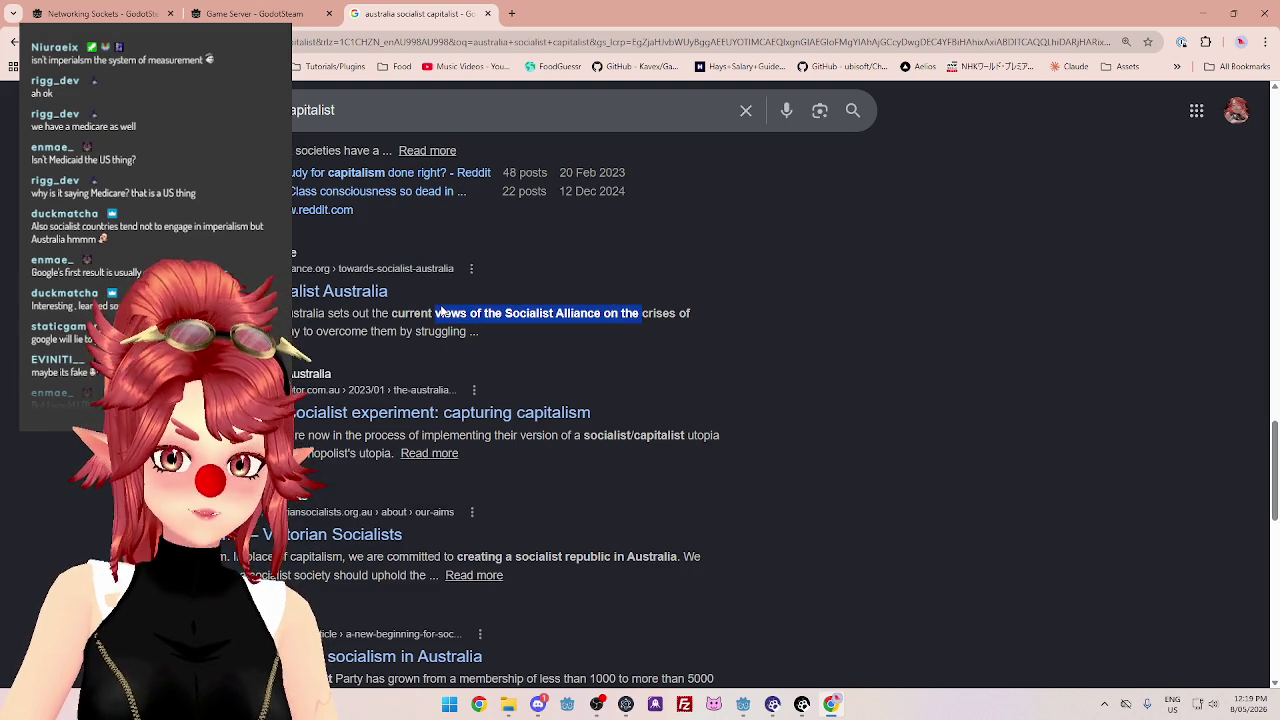
{"action": "left_click", "coordinate": [624, 418]}
Continue down the results and highlight the social crisis phrase in a snippet.
{"action": "scroll", "coordinate": [818, 378], "scroll_direction": "down", "scroll_amount": 1}
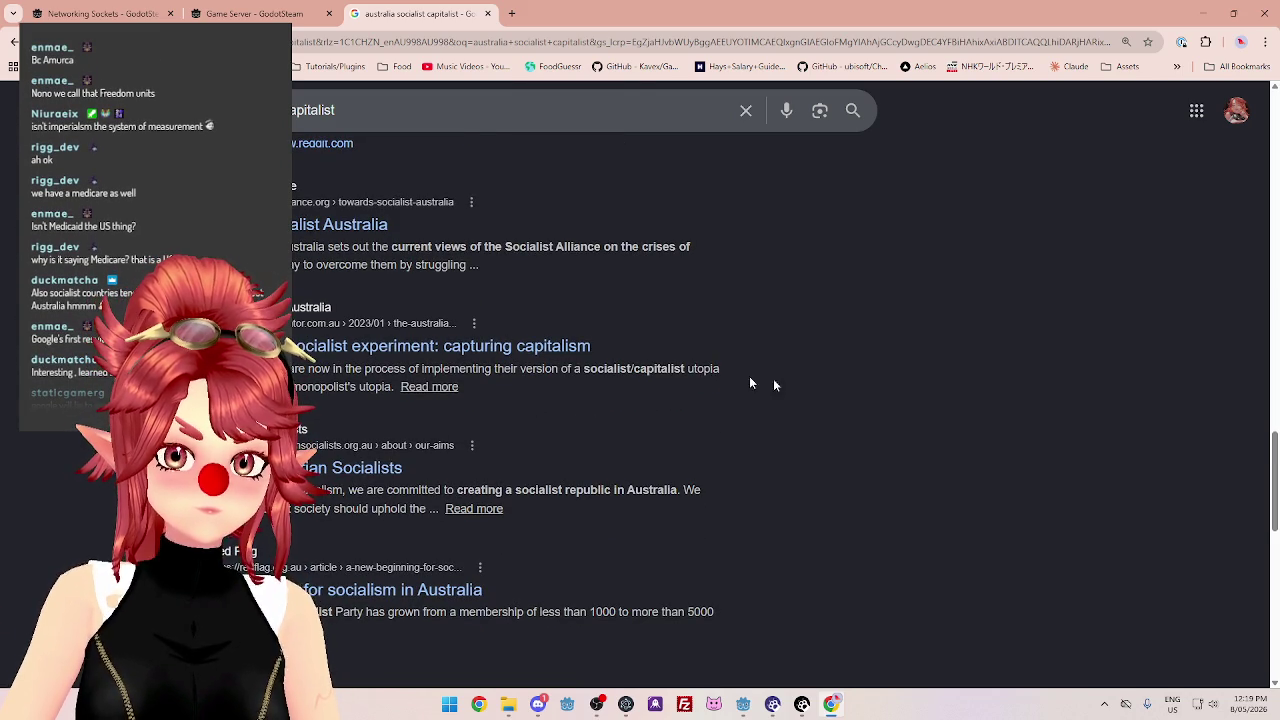
{"action": "scroll", "coordinate": [863, 403], "scroll_direction": "down", "scroll_amount": 1}
{"action": "scroll", "coordinate": [864, 405], "scroll_direction": "down", "scroll_amount": 1}
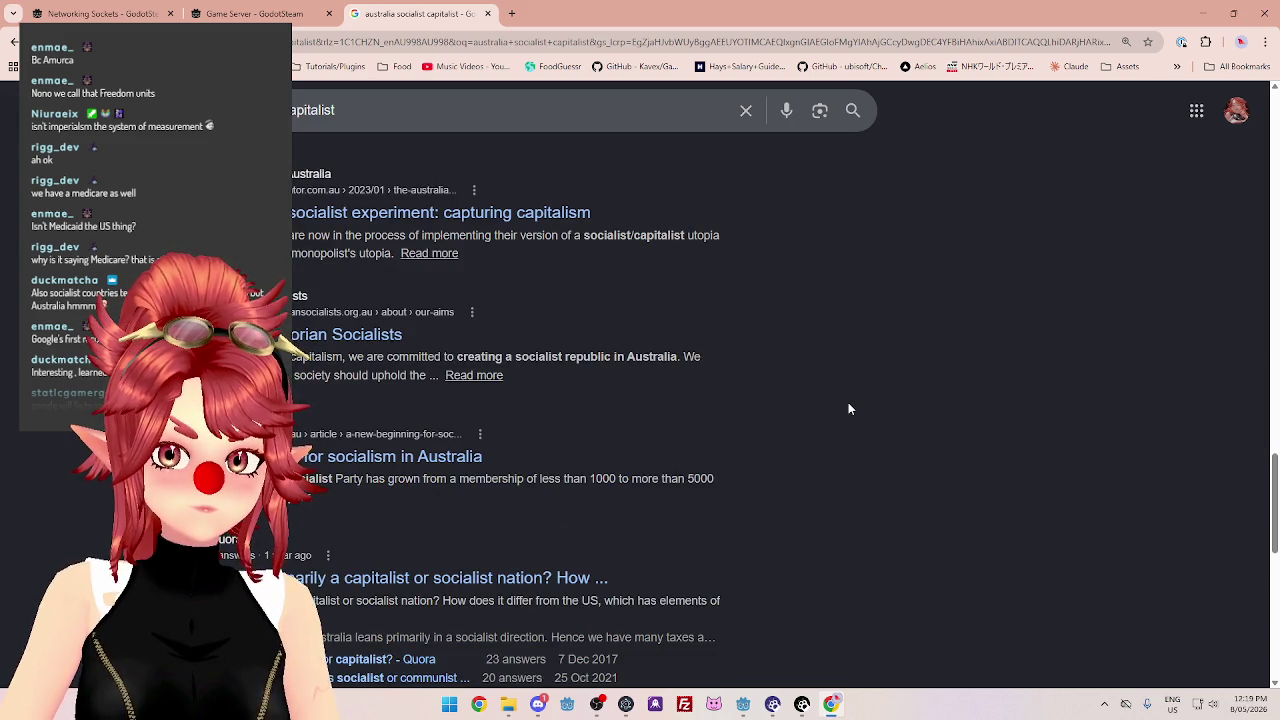
{"action": "scroll", "coordinate": [848, 405], "scroll_direction": "down", "scroll_amount": 4}
{"action": "scroll", "coordinate": [846, 410], "scroll_direction": "down", "scroll_amount": 4}
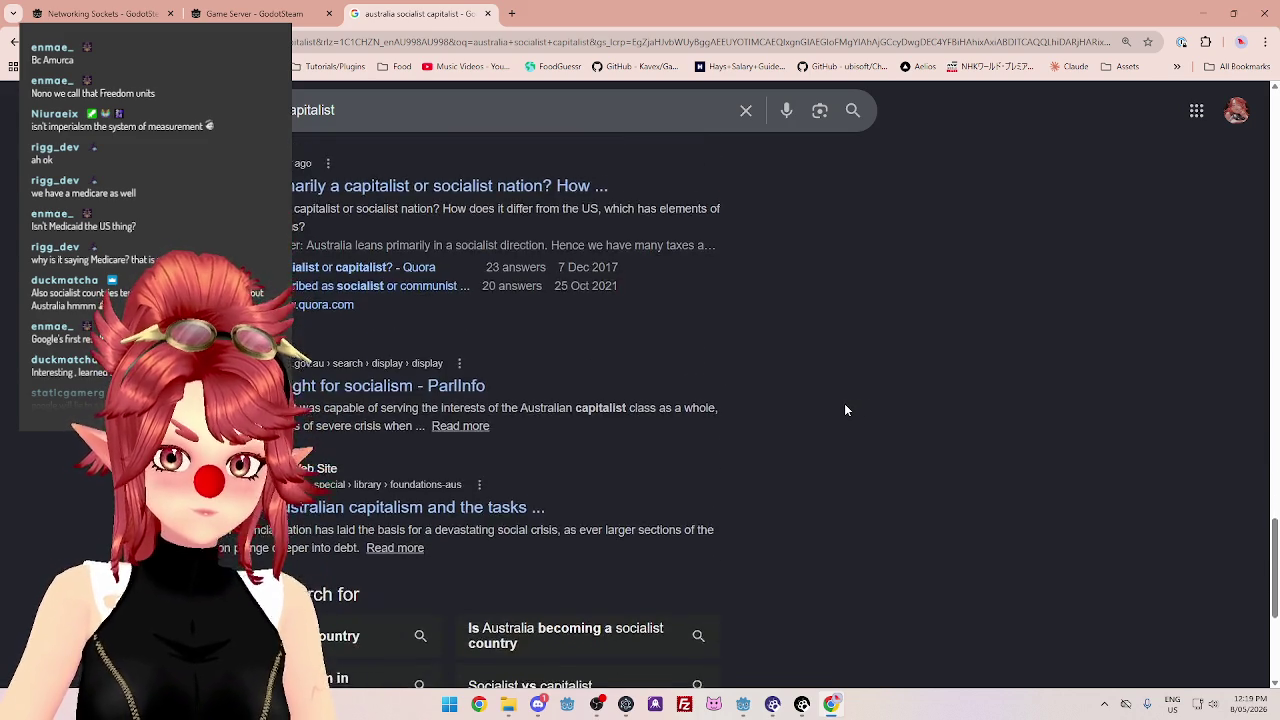
{"action": "left_click_drag", "start_coordinate": [600, 388], "coordinate": [512, 398]}
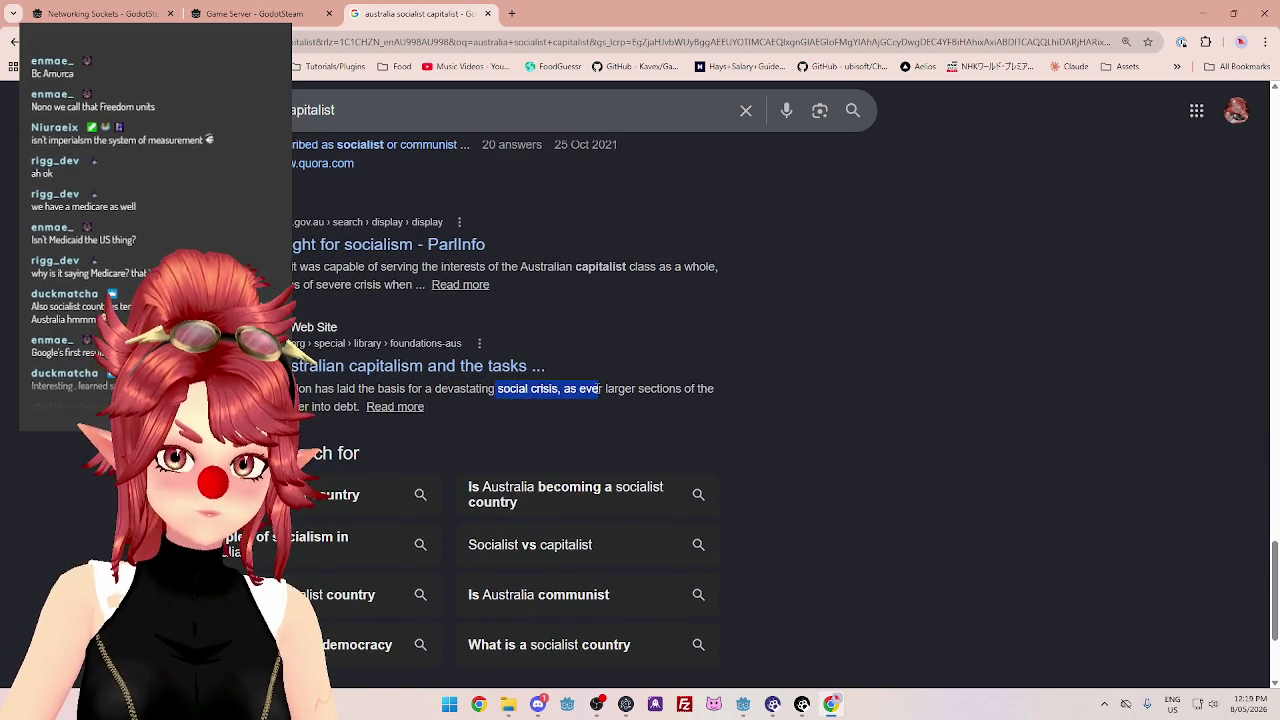
{"action": "scroll", "coordinate": [640, 487], "scroll_direction": "down", "scroll_amount": 3}
Browse the second page of search results, then close the search tab.
{"action": "left_click", "coordinate": [367, 534]}
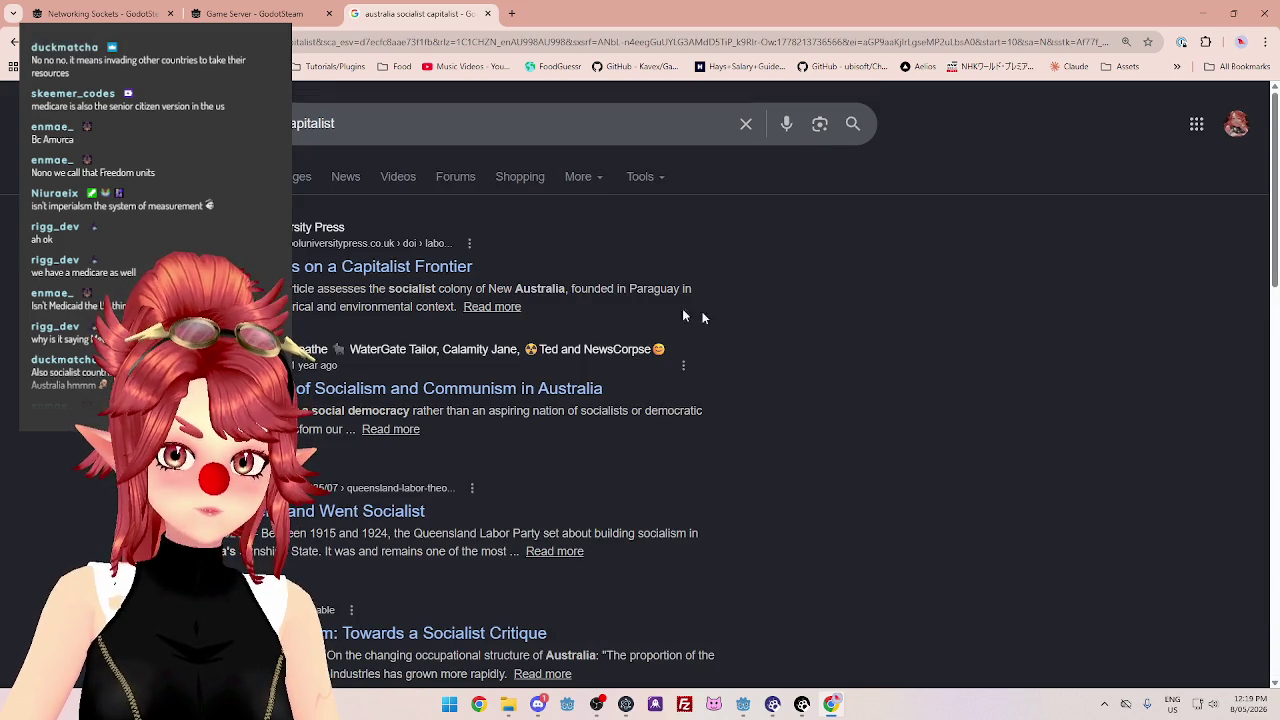
{"action": "scroll", "coordinate": [857, 358], "scroll_direction": "down", "scroll_amount": 1}
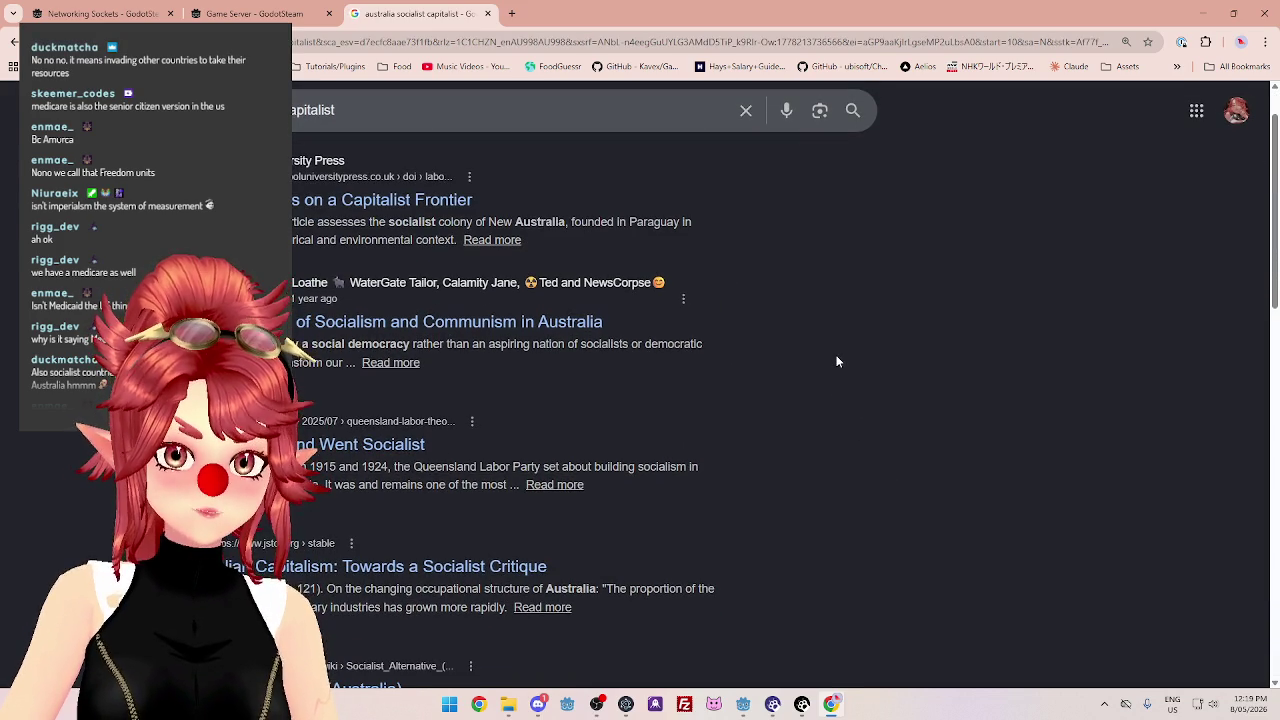
{"action": "scroll", "coordinate": [831, 360], "scroll_direction": "down", "scroll_amount": 1}
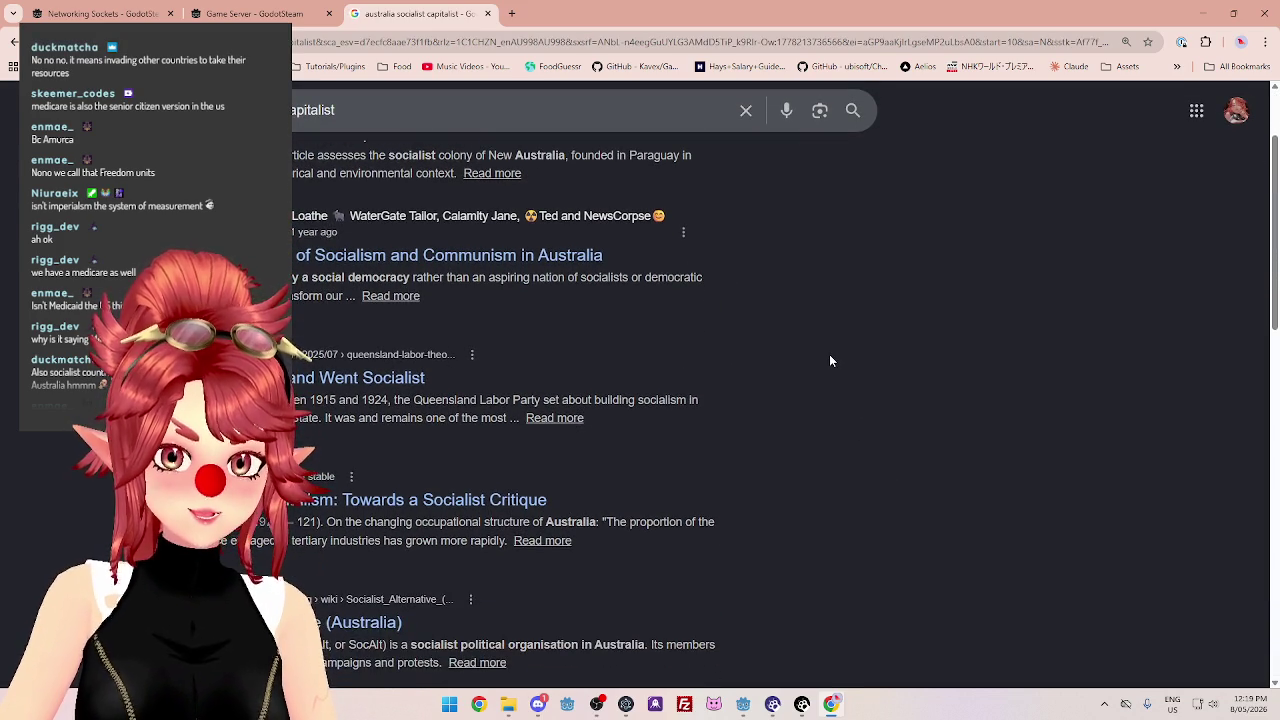
{"action": "scroll", "coordinate": [827, 360], "scroll_direction": "down", "scroll_amount": 1}
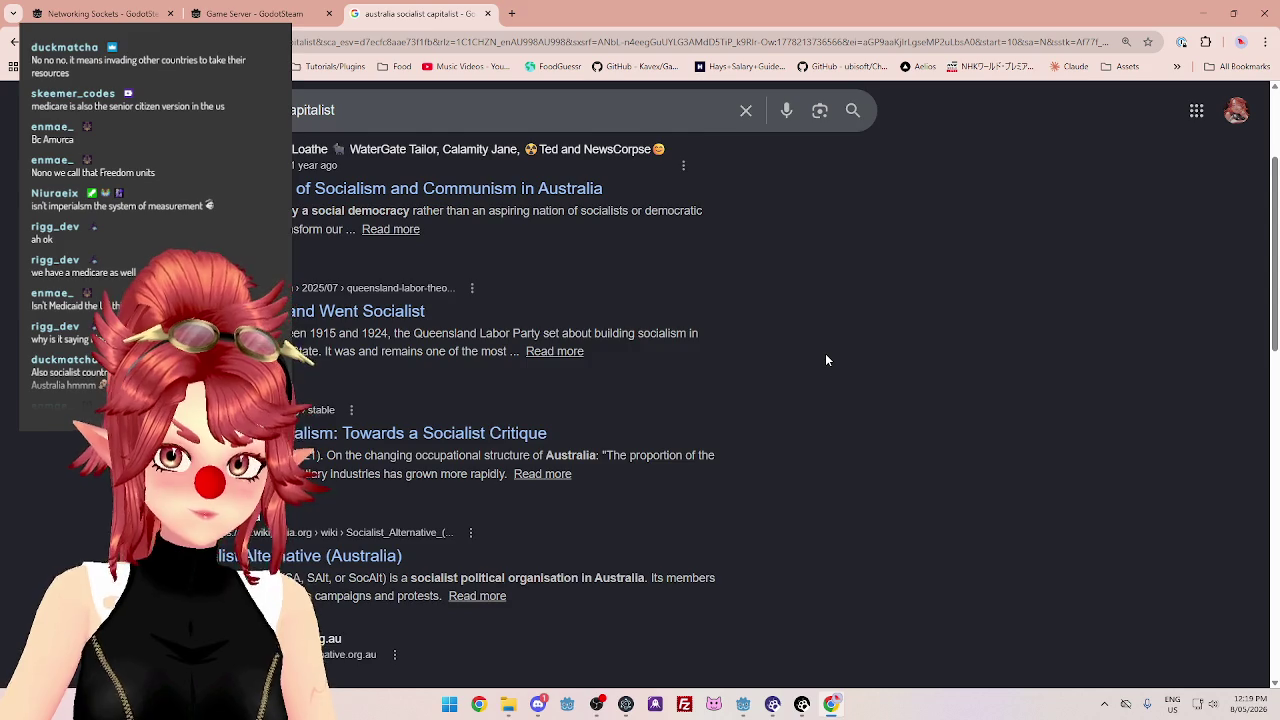
{"action": "scroll", "coordinate": [826, 360], "scroll_direction": "down", "scroll_amount": 1}
{"action": "scroll", "coordinate": [825, 360], "scroll_direction": "down", "scroll_amount": 1}
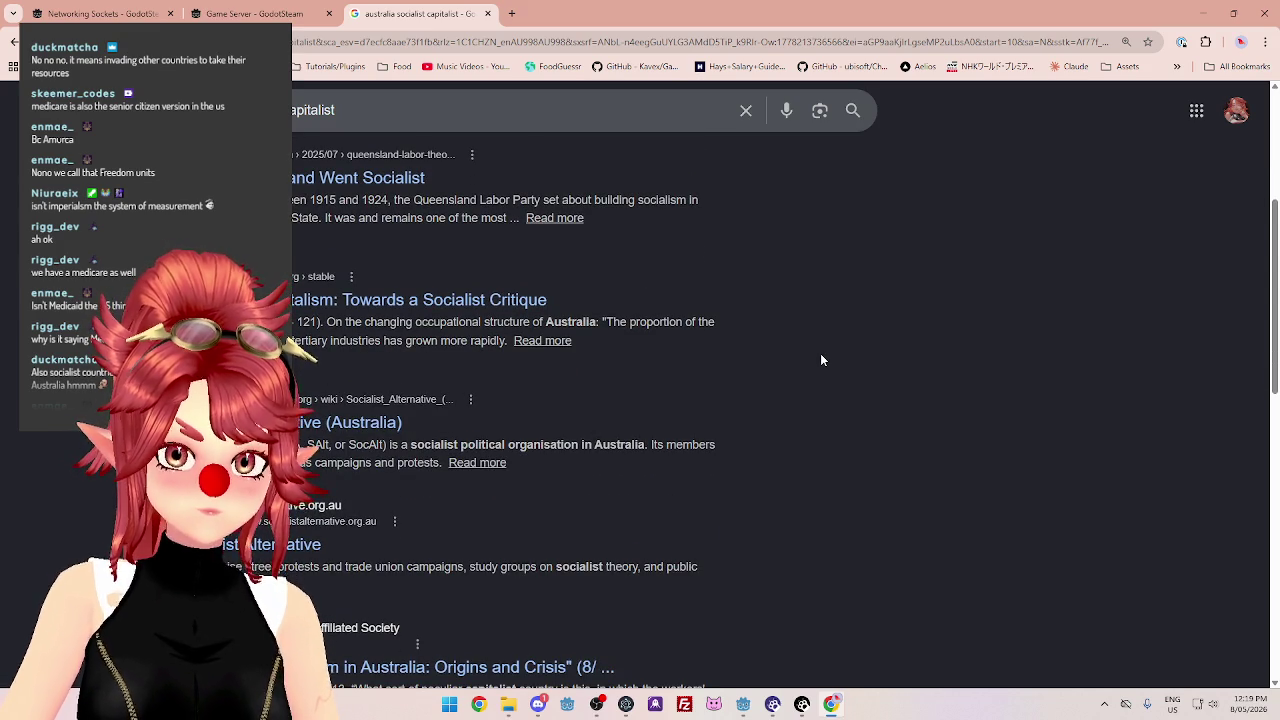
{"action": "scroll", "coordinate": [823, 360], "scroll_direction": "down", "scroll_amount": 2}
{"action": "scroll", "coordinate": [822, 360], "scroll_direction": "down", "scroll_amount": 2}
{"action": "scroll", "coordinate": [821, 360], "scroll_direction": "down", "scroll_amount": 2}
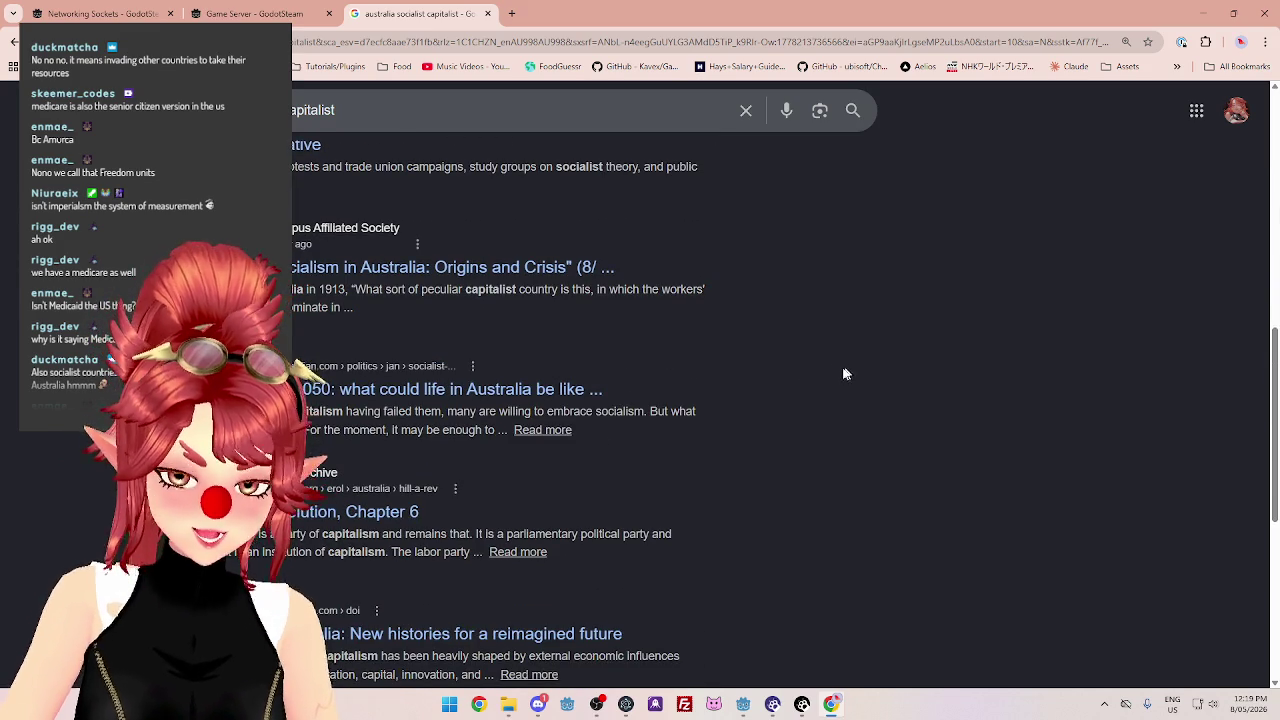
{"action": "scroll", "coordinate": [838, 376], "scroll_direction": "down", "scroll_amount": 1}
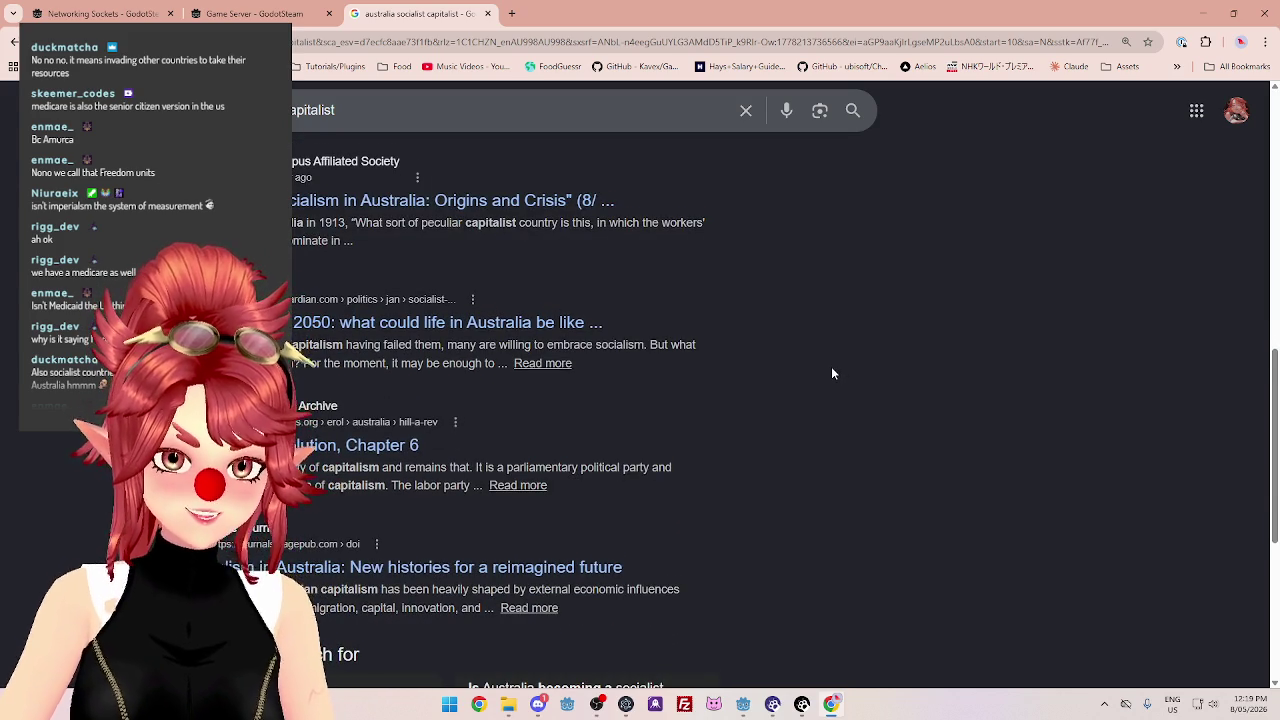
{"action": "scroll", "coordinate": [832, 373], "scroll_direction": "down", "scroll_amount": 1}
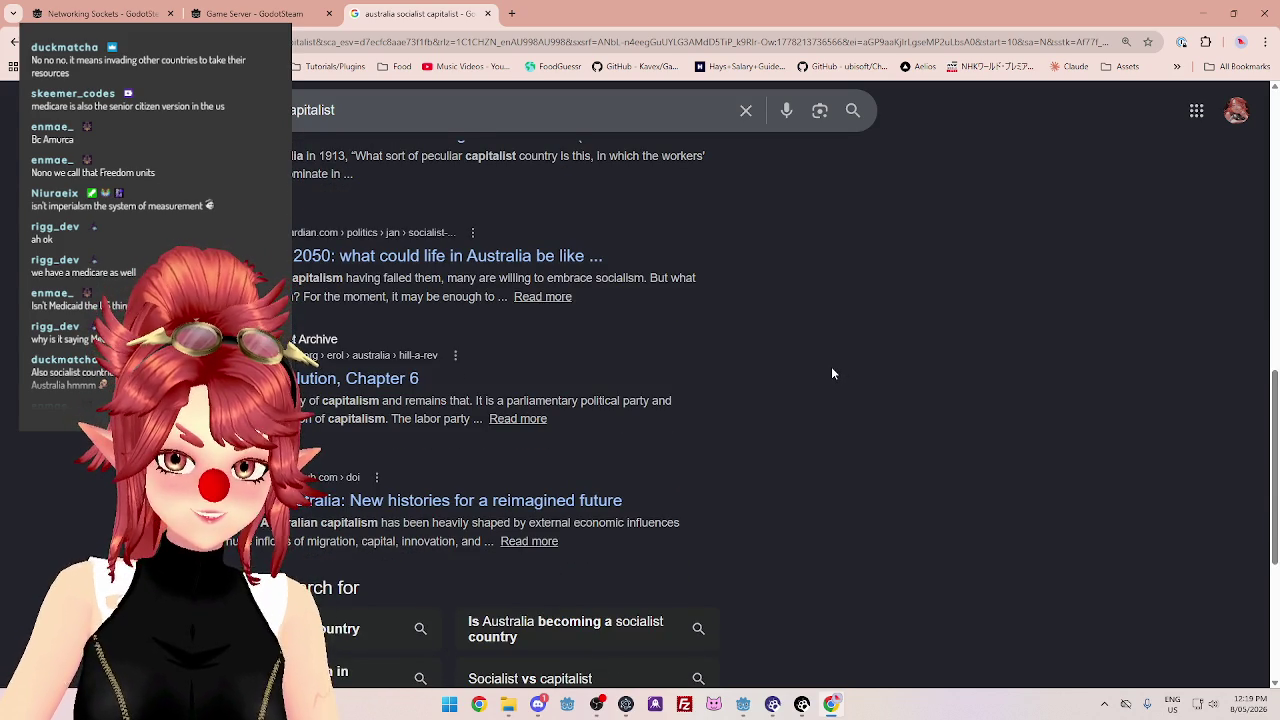
{"action": "scroll", "coordinate": [832, 373], "scroll_direction": "up", "scroll_amount": 10}
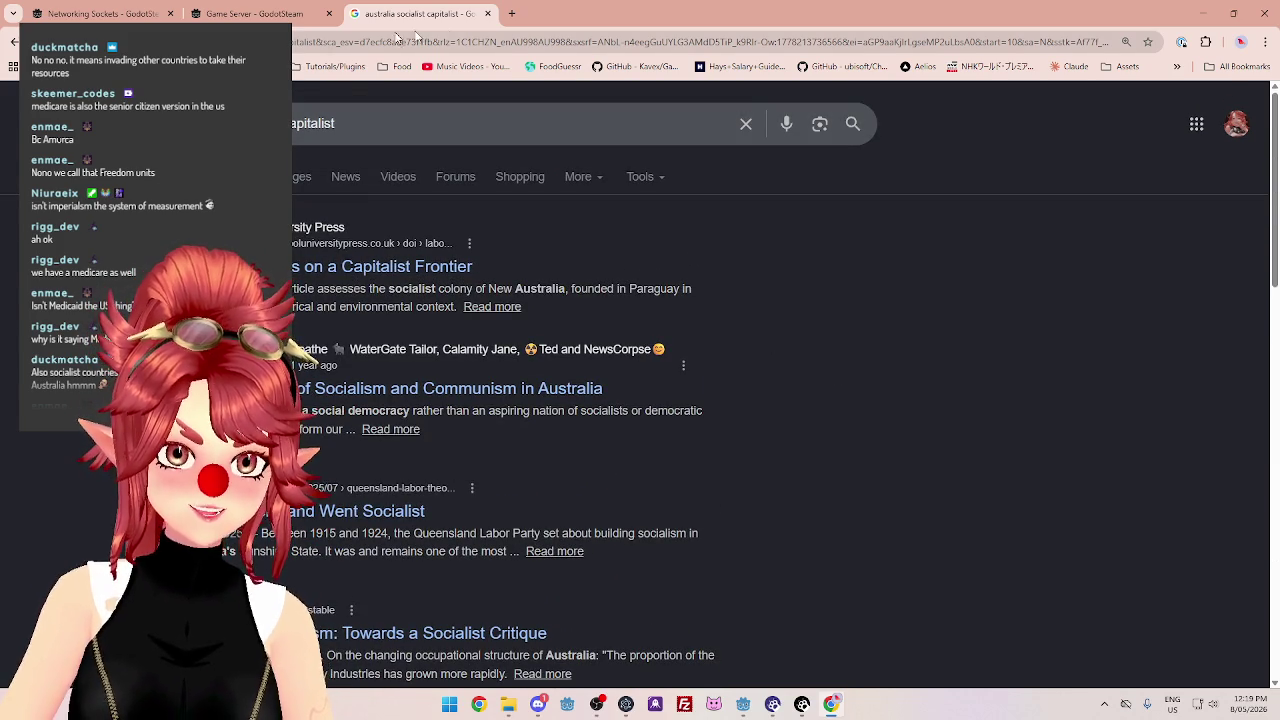
{"action": "left_click", "coordinate": [488, 13]}
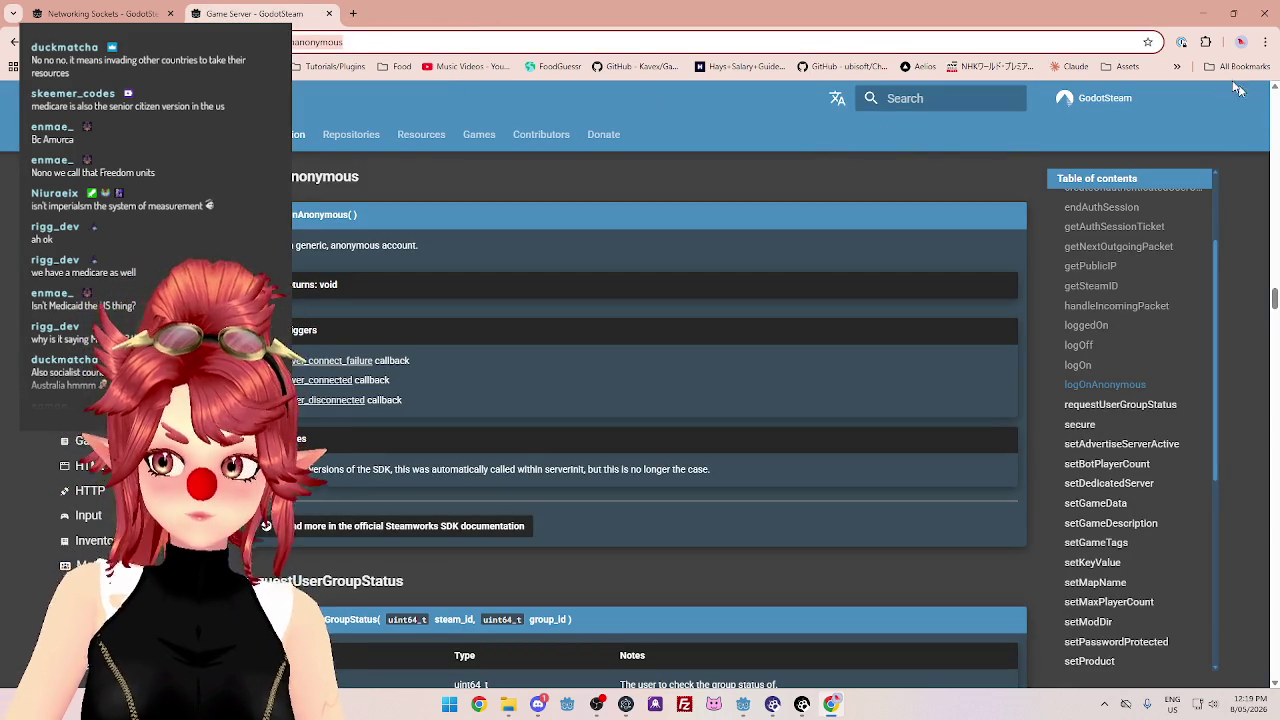
Minimize Chrome to get back to the Godot editor.
{"action": "left_click", "coordinate": [1204, 20]}
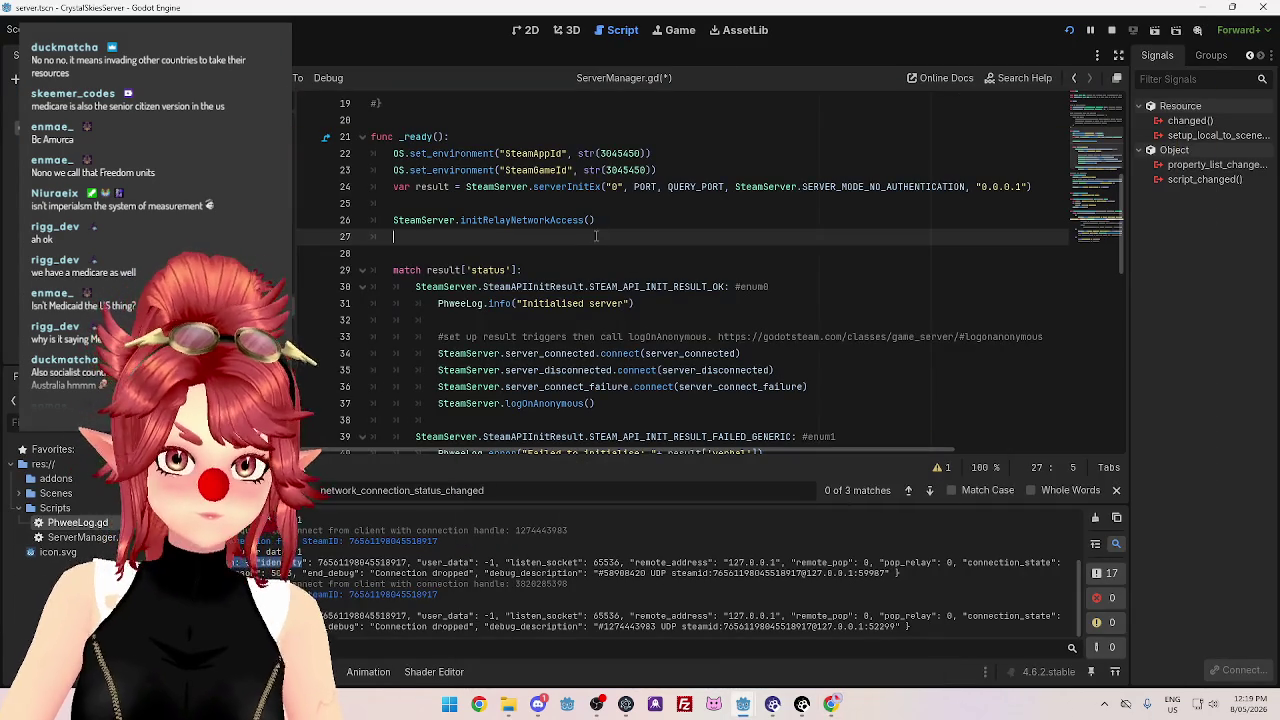
Delete the extra blank line after initRelayNetworkAccess, before the match statement.
{"action": "scroll", "coordinate": [603, 292], "scroll_direction": "down", "scroll_amount": 2}
{"action": "scroll", "coordinate": [477, 263], "scroll_direction": "up", "scroll_amount": 3}
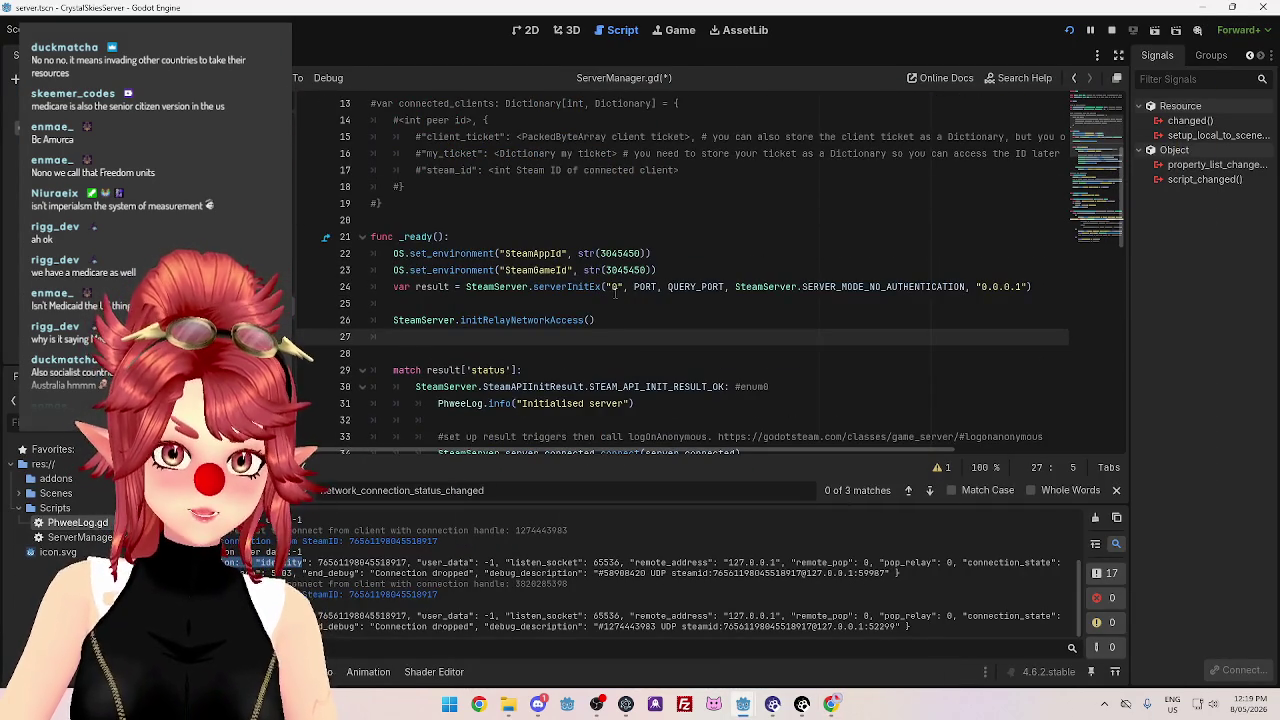
{"action": "left_click", "coordinate": [477, 263]}
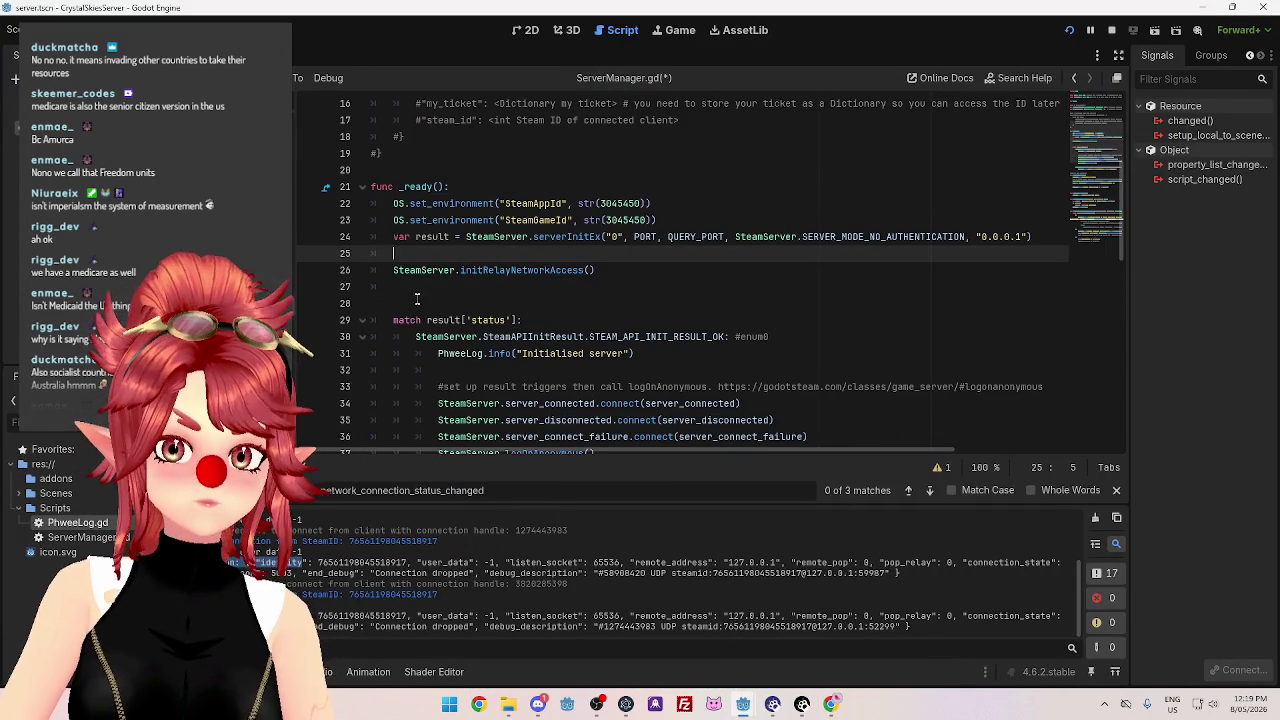
{"action": "left_click", "coordinate": [418, 299]}
{"action": "key", "text": "BackSpace"}
Review the server_connected and server_connect_failure connections and the logOnAnonymous call.
{"action": "scroll", "coordinate": [640, 280], "scroll_direction": "down", "scroll_amount": 3}
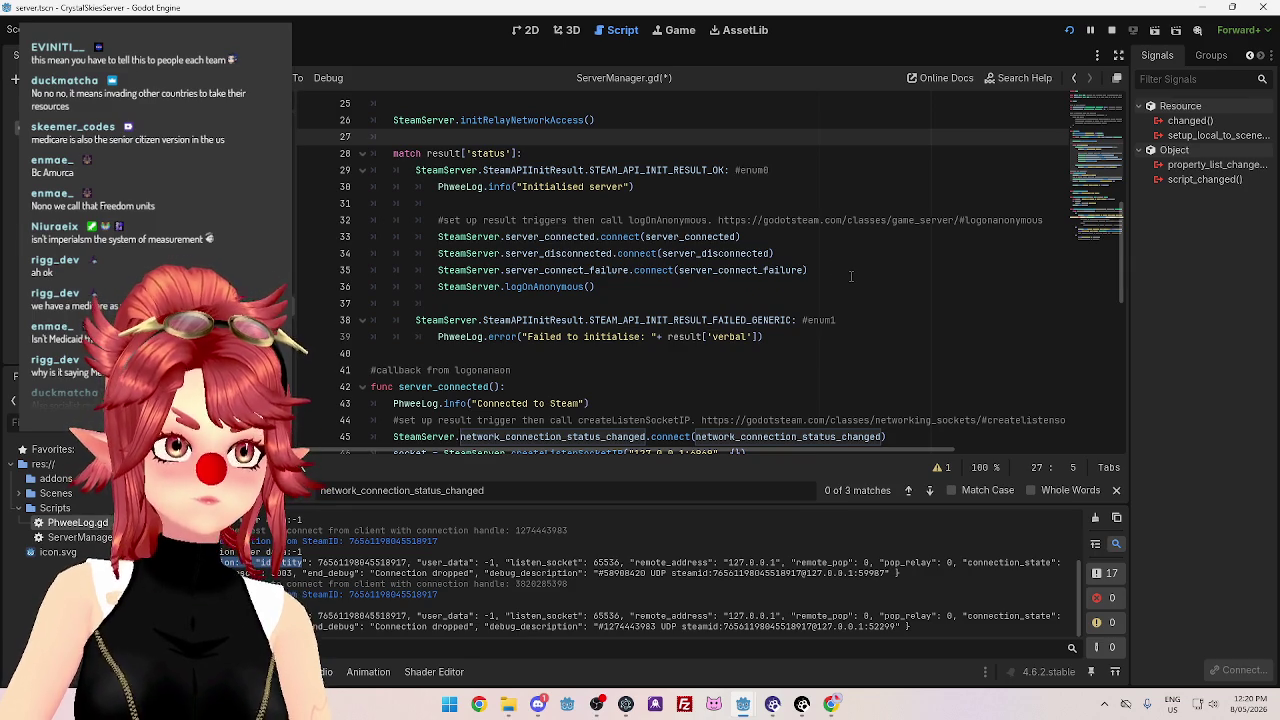
{"action": "left_click", "coordinate": [845, 240]}
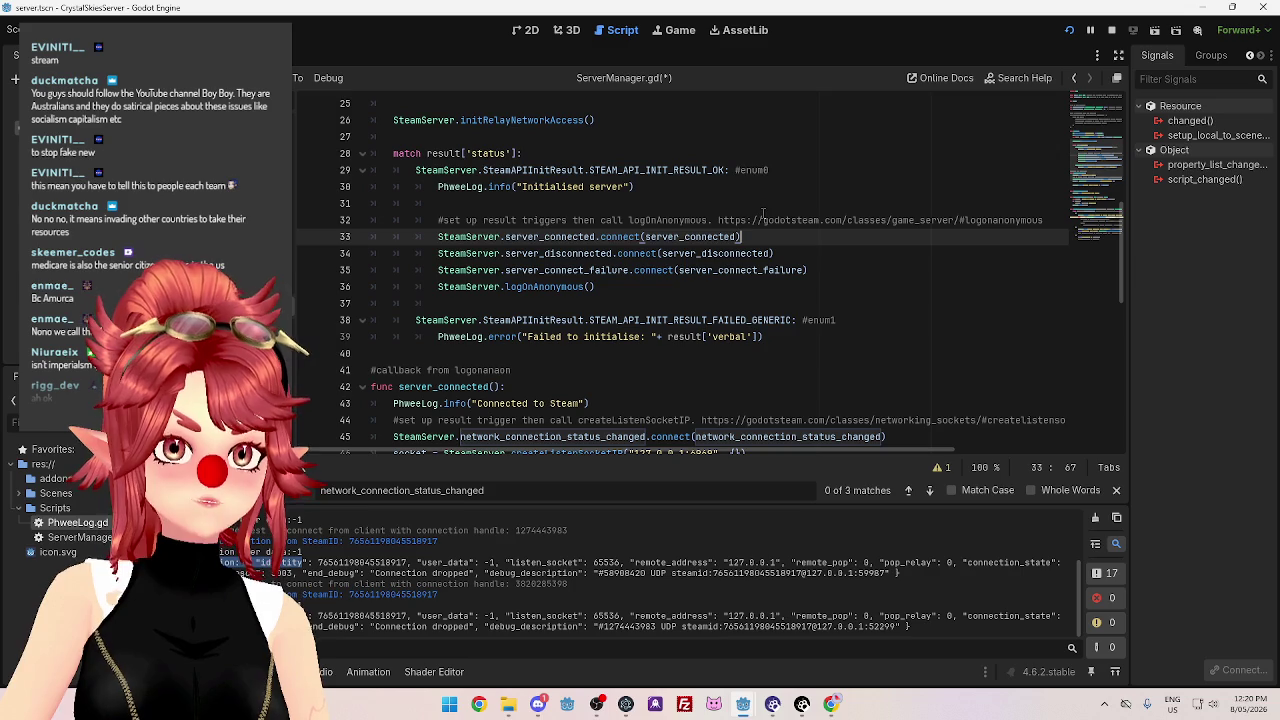
{"action": "left_click", "coordinate": [828, 288]}
{"action": "left_click", "coordinate": [828, 270]}
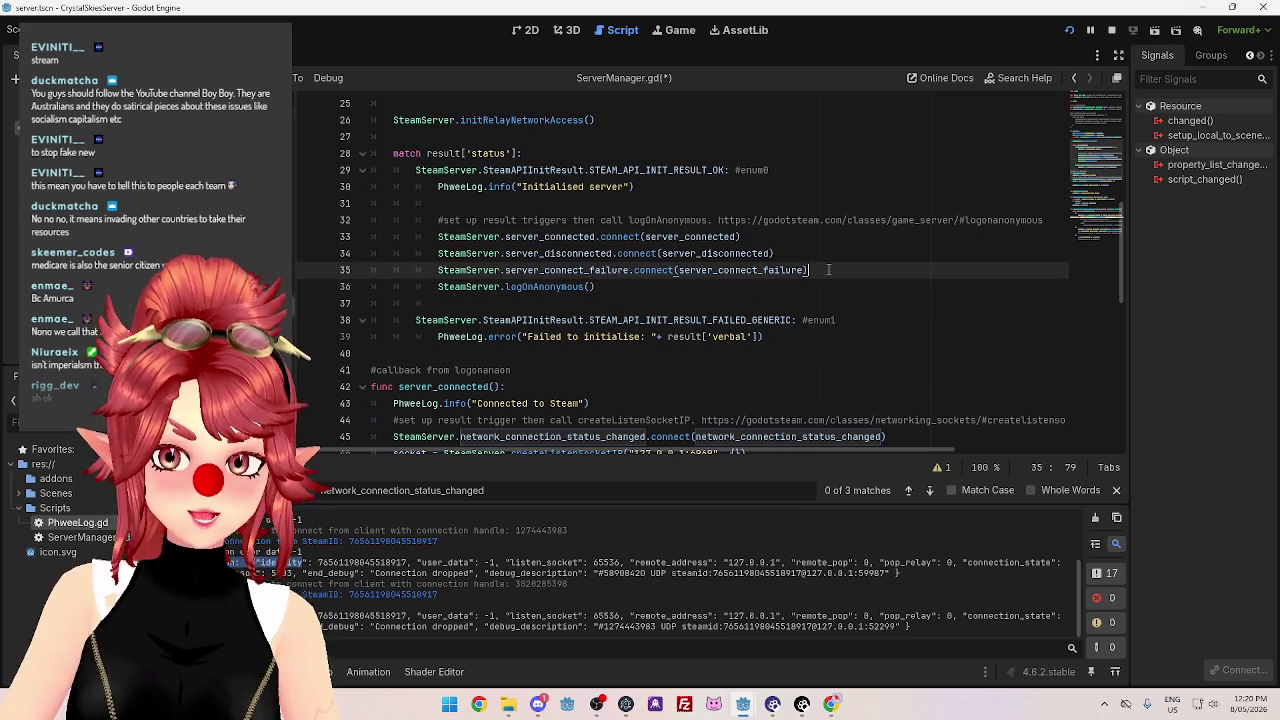
{"action": "left_click", "coordinate": [735, 290]}
{"action": "scroll", "coordinate": [734, 293], "scroll_direction": "down", "scroll_amount": 2}
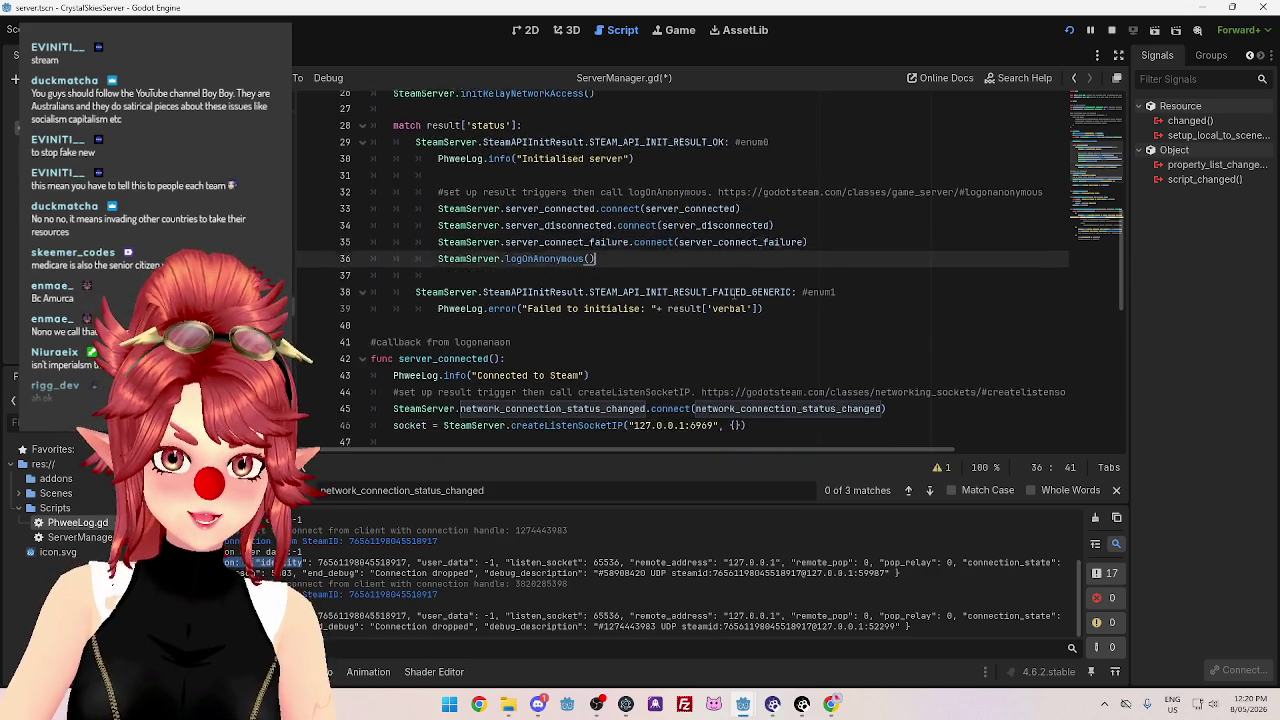
{"action": "scroll", "coordinate": [734, 293], "scroll_direction": "down", "scroll_amount": 3}
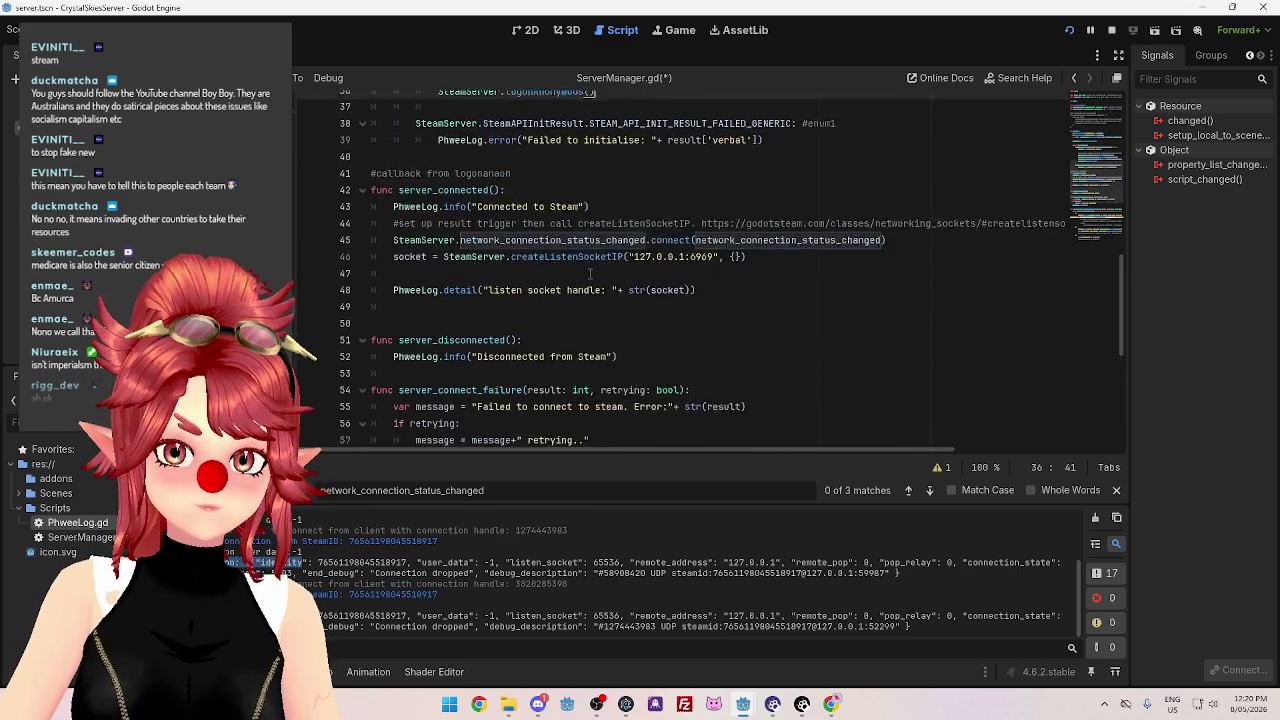
Remove the empty line before func server_disconnected and scroll through the result.
{"action": "left_click", "coordinate": [554, 270]}
{"action": "key", "text": "BackSpace"}
{"action": "scroll", "coordinate": [560, 270], "scroll_direction": "down", "scroll_amount": 3}
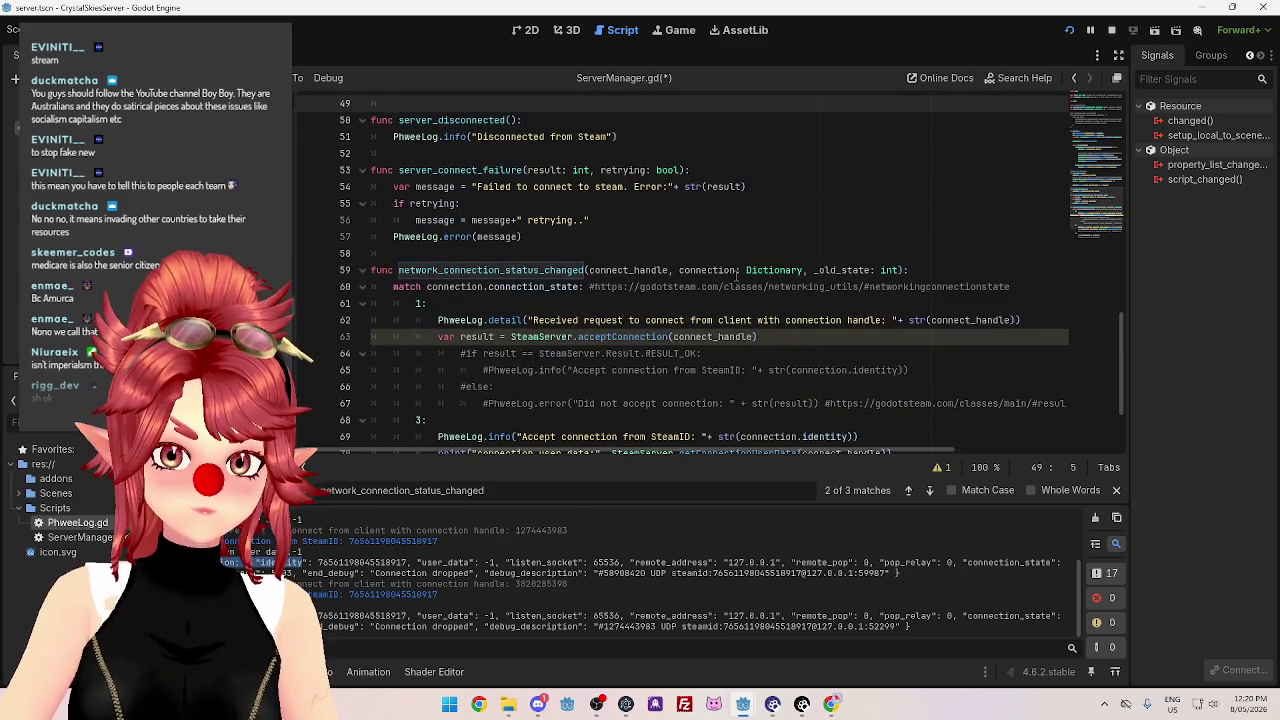
{"action": "scroll", "coordinate": [716, 277], "scroll_direction": "down", "scroll_amount": 2}
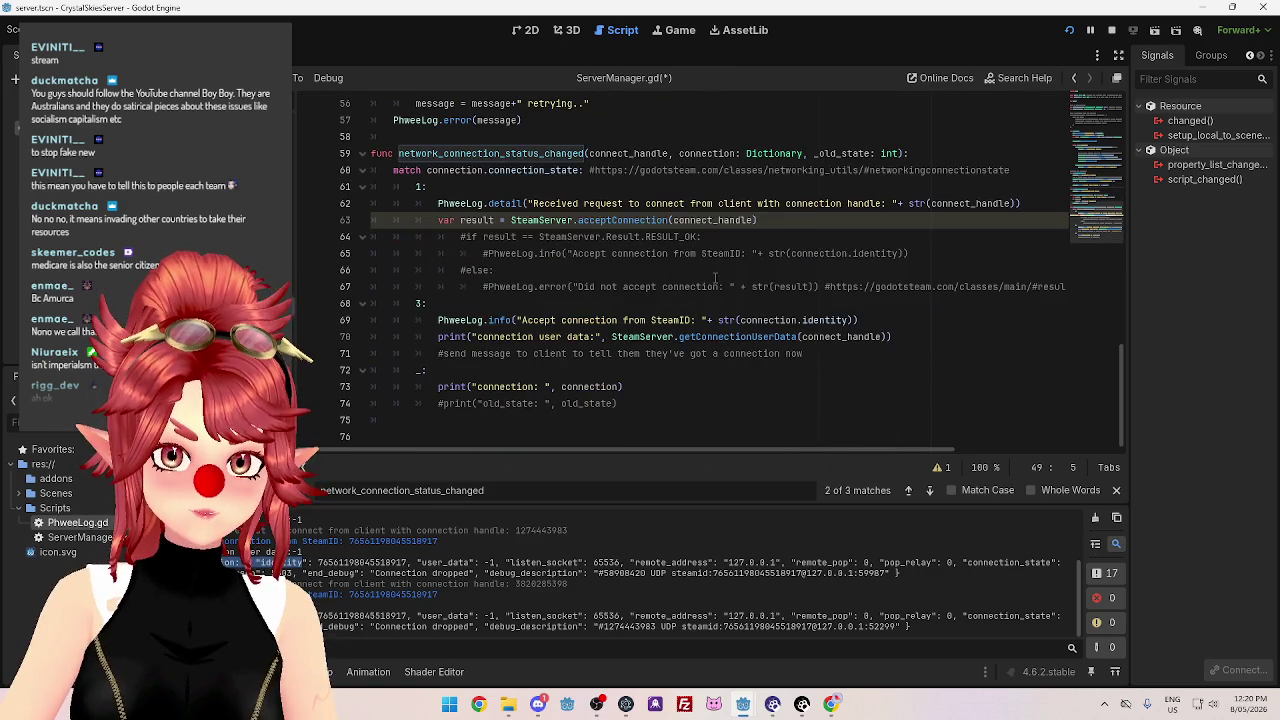
{"action": "scroll", "coordinate": [716, 277], "scroll_direction": "up", "scroll_amount": 8}
{"action": "scroll", "coordinate": [716, 277], "scroll_direction": "up", "scroll_amount": 5}
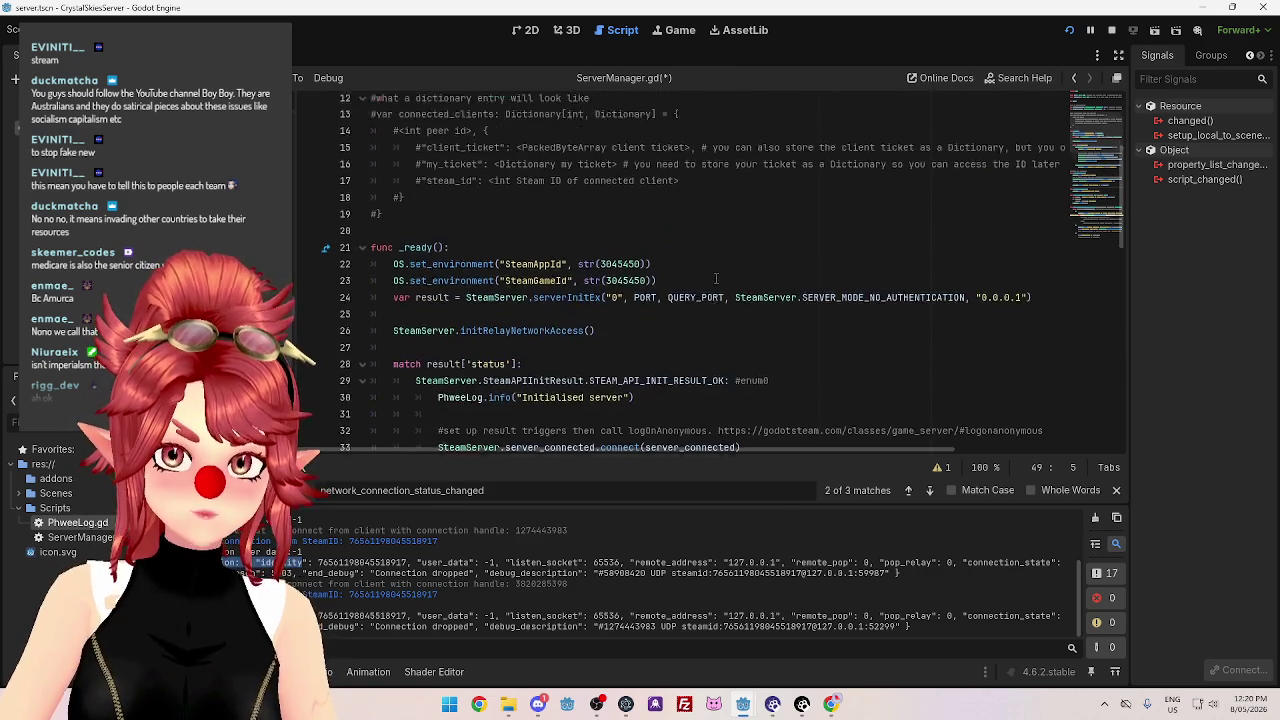
{"action": "scroll", "coordinate": [716, 277], "scroll_direction": "down", "scroll_amount": 2}
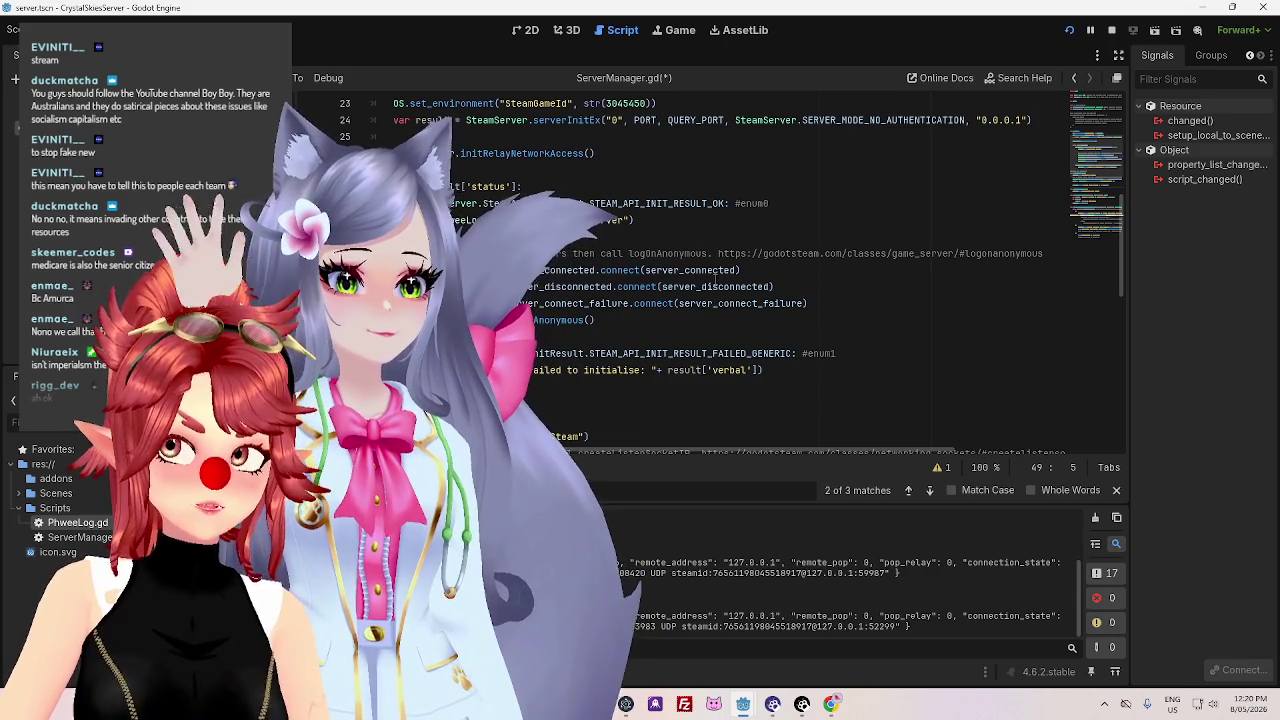
{"action": "mouse_move", "coordinate": [717, 286]}
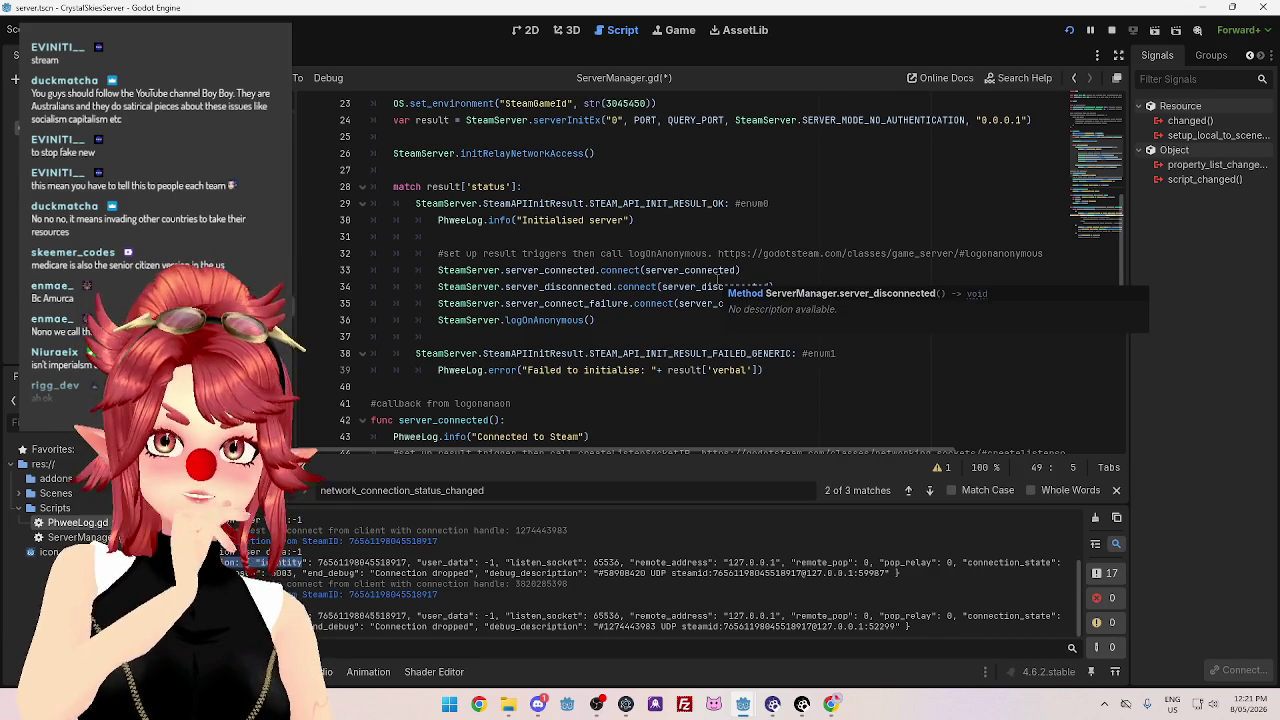
{"action": "left_click", "coordinate": [694, 322]}
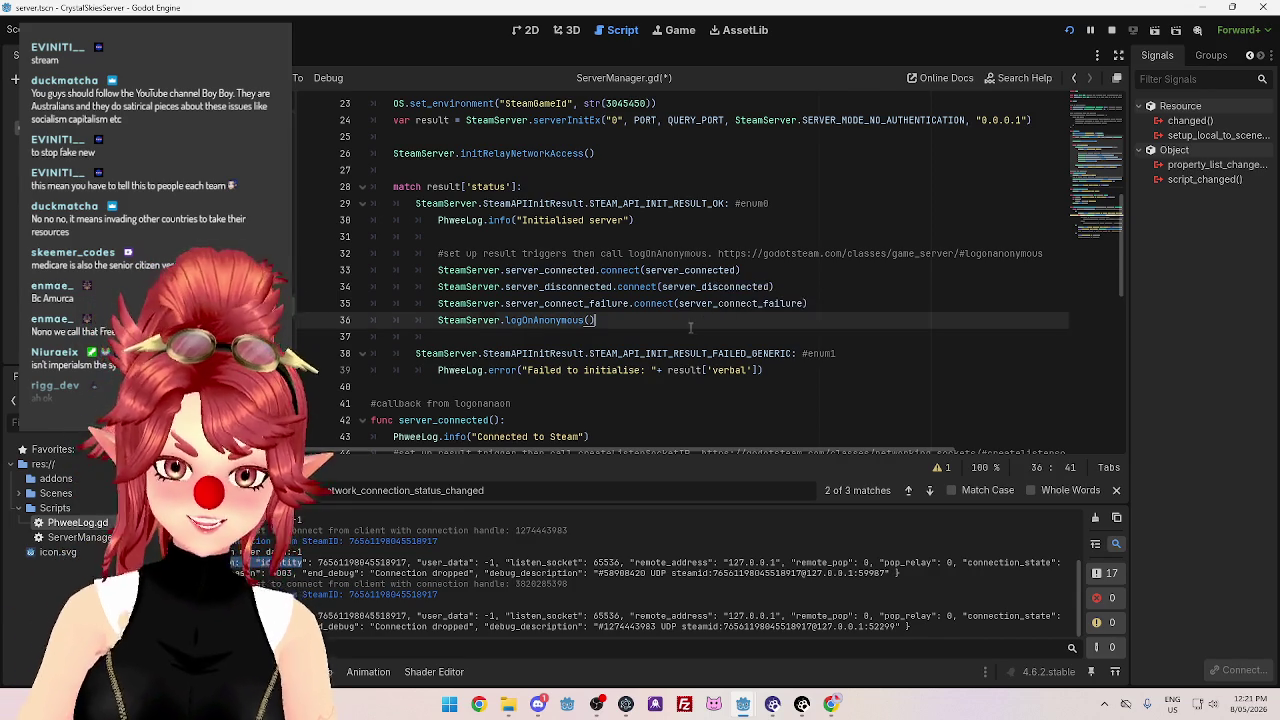
{"action": "scroll", "coordinate": [721, 334], "scroll_direction": "down", "scroll_amount": 2}
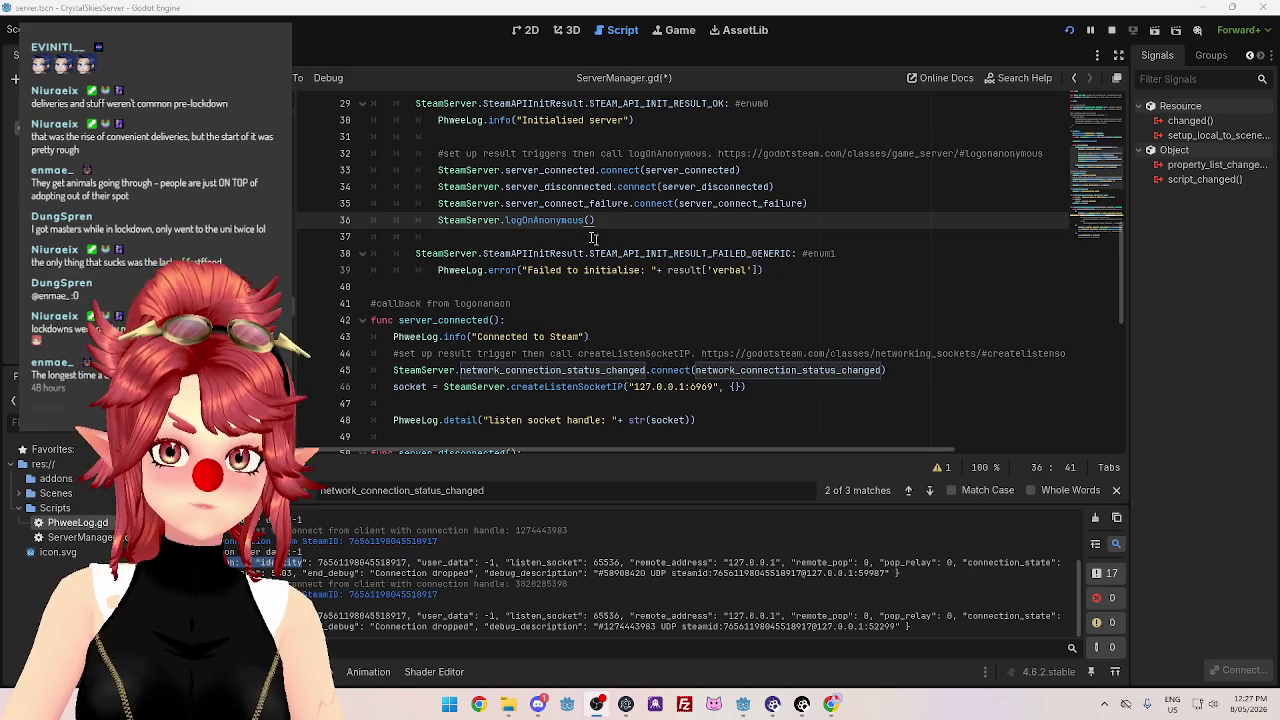
{"action": "scroll", "coordinate": [576, 231], "scroll_direction": "down", "scroll_amount": 1}
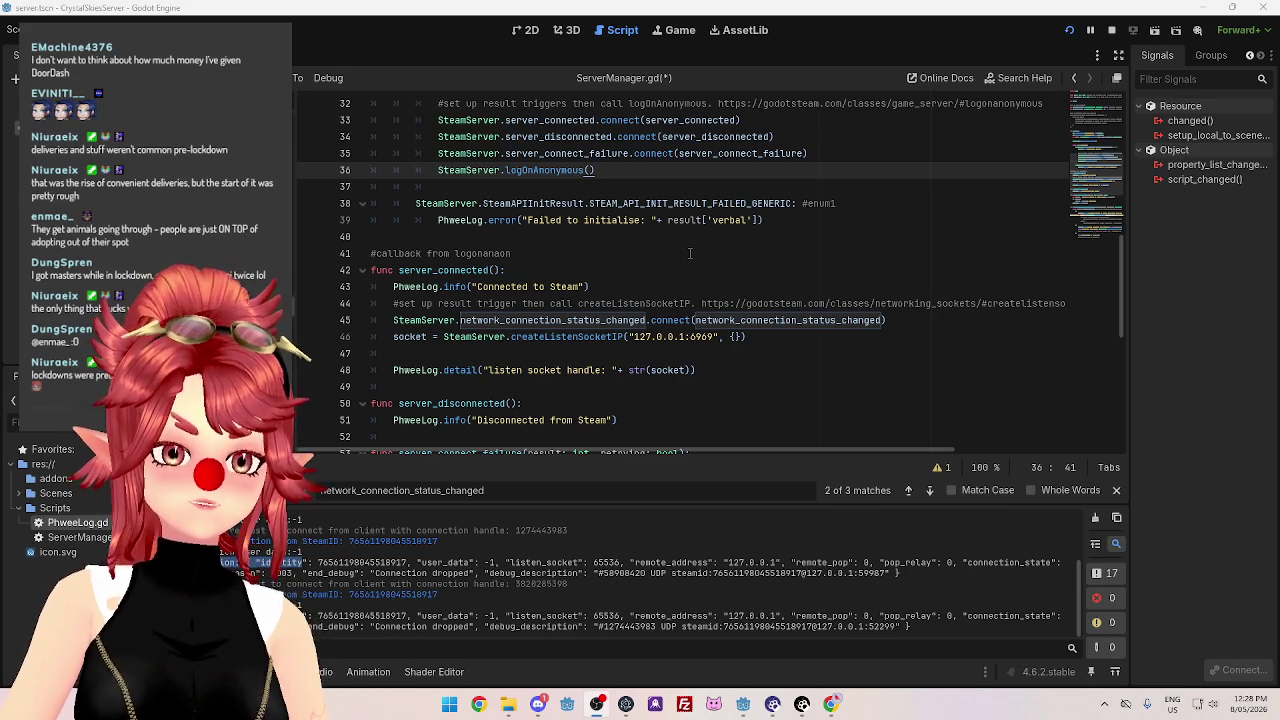
{"action": "left_click", "coordinate": [780, 337]}
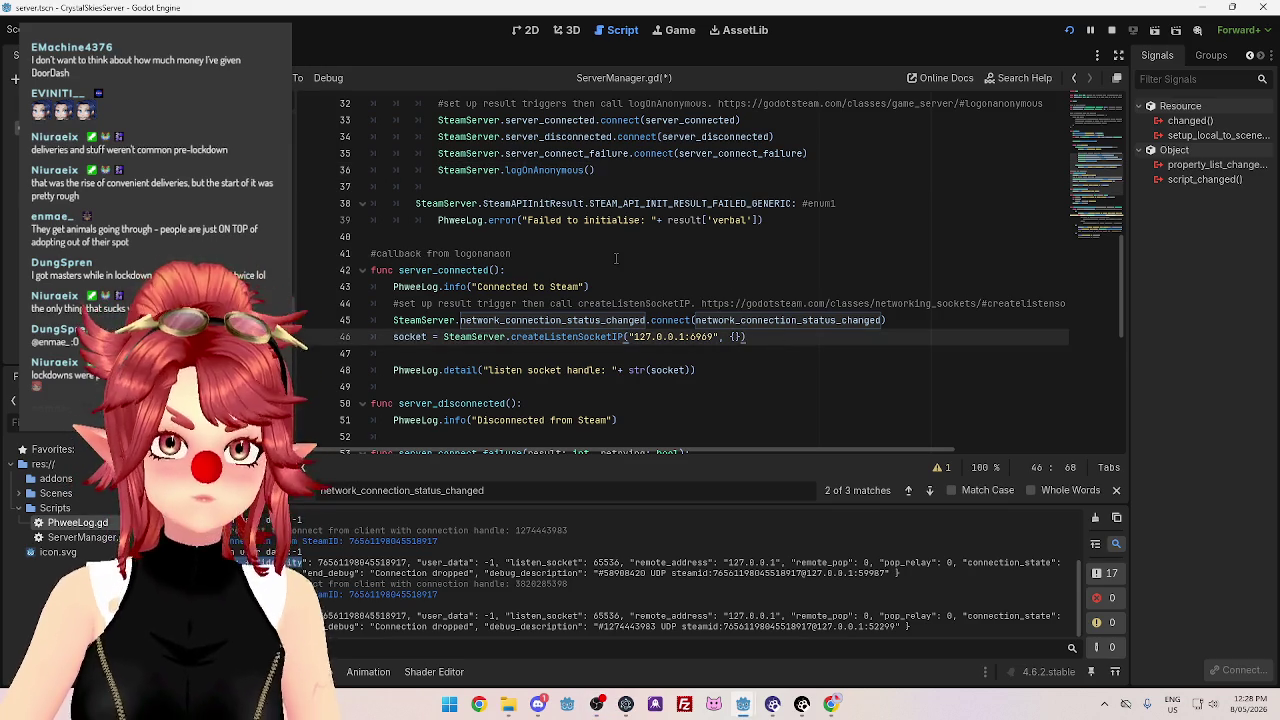
{"action": "scroll", "coordinate": [616, 258], "scroll_direction": "down", "scroll_amount": 1}
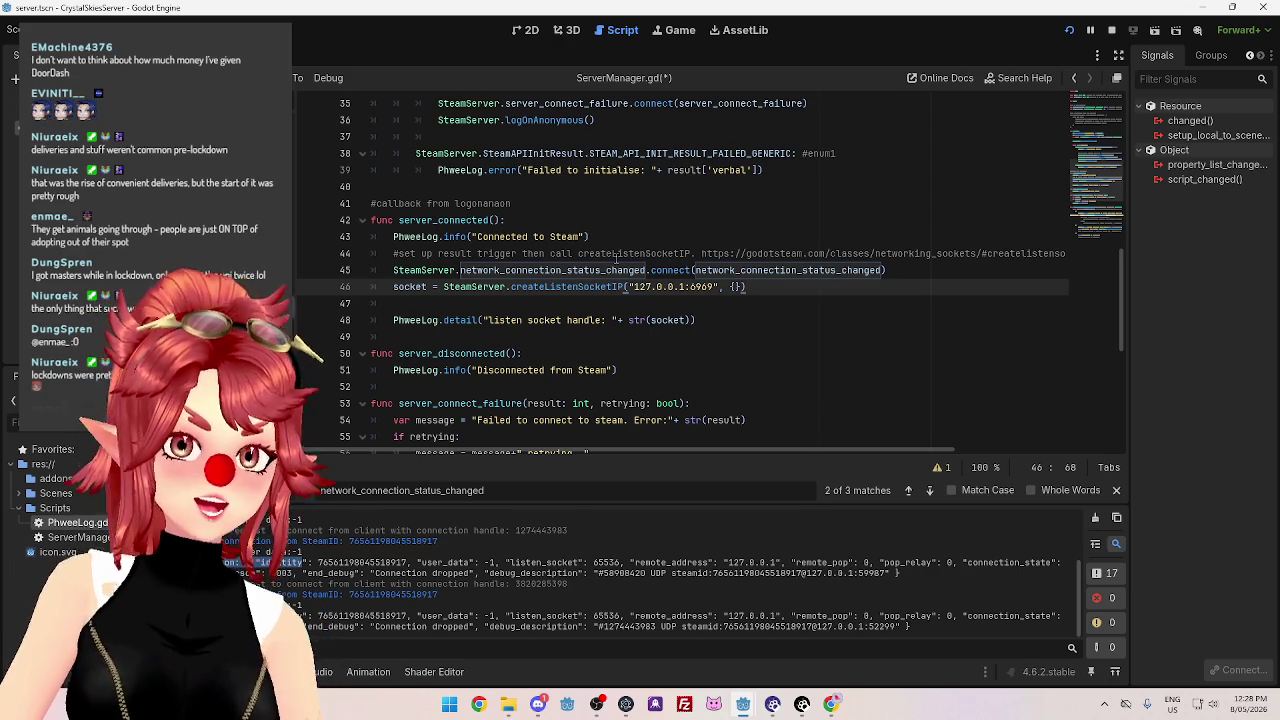
{"action": "left_click", "coordinate": [868, 316]}
{"action": "left_click", "coordinate": [776, 286]}
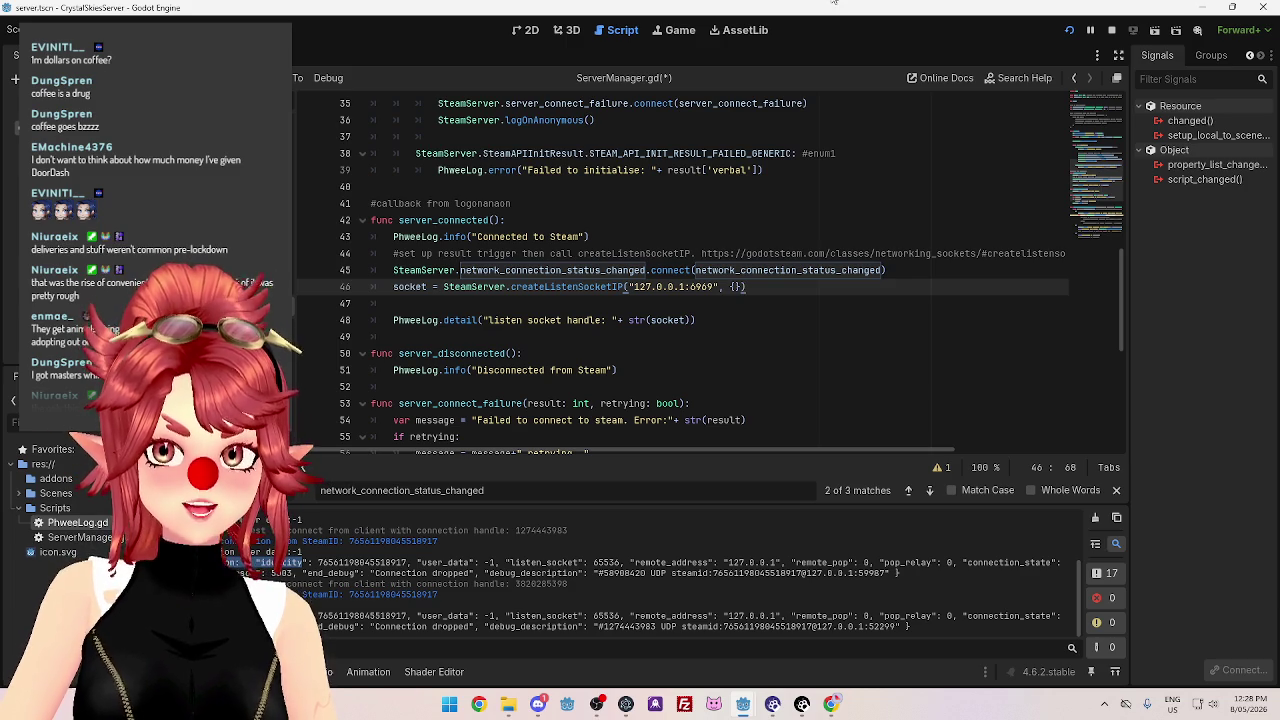
{"action": "key", "text": "alt+Tab"}
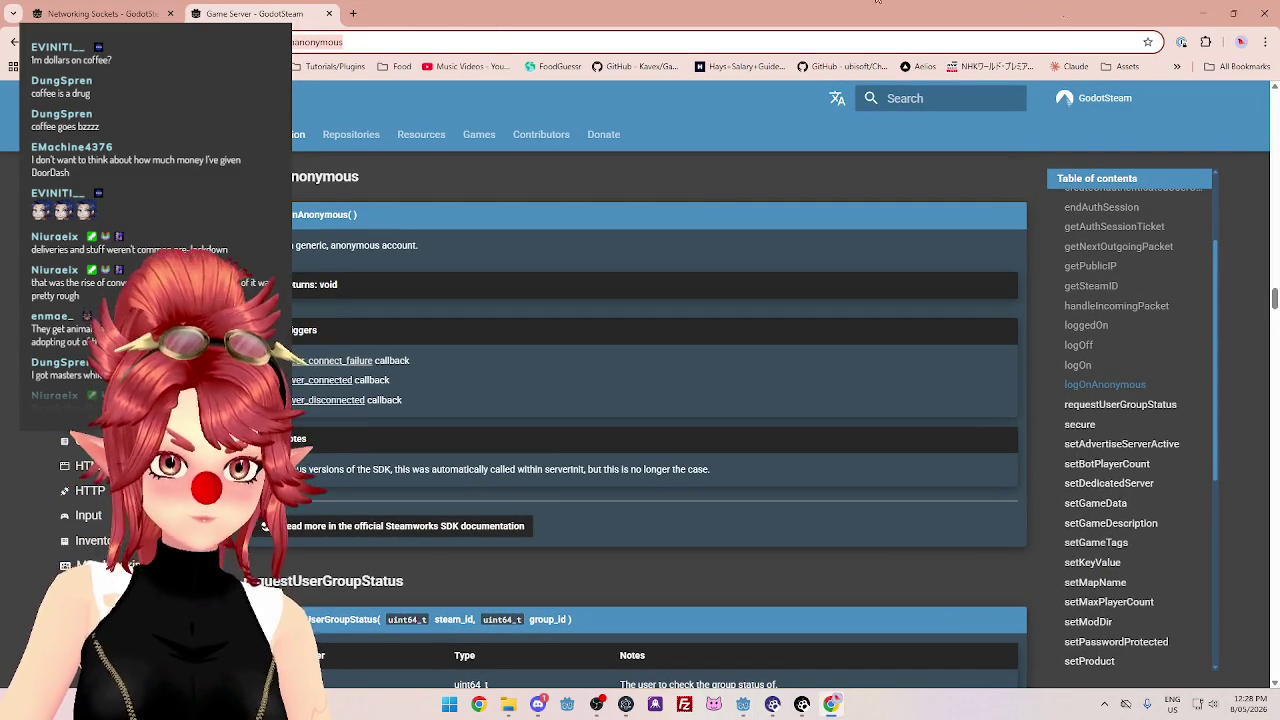
{"action": "key", "text": "alt+Tab"}
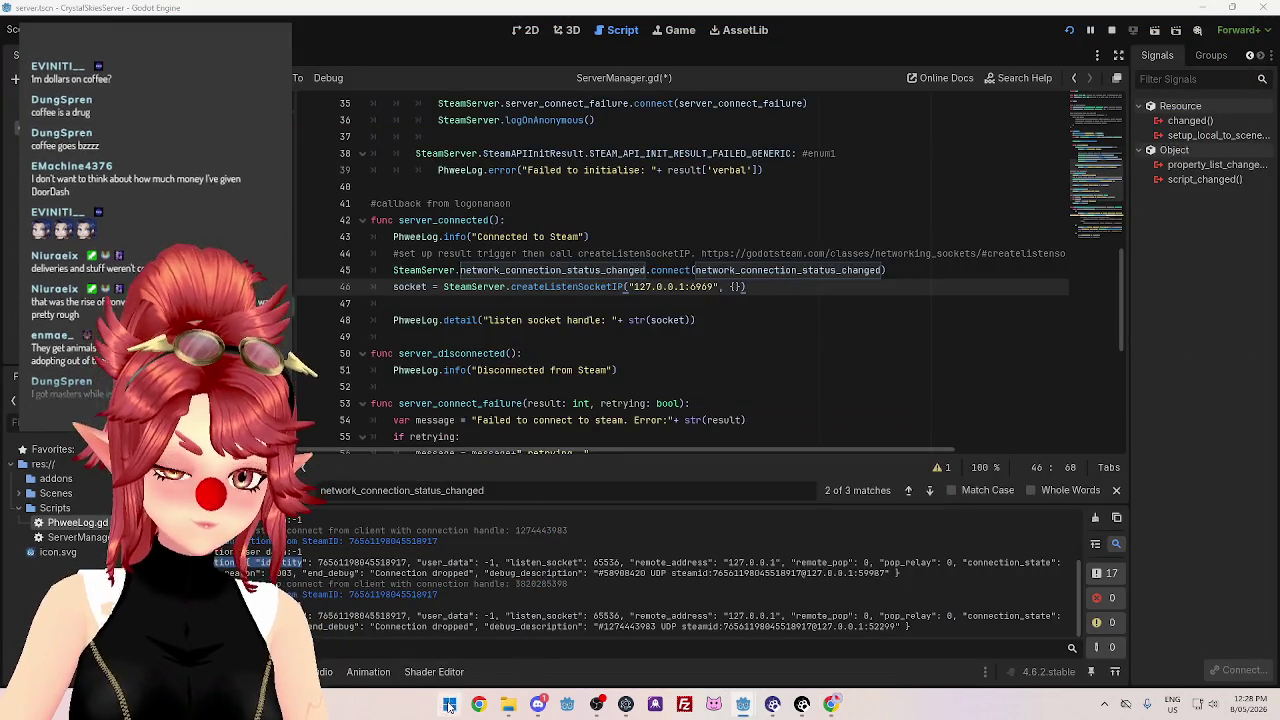
Launch Calculator from the system search with 'cal' and position it over the editor.
{"action": "left_click", "coordinate": [450, 706]}
{"action": "type", "text": "cal"}
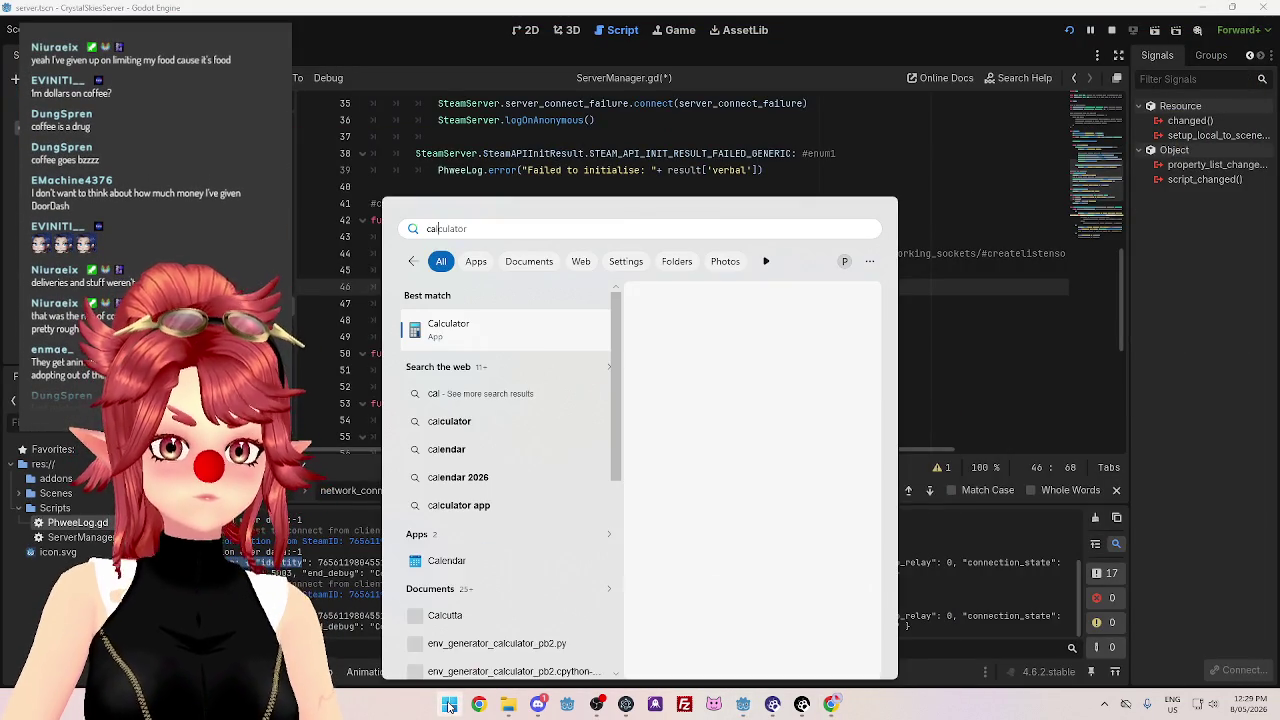
{"action": "key", "text": "Return"}
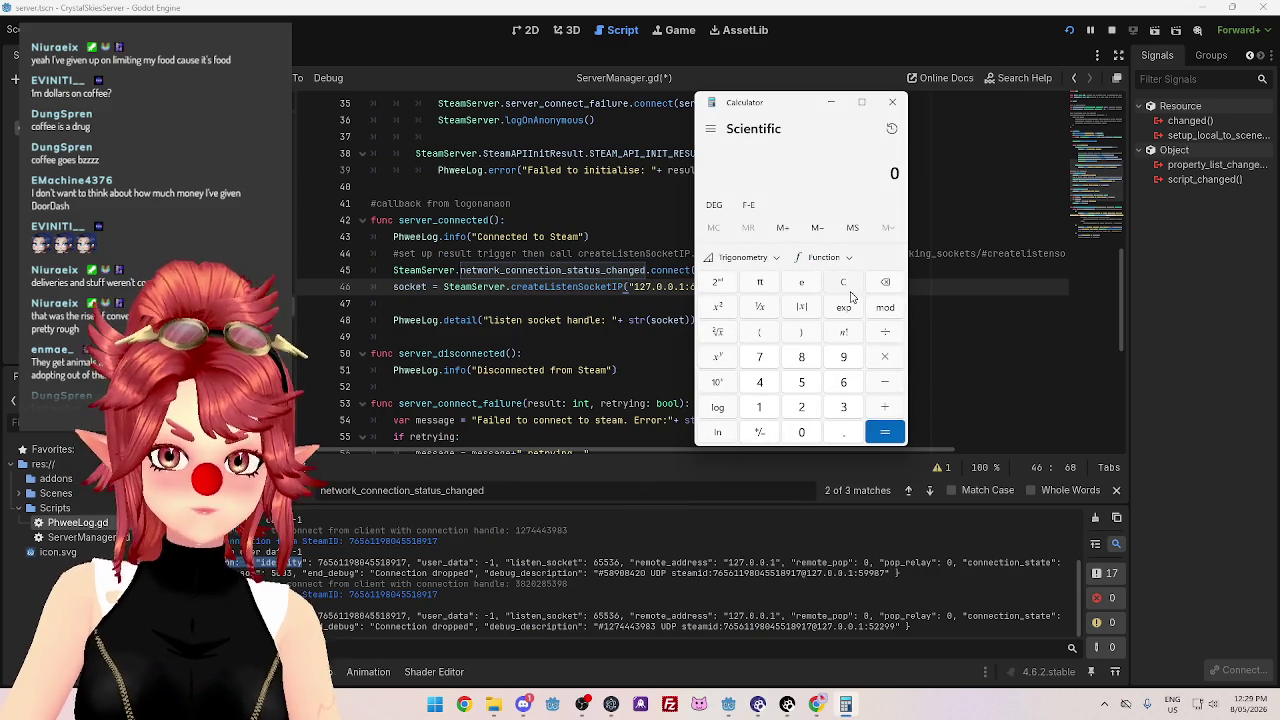
{"action": "mouse_move", "coordinate": [781, 109]}
{"action": "left_mouse_down"}
{"action": "mouse_move", "coordinate": [793, 172]}
{"action": "mouse_move", "coordinate": [724, 151]}
{"action": "mouse_move", "coordinate": [779, 158]}
{"action": "mouse_move", "coordinate": [743, 133]}
{"action": "left_mouse_up"}
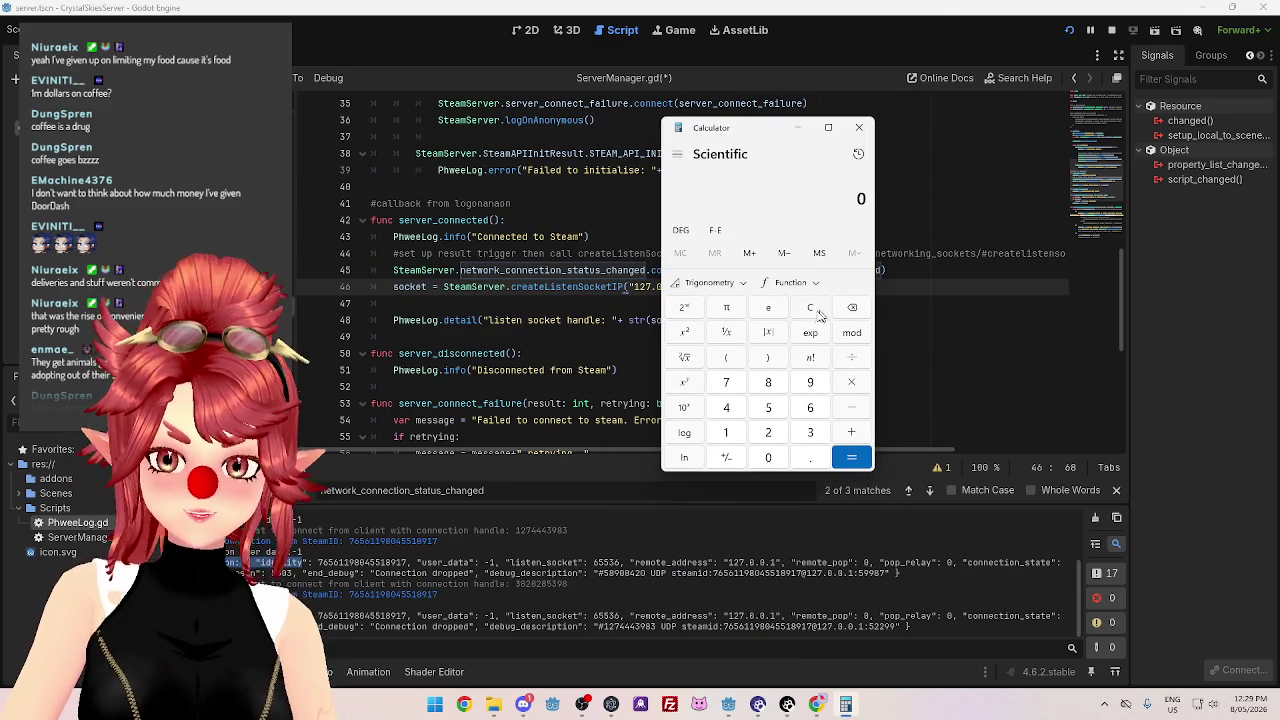
Compute 1,000,000 ÷ 5 ÷ 365 ÷ 2, about 273.97, then clear the display.
{"action": "type", "text": "1000000"}
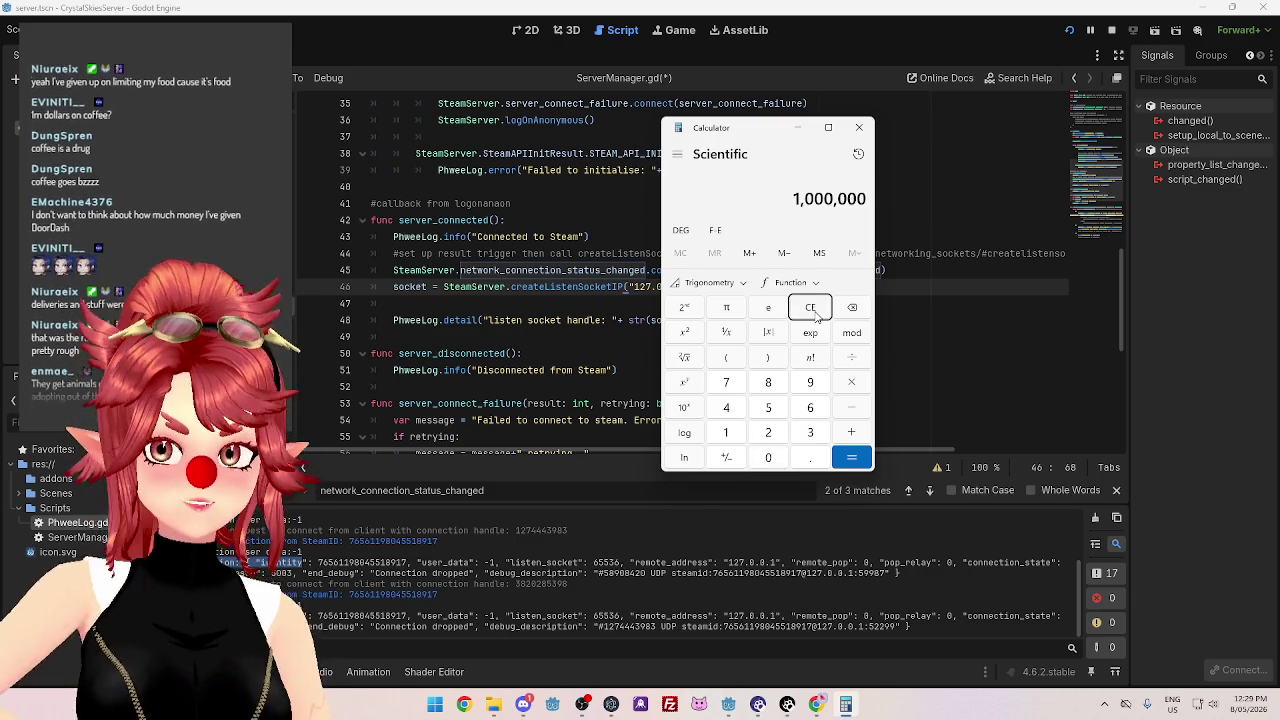
{"action": "type", "text": "+"}
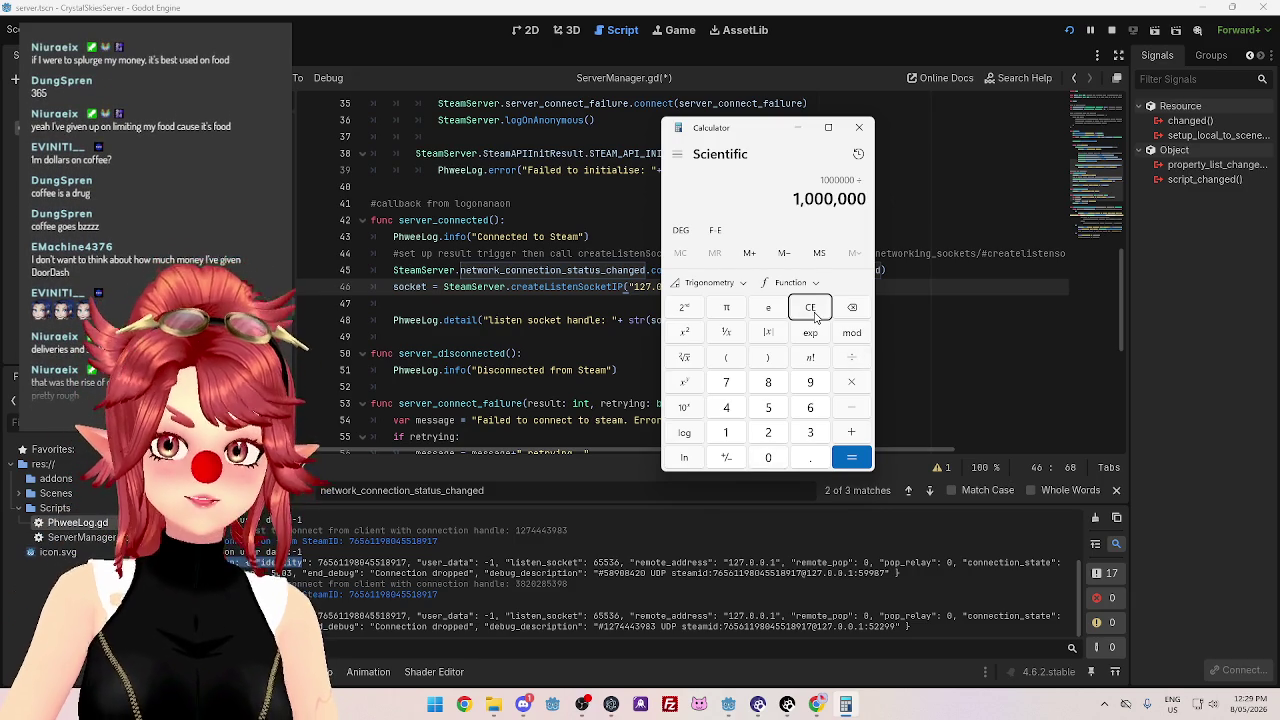
{"action": "type", "text": "5"}
{"action": "key", "text": "Return"}
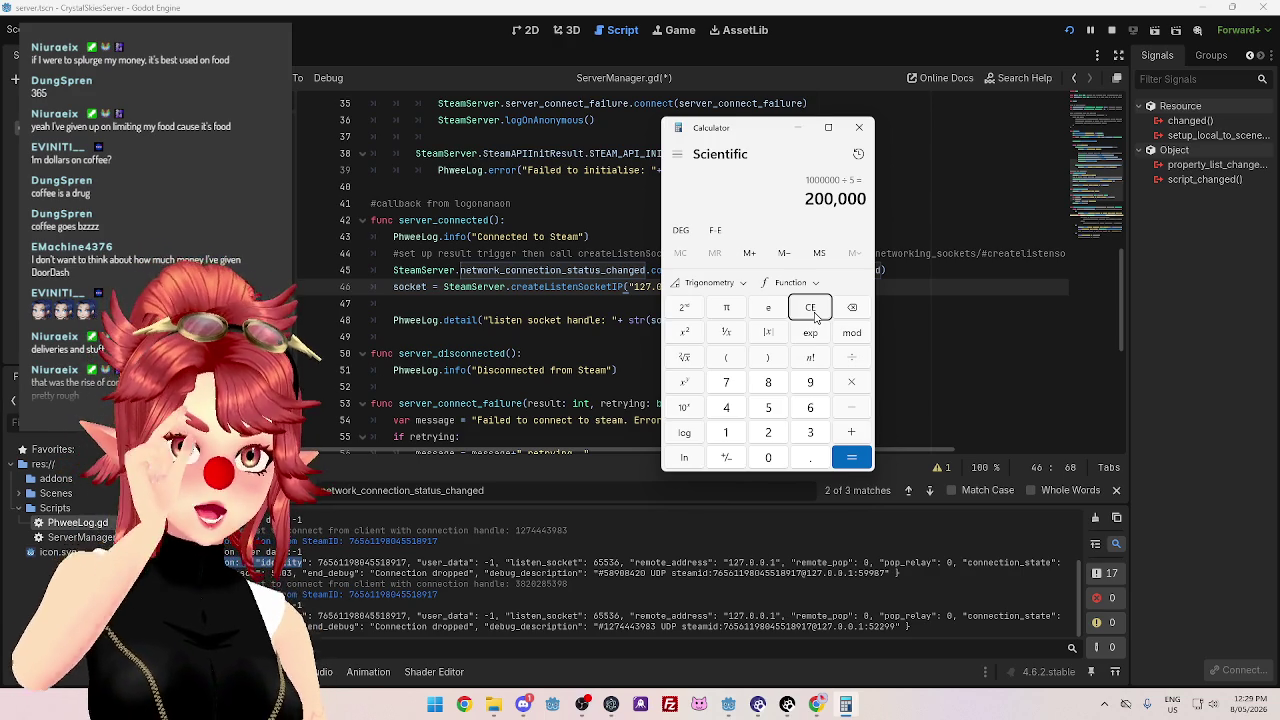
{"action": "type", "text": "200000 +"}
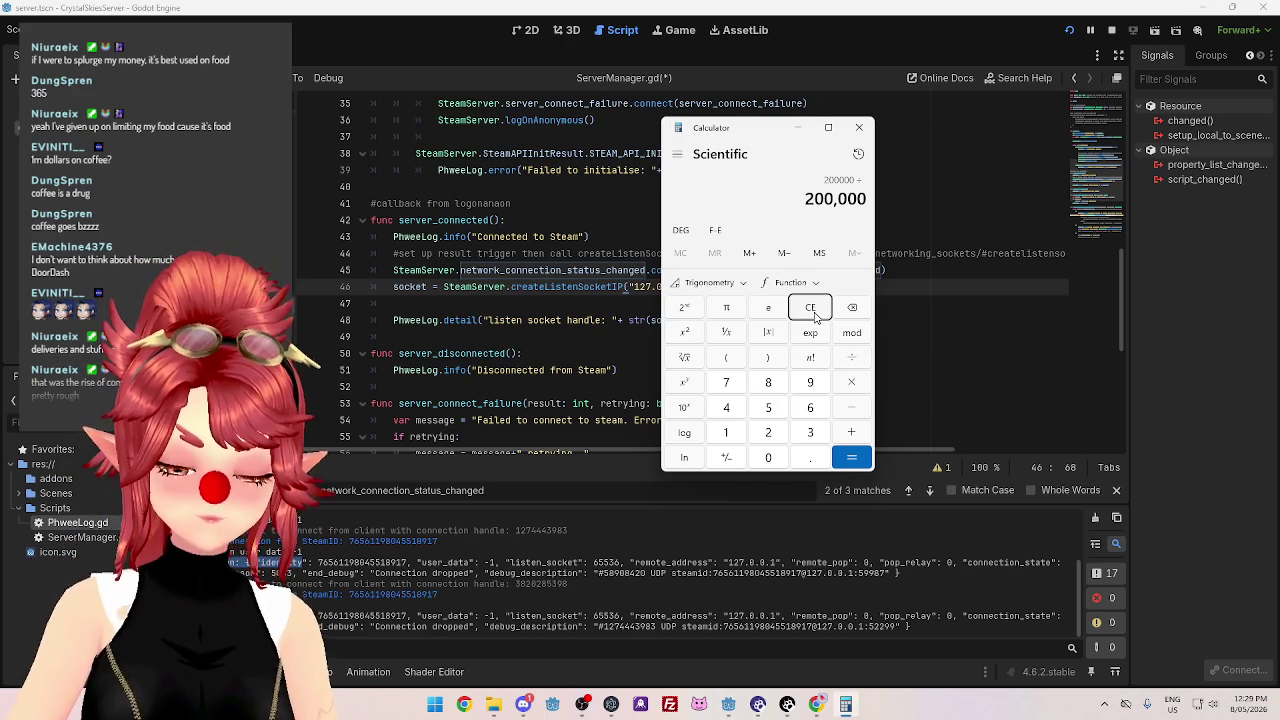
{"action": "type", "text": "365"}
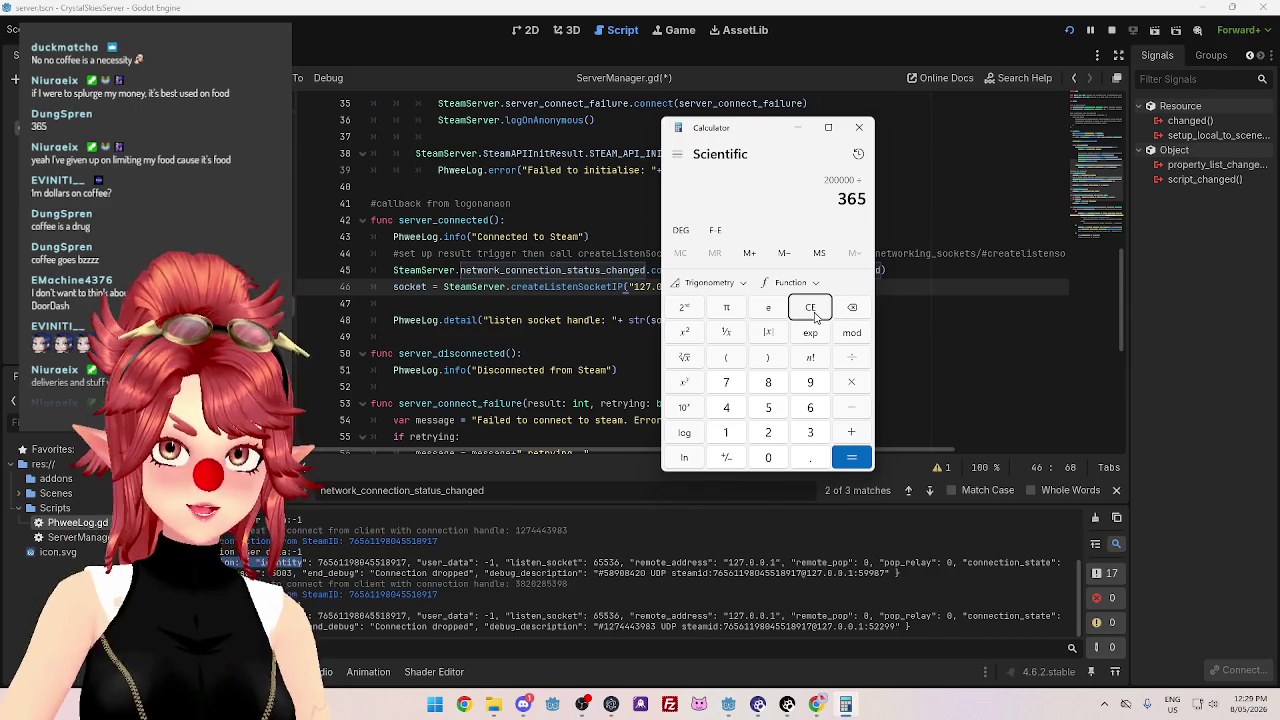
{"action": "key", "text": "Return"}
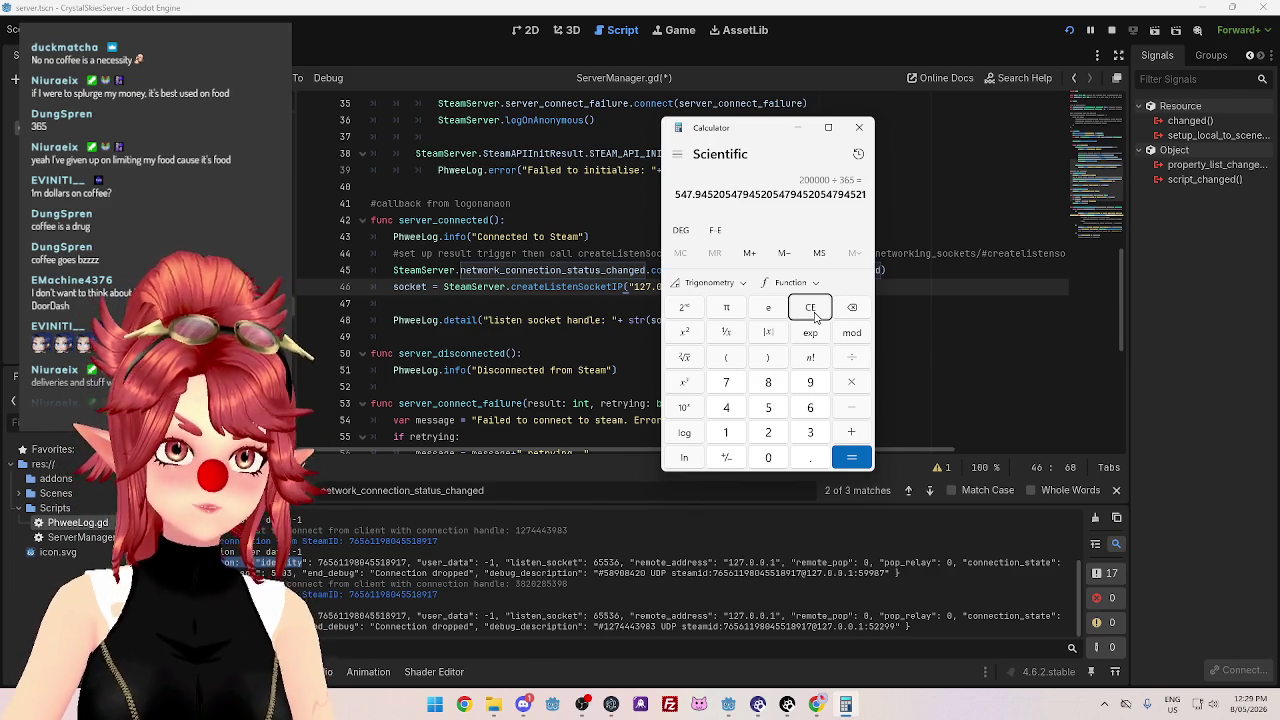
{"action": "type", "text": "/2"}
{"action": "key", "text": "Return"}
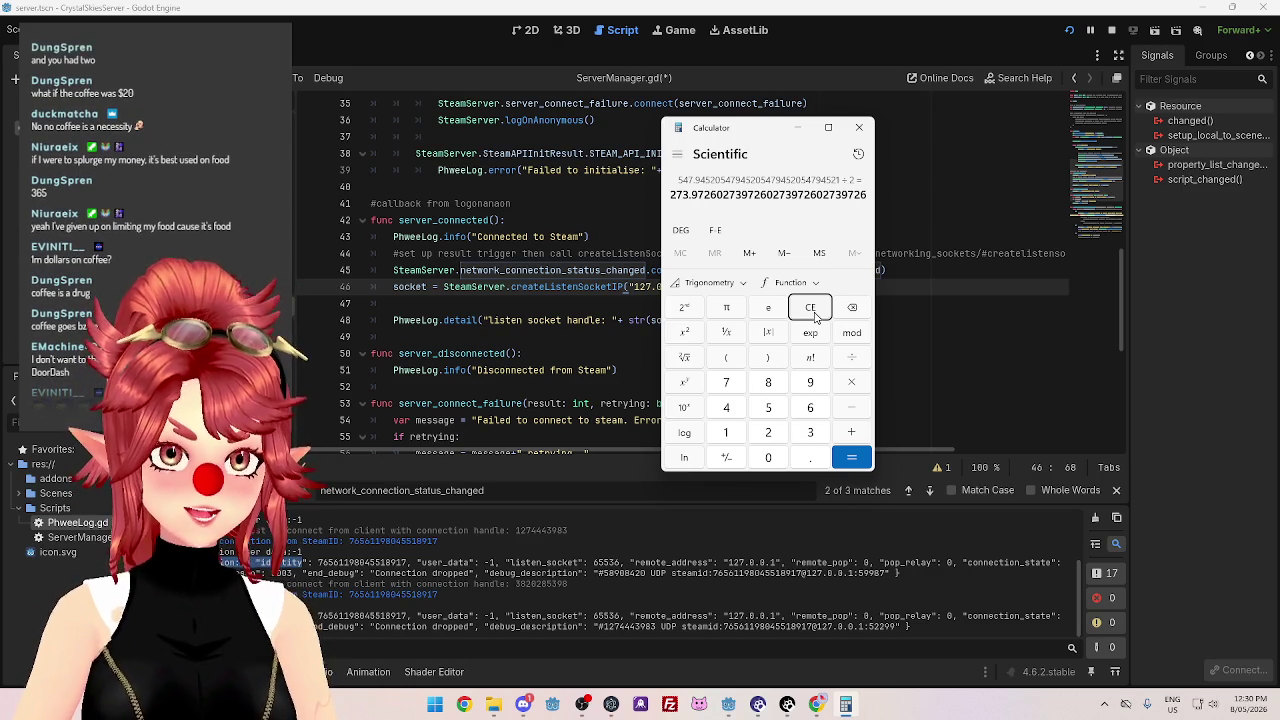
{"action": "left_click", "coordinate": [810, 307]}
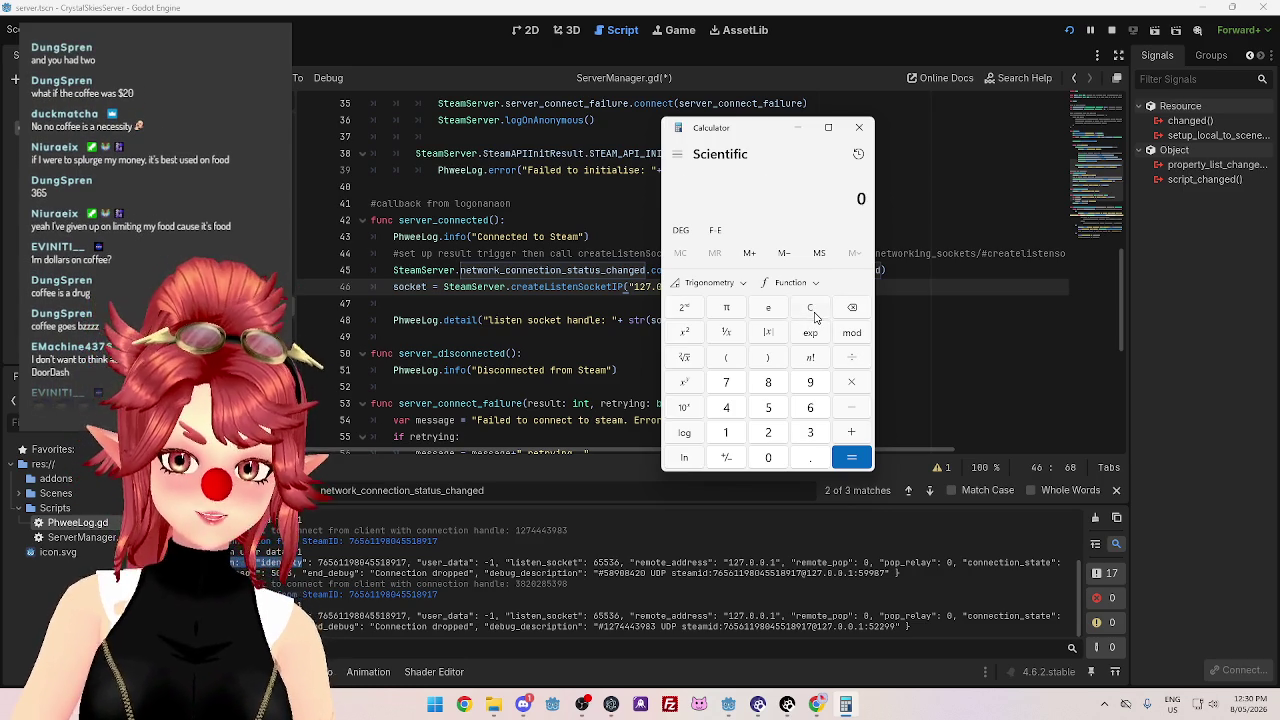
Work out 1,000,000 ÷ 20 = 50,000, try applying 365, then clear.
{"action": "type", "text": "10000,000"}
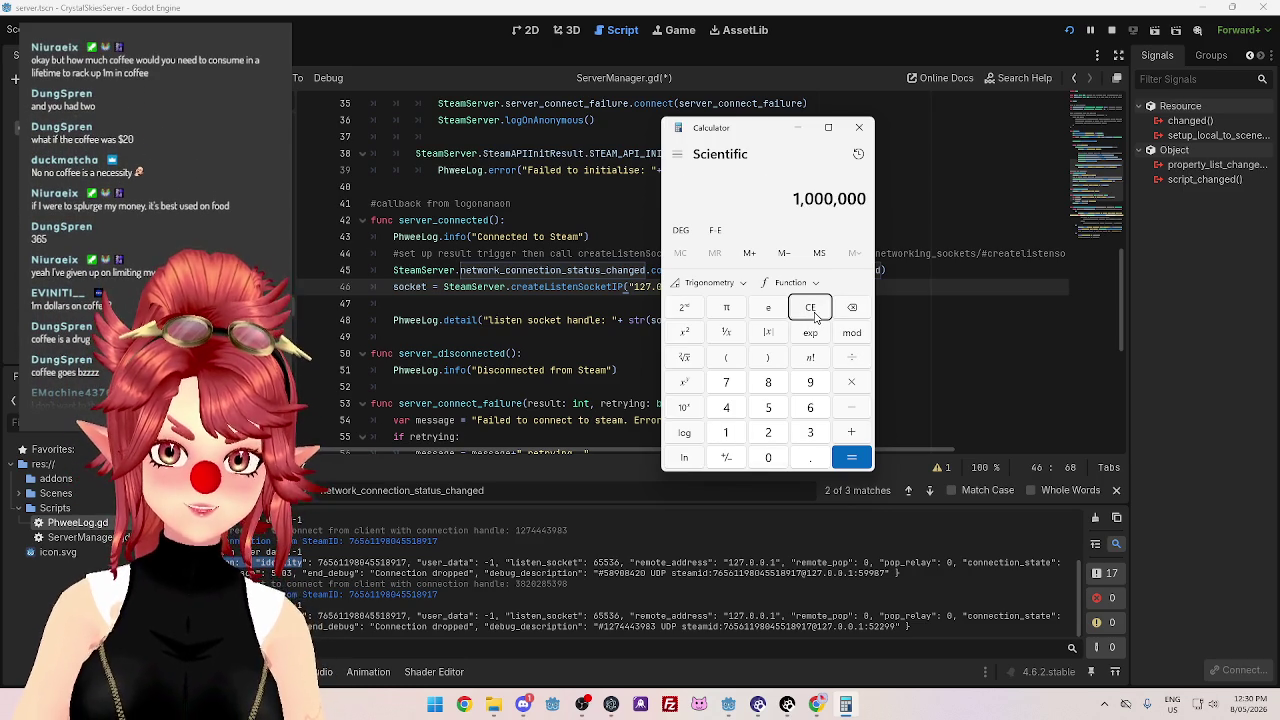
{"action": "type", "text": "/"}
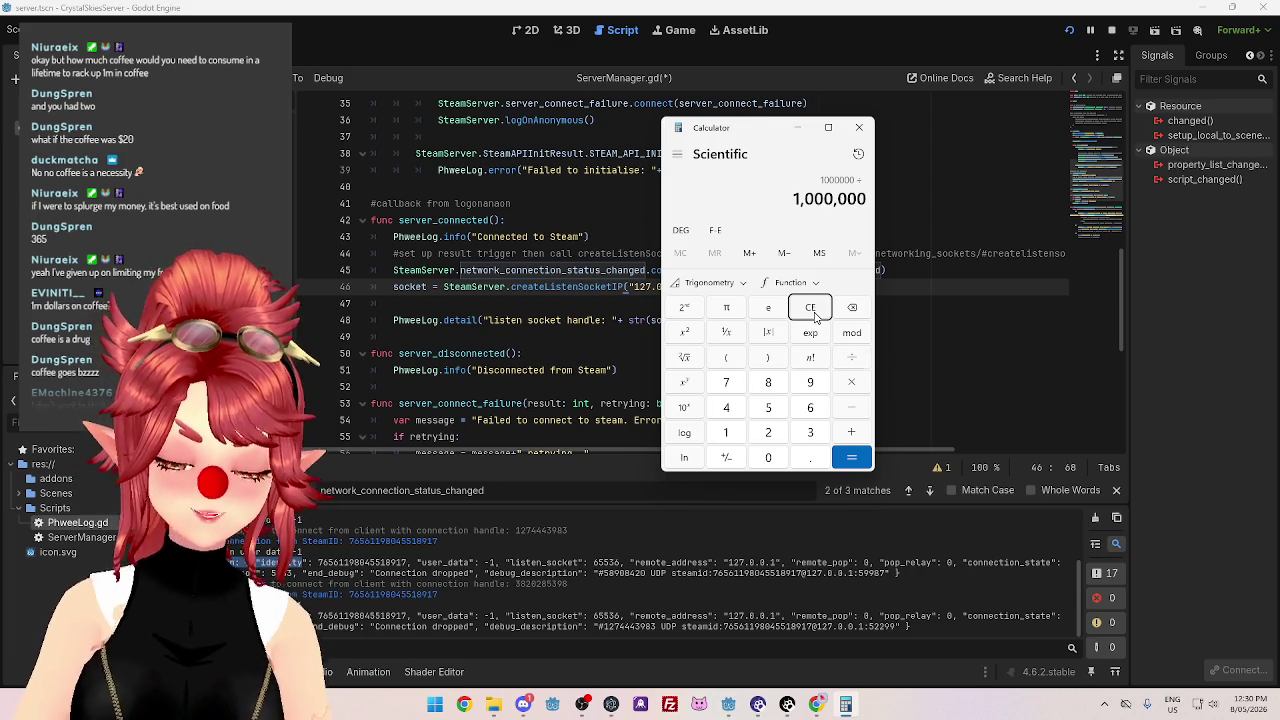
{"action": "type", "text": "20"}
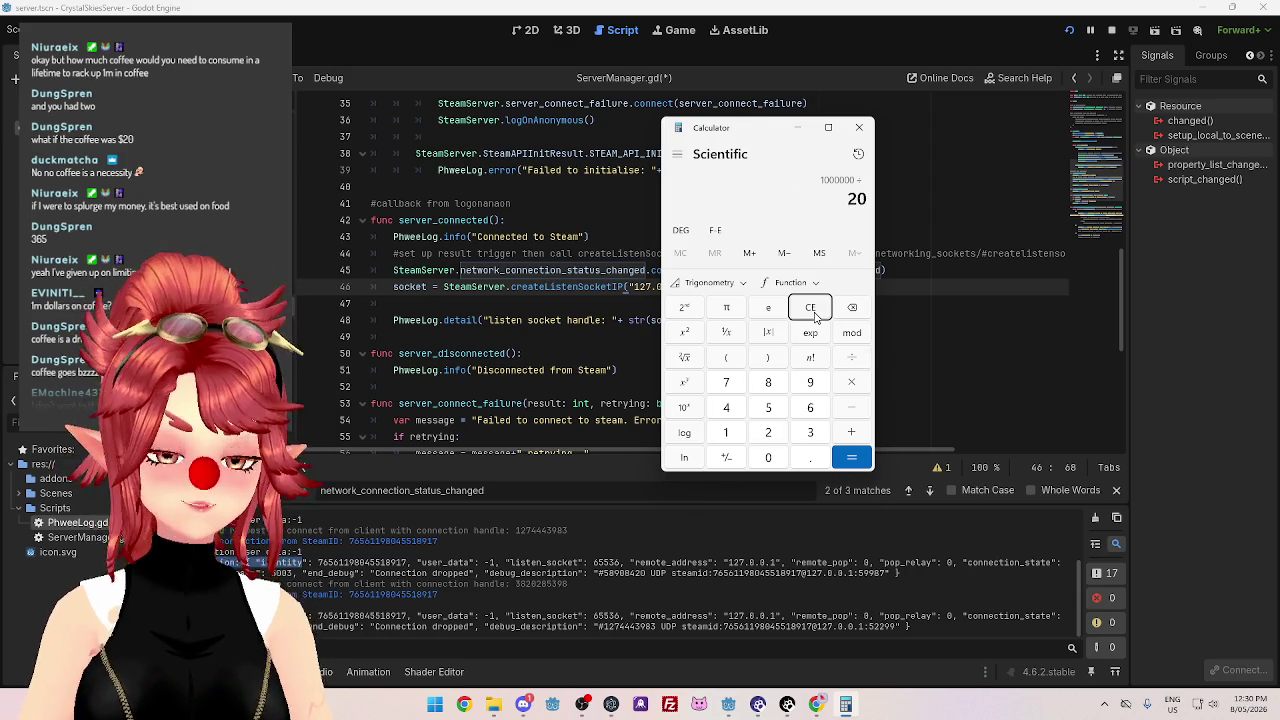
{"action": "key", "text": "Return"}
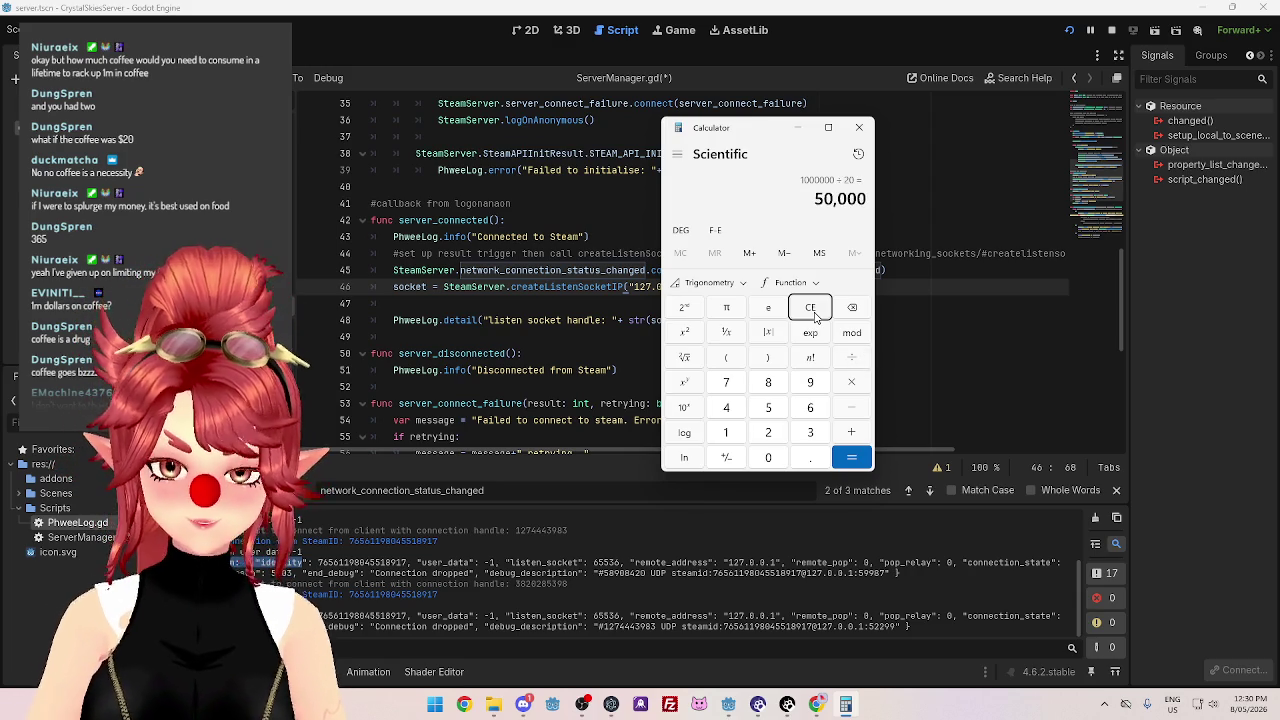
{"action": "type", "text": "+"}
{"action": "type", "text": "365"}
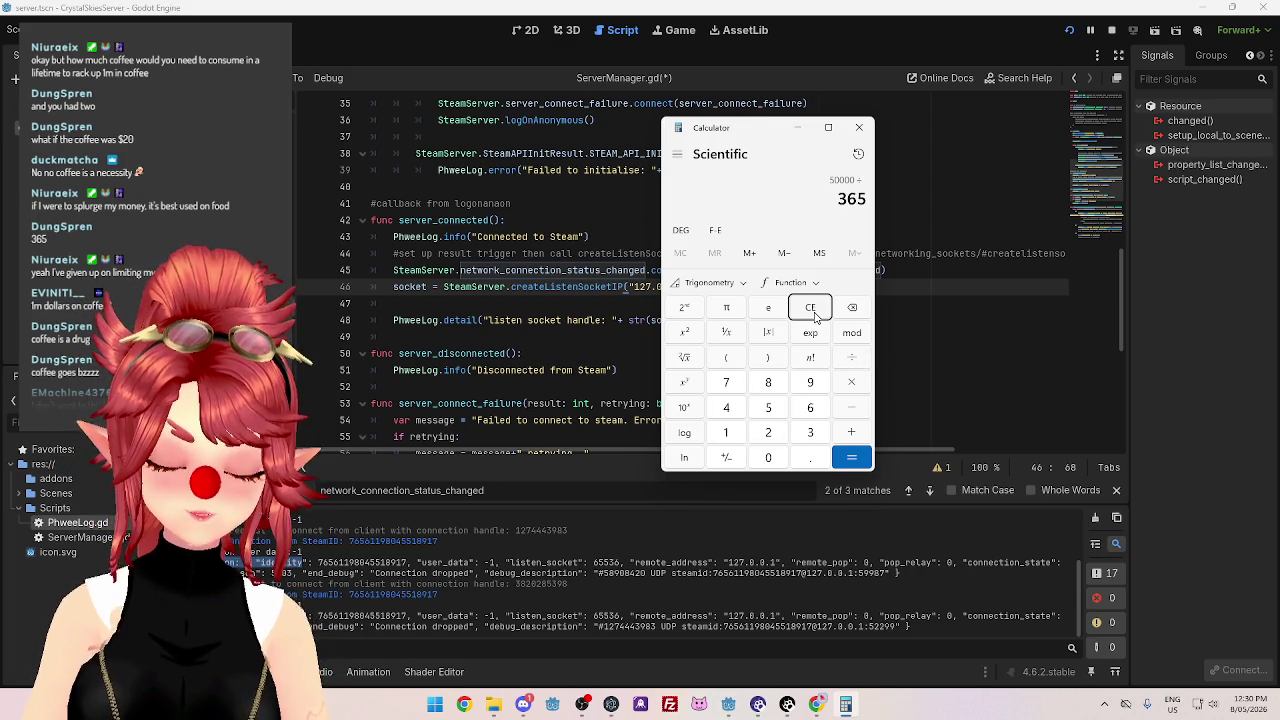
{"action": "key", "text": "Return"}
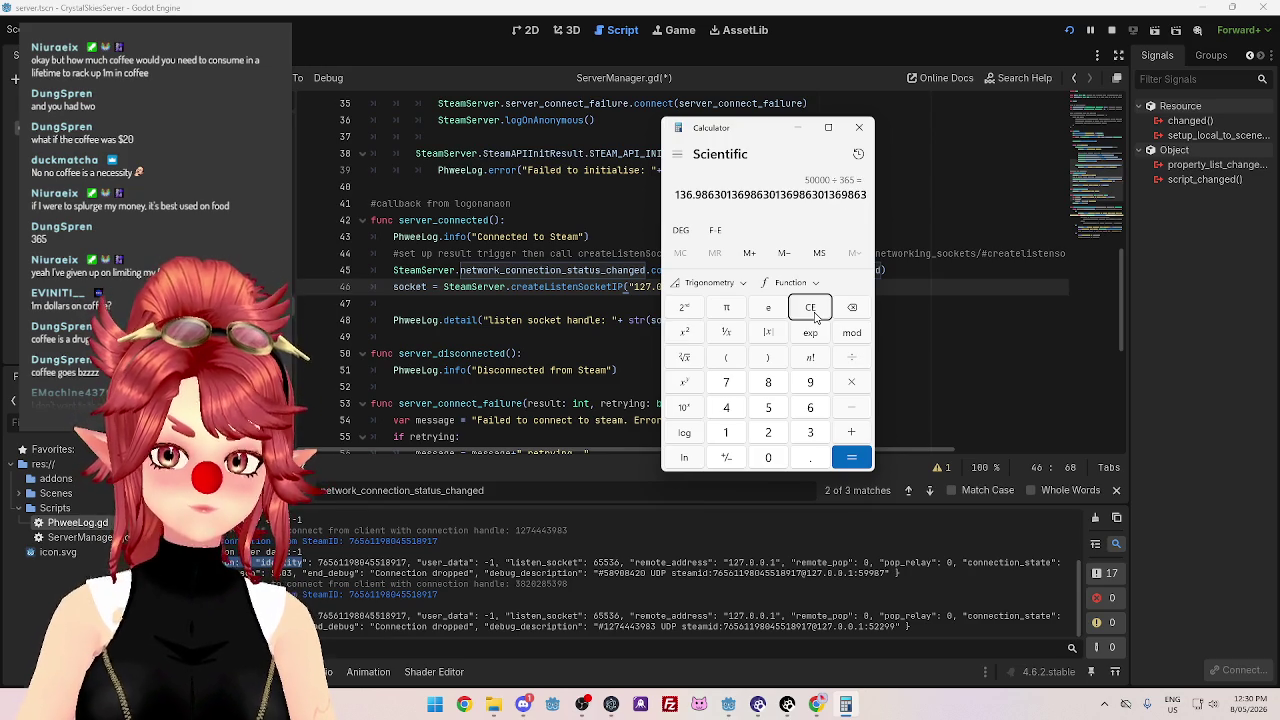
{"action": "left_click", "coordinate": [815, 316]}
Recompute 1,000,000 ÷ 20 ÷ 365 to get about 136.99, then clear it.
{"action": "type", "text": "1000000"}
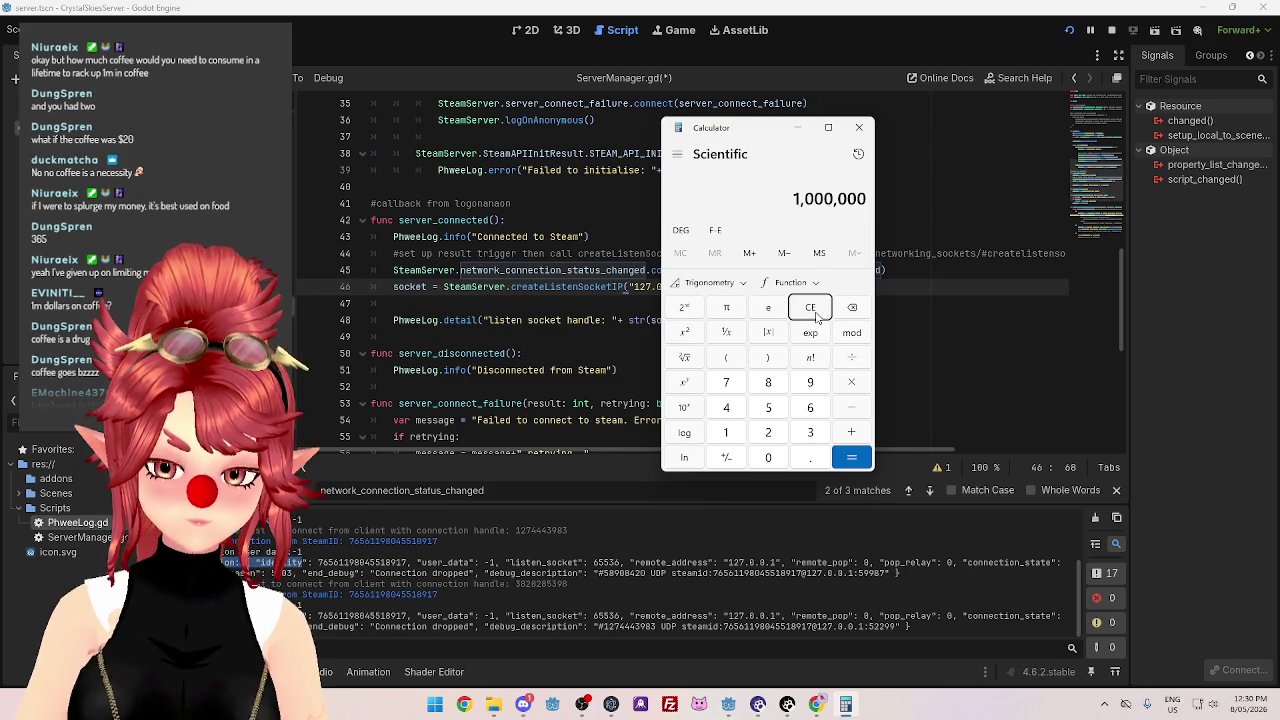
{"action": "type", "text": "/20"}
{"action": "key", "text": "Return"}
{"action": "type", "text": "/365"}
{"action": "key", "text": "Return"}
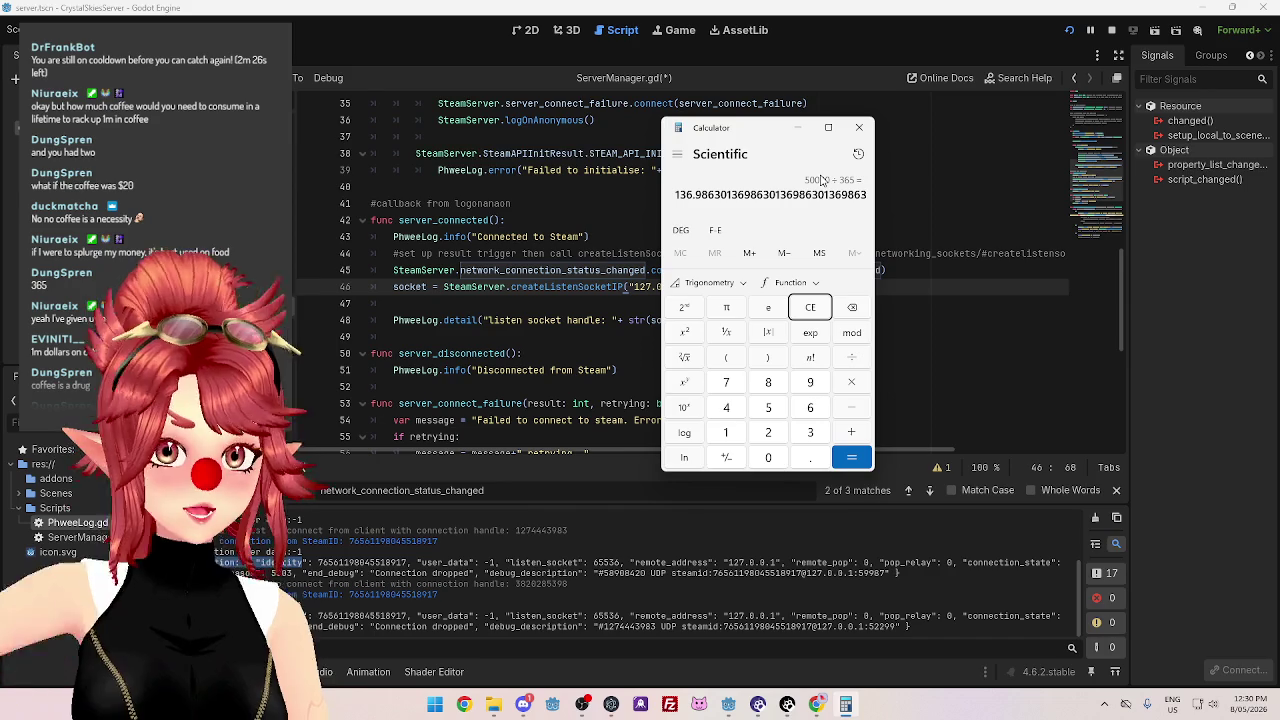
{"action": "left_click", "coordinate": [814, 314]}
Calculate 1,000,000 ÷ 5 = 200,000 and nudge the Calculator window left.
{"action": "type", "text": "10,000,000"}
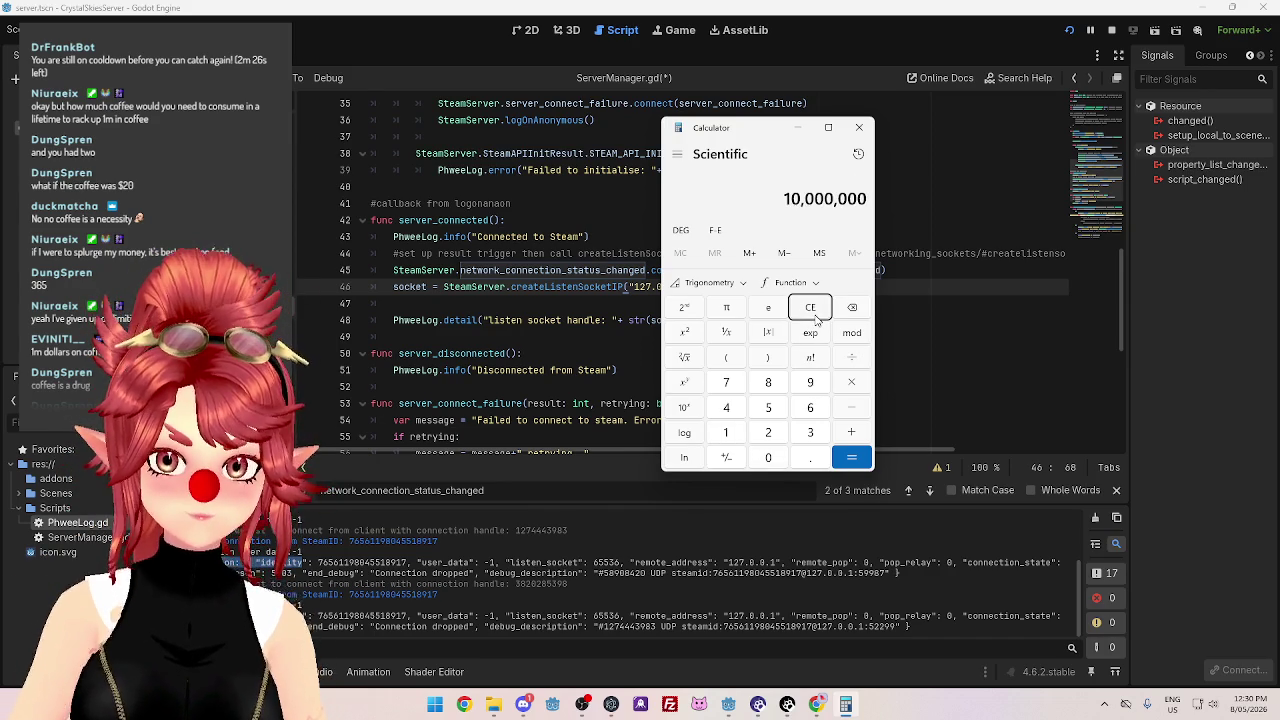
{"action": "key", "text": "BackSpace"}
{"action": "type", "text": "/5"}
{"action": "key", "text": "Return"}
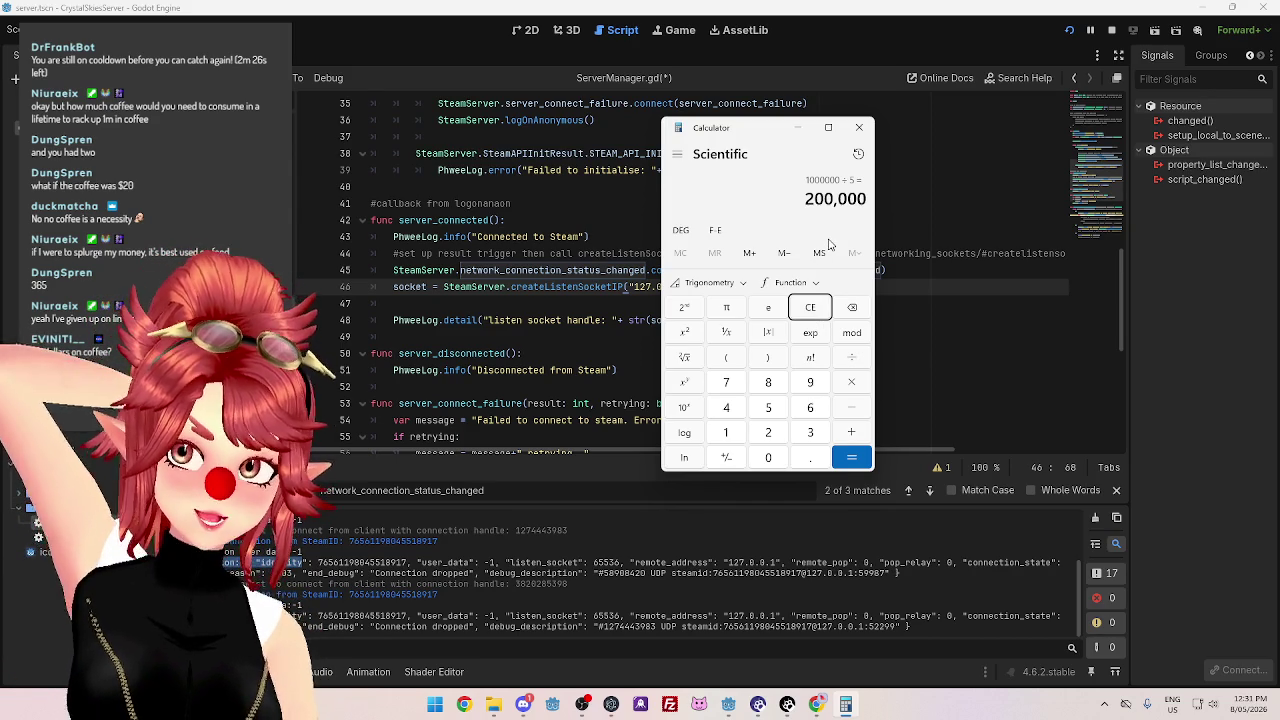
{"action": "mouse_move", "coordinate": [755, 140]}
{"action": "left_mouse_down"}
{"action": "mouse_move", "coordinate": [740, 153]}
{"action": "mouse_move", "coordinate": [779, 118]}
{"action": "mouse_move", "coordinate": [731, 94]}
{"action": "left_mouse_up"}
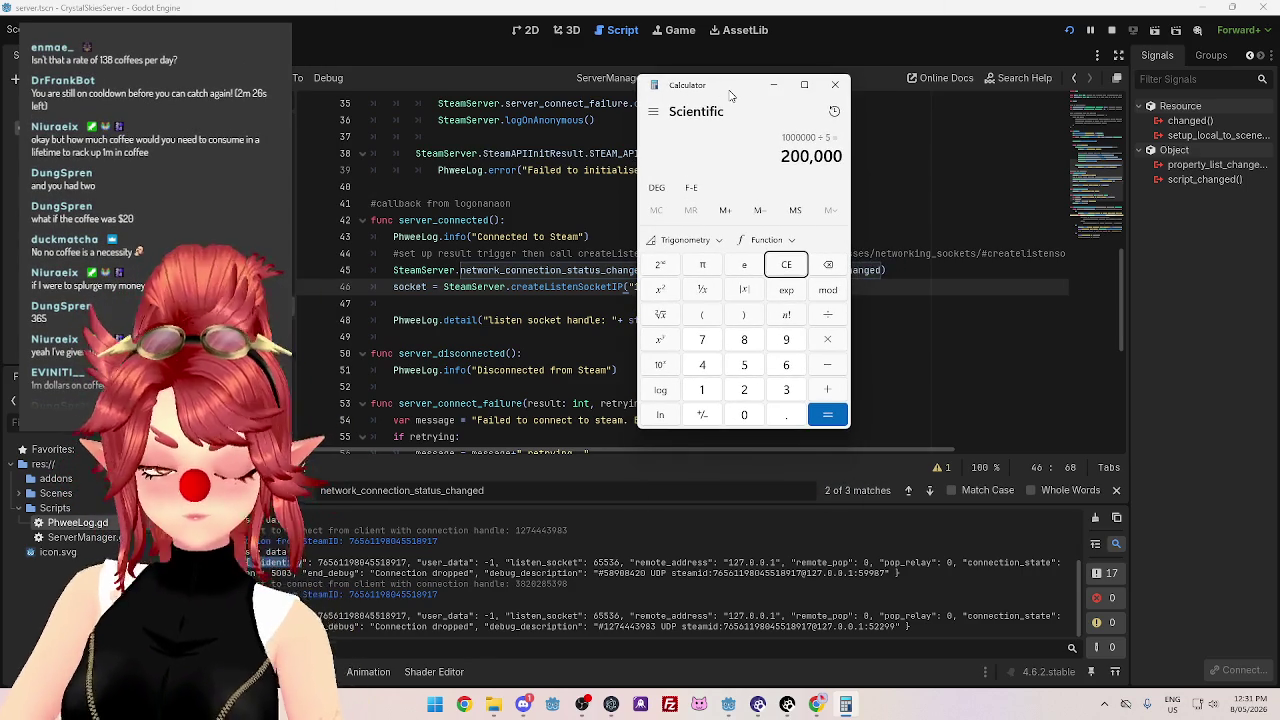
Divide 200,000 by 365 and then by 80 in Calculator, giving about 6.85.
{"action": "left_click_drag", "start_coordinate": [727, 95], "coordinate": [716, 95]}
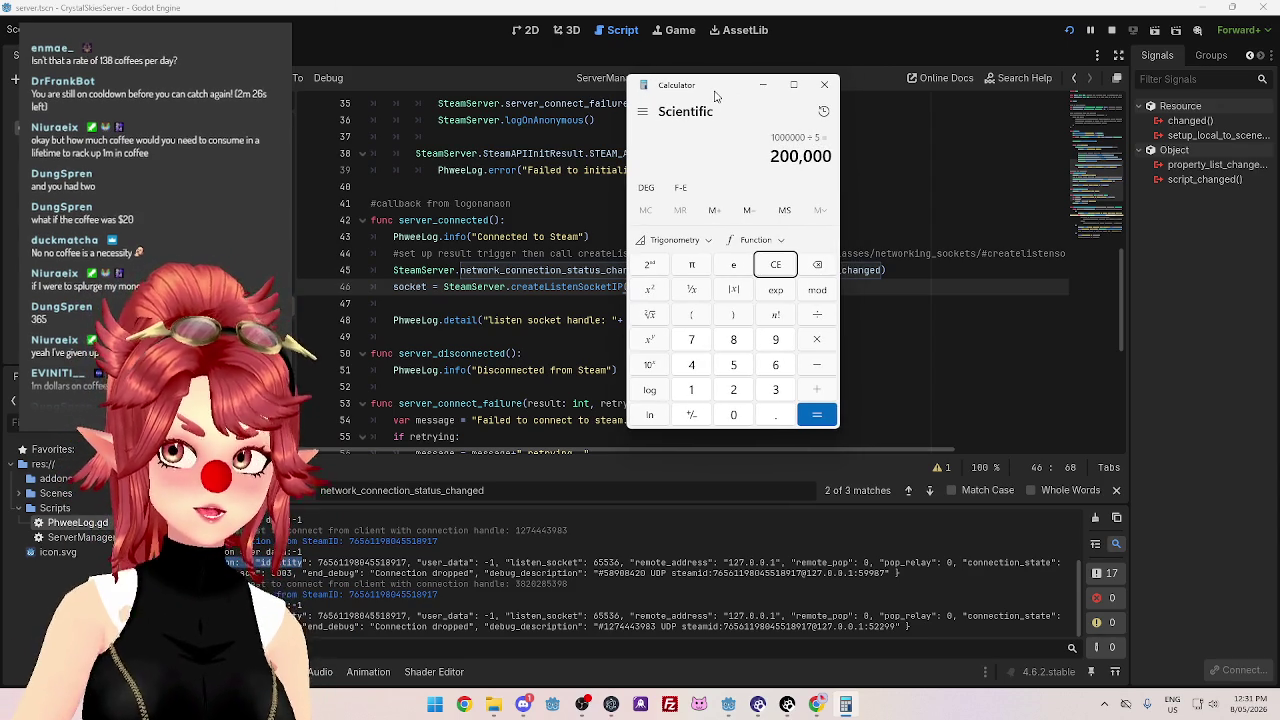
{"action": "left_click_drag", "start_coordinate": [712, 95], "coordinate": [678, 105]}
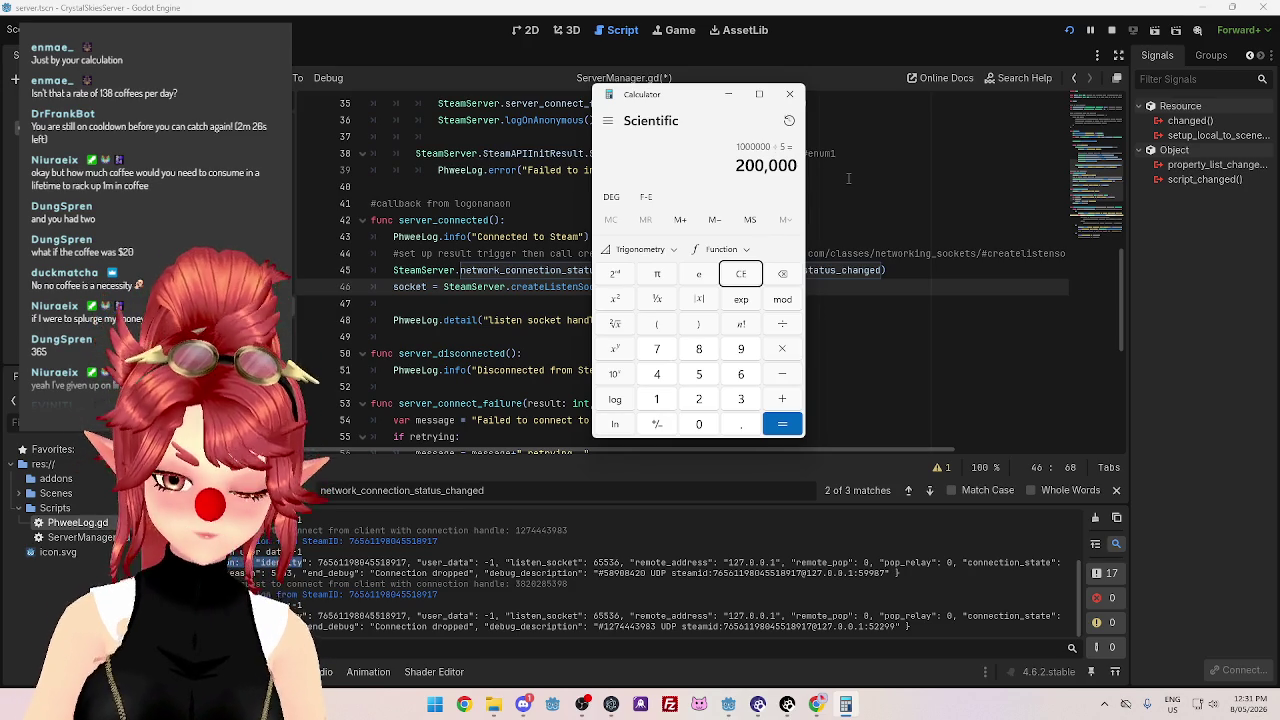
{"action": "type", "text": "/365"}
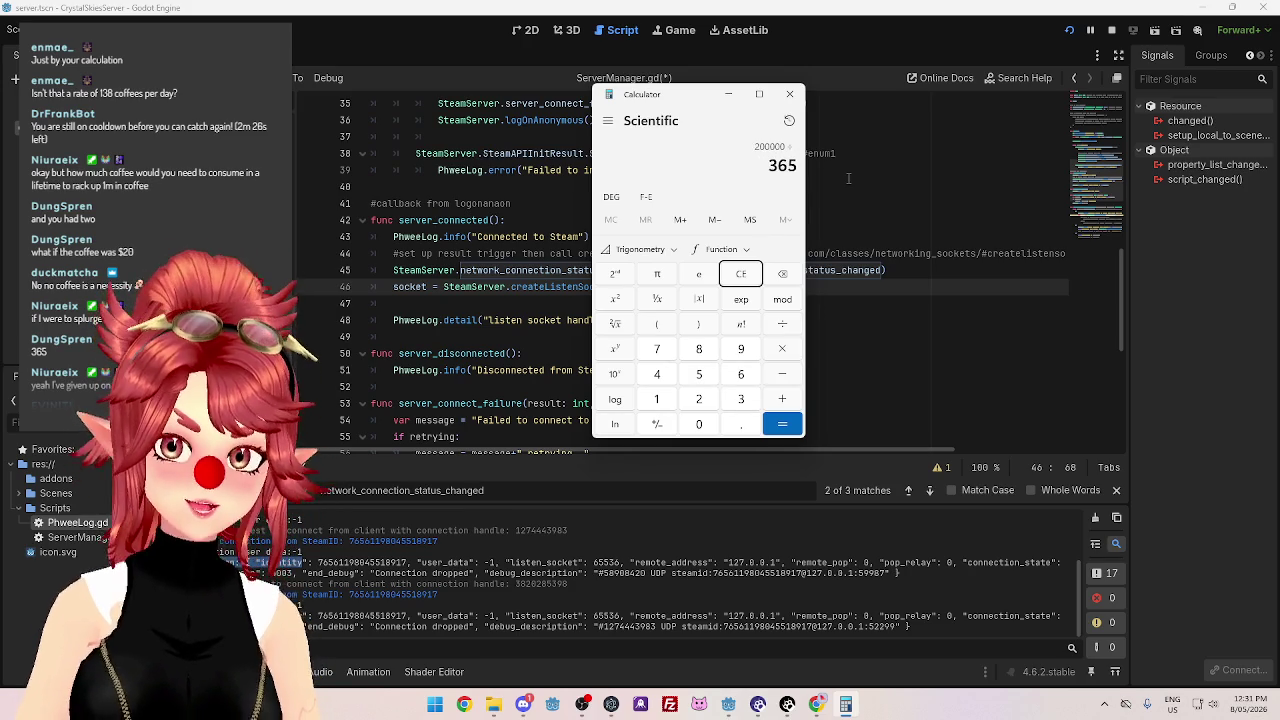
{"action": "key", "text": "Return"}
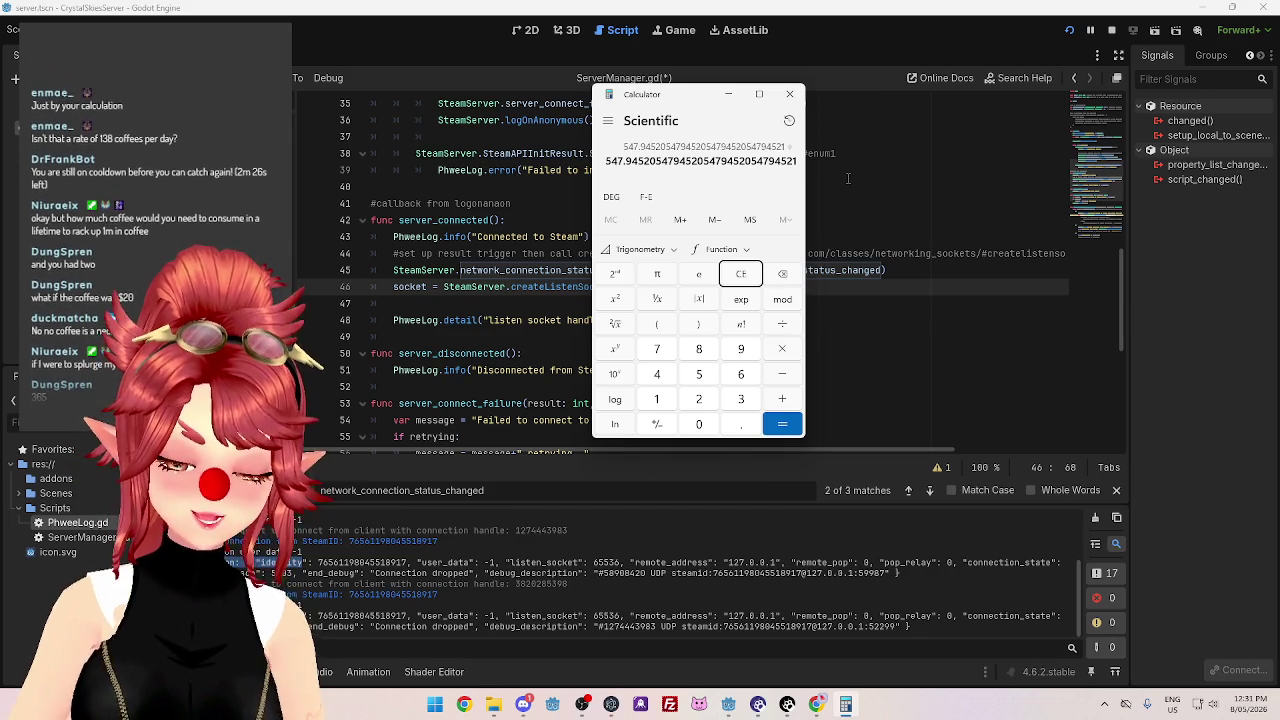
{"action": "type", "text": "/80"}
{"action": "key", "text": "Return"}
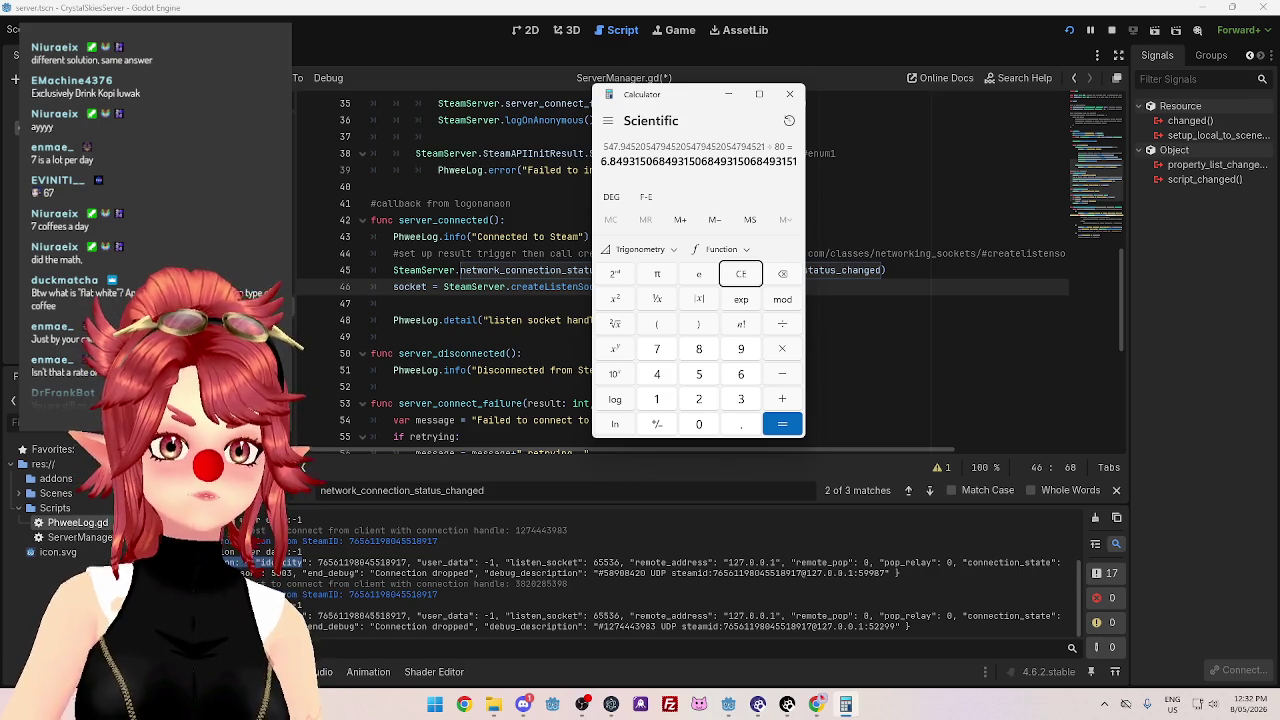
Clear the Calculator display back to 0 and close the Calculator window.
{"action": "left_click", "coordinate": [737, 275]}
{"action": "left_click_drag", "start_coordinate": [671, 102], "coordinate": [697, 124]}
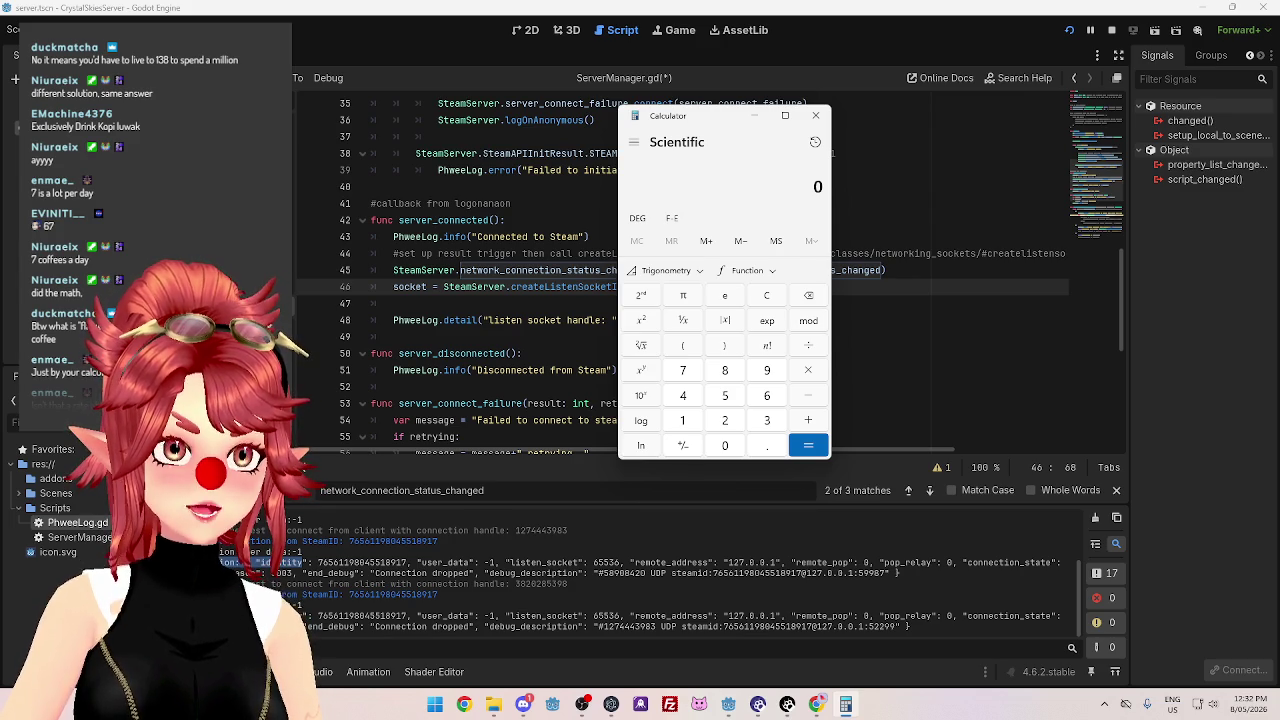
{"action": "mouse_move", "coordinate": [688, 125]}
{"action": "left_mouse_down"}
{"action": "mouse_move", "coordinate": [608, 120]}
{"action": "mouse_move", "coordinate": [600, 99]}
{"action": "mouse_move", "coordinate": [628, 104]}
{"action": "left_mouse_up"}
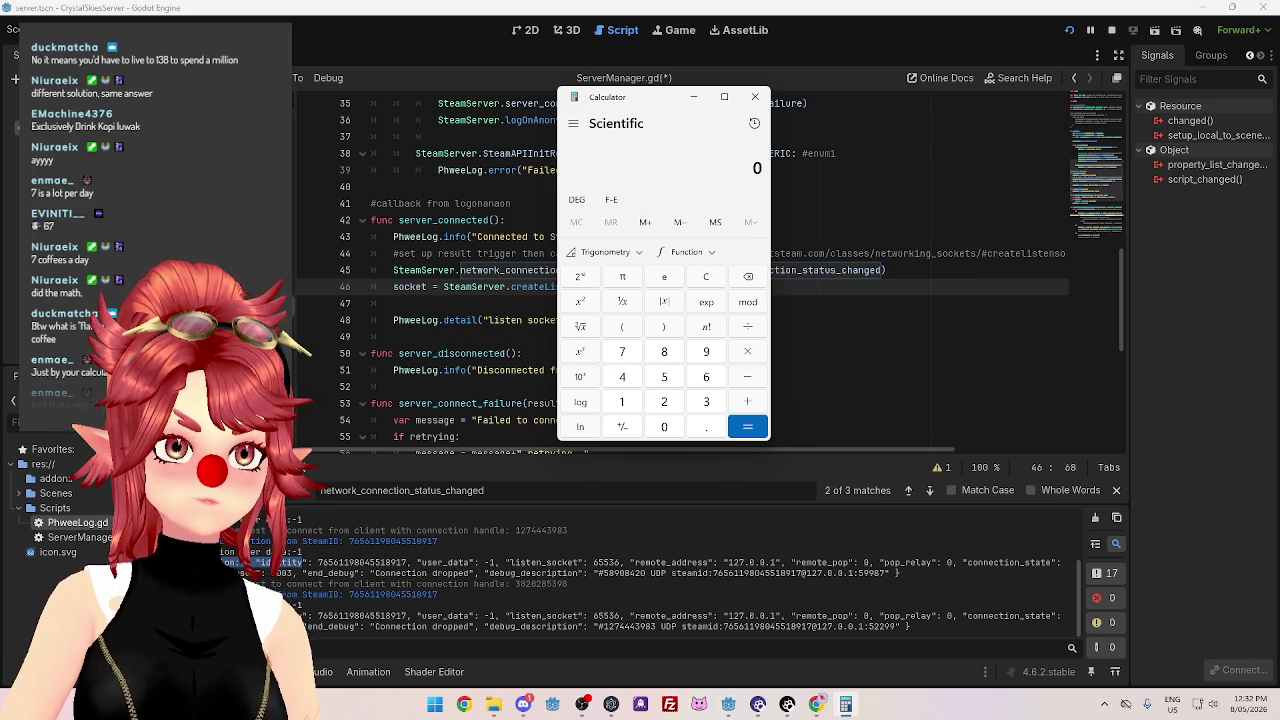
{"action": "left_click", "coordinate": [755, 96]}
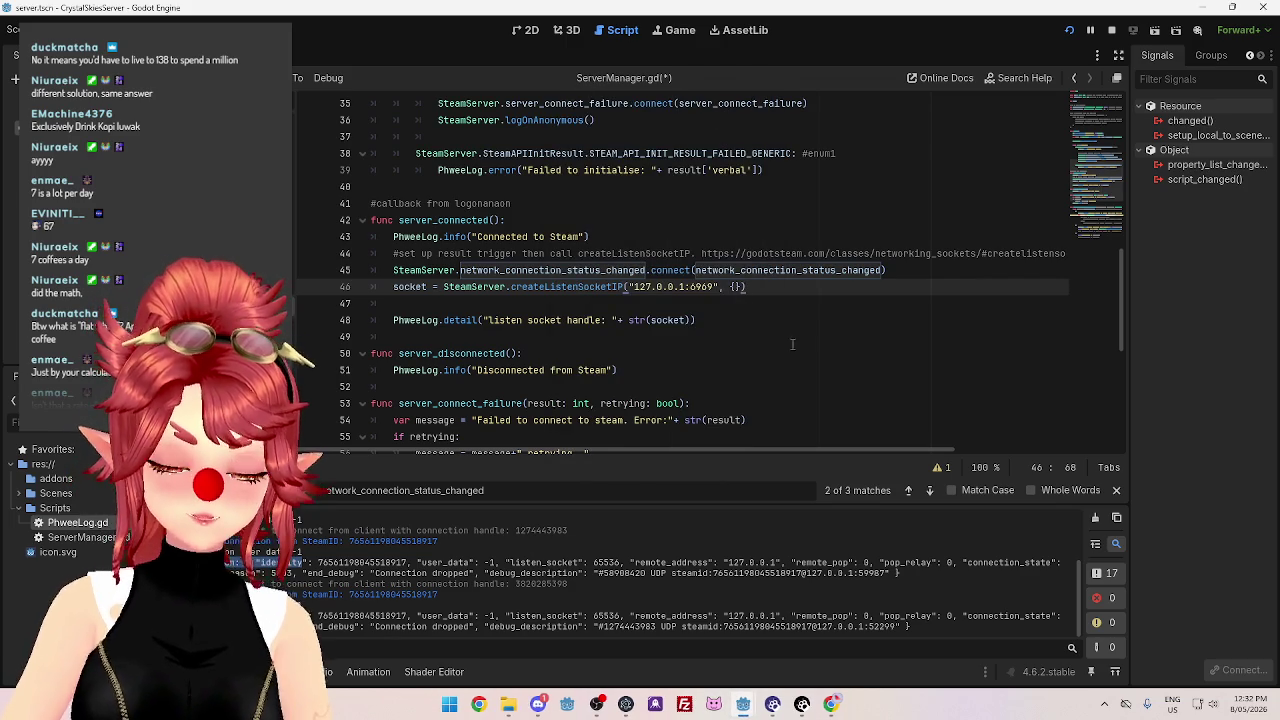
Review the createListenSocketP2P and logOnAnonymous GodotSteam docs, then go back to ServerManager.gd.
{"action": "left_click", "coordinate": [795, 297]}
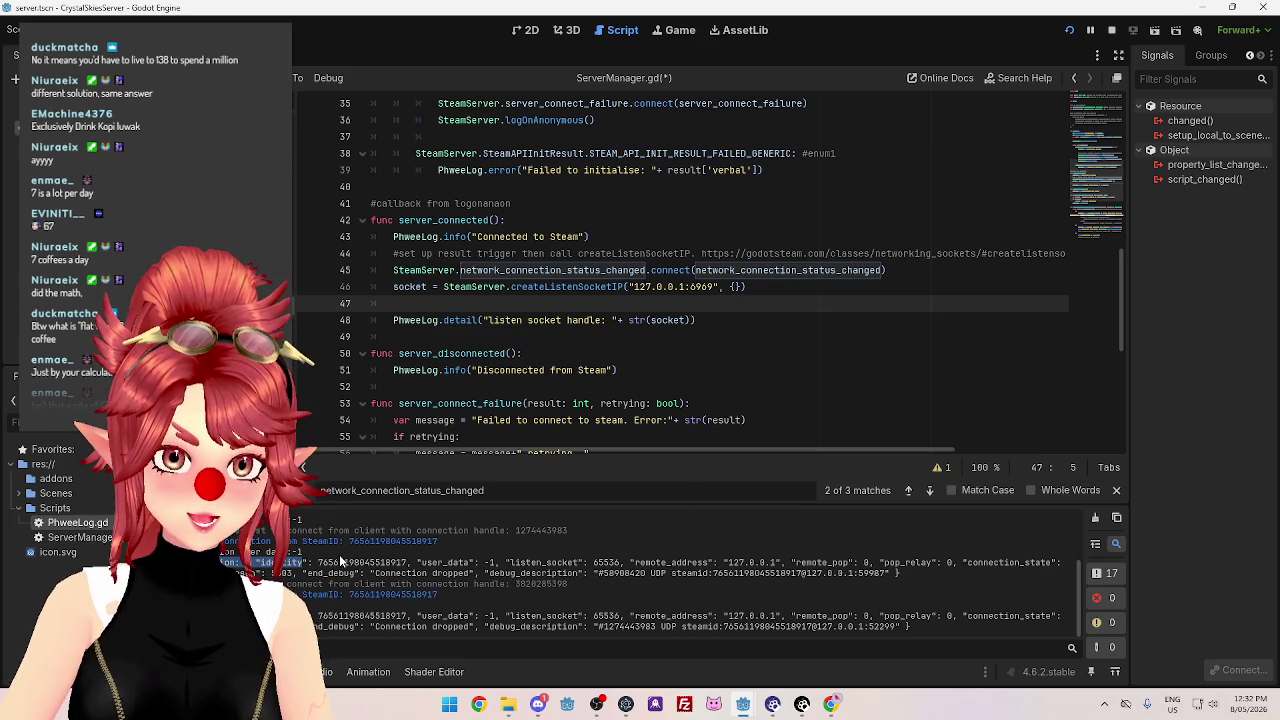
{"action": "left_click", "coordinate": [831, 704]}
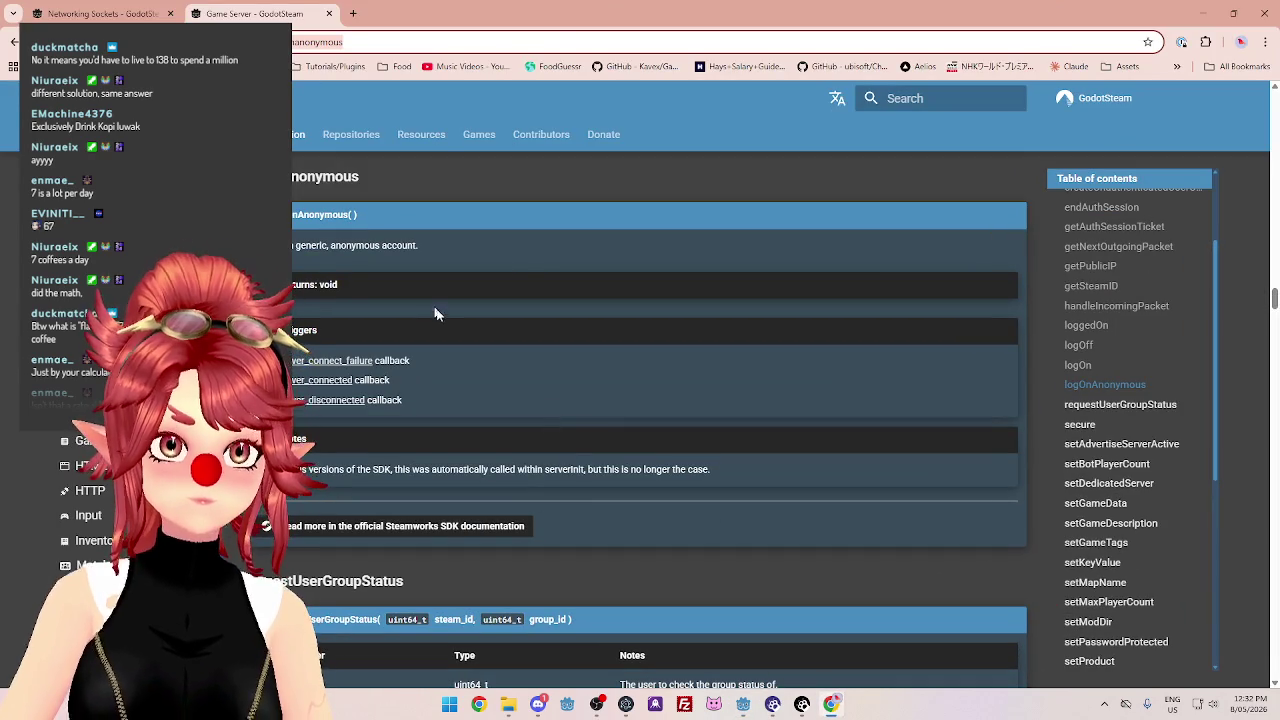
{"action": "left_click", "coordinate": [83, 16]}
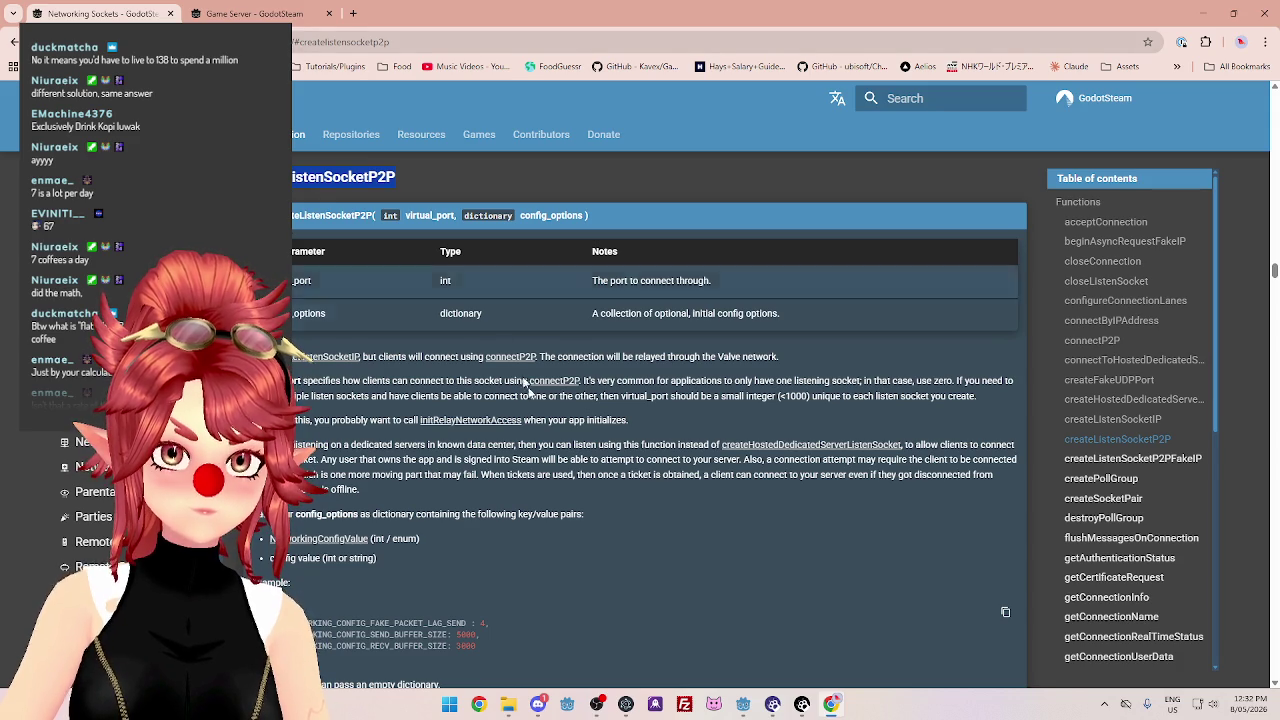
{"action": "left_click", "coordinate": [253, 16]}
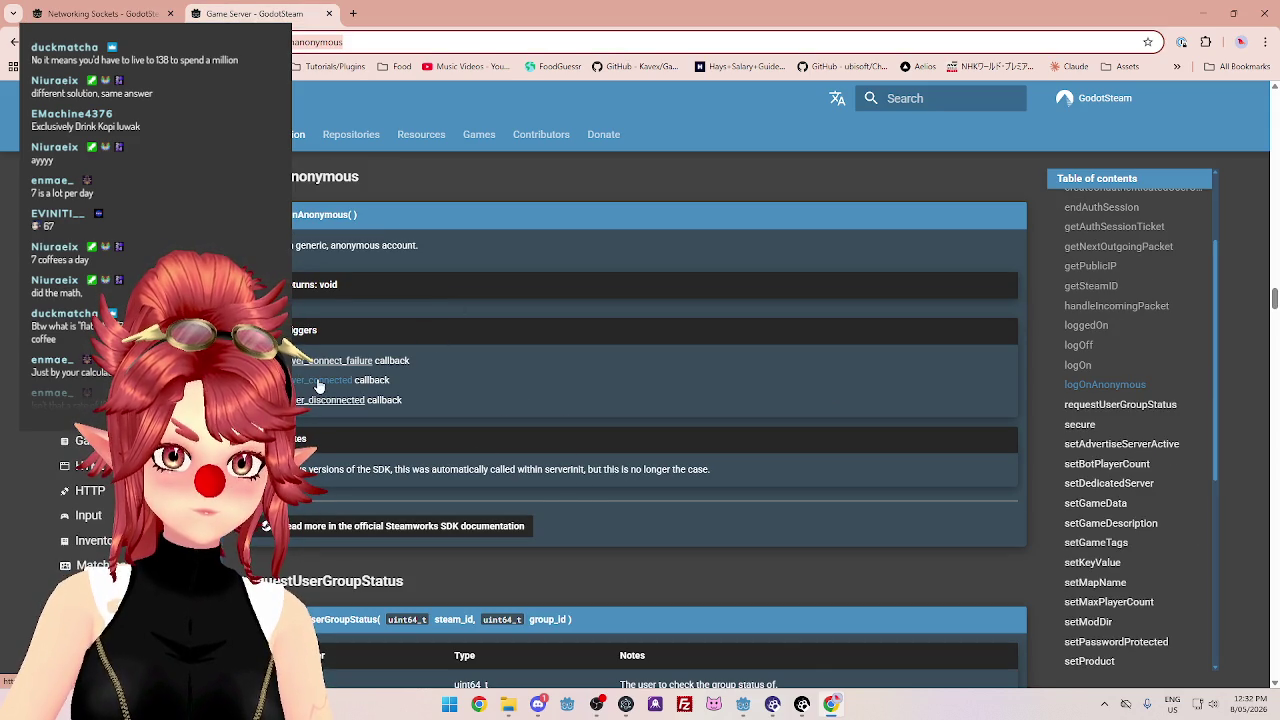
{"action": "mouse_move", "coordinate": [743, 705]}
{"action": "left_click", "coordinate": [662, 646]}
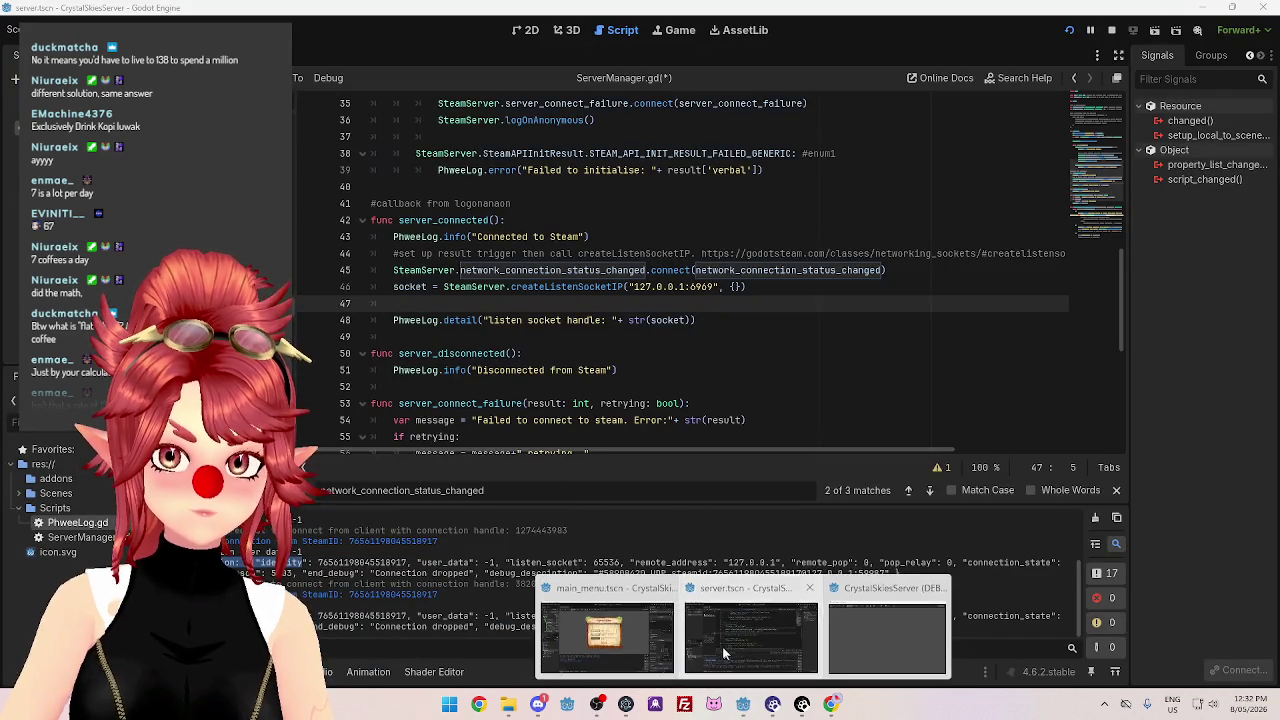
Copy the networking_utils #networkingconnectionstate URL from line 60 and load it in a new Chrome tab.
{"action": "scroll", "coordinate": [513, 353], "scroll_direction": "down", "scroll_amount": 1}
{"action": "scroll", "coordinate": [513, 353], "scroll_direction": "down", "scroll_amount": 6}
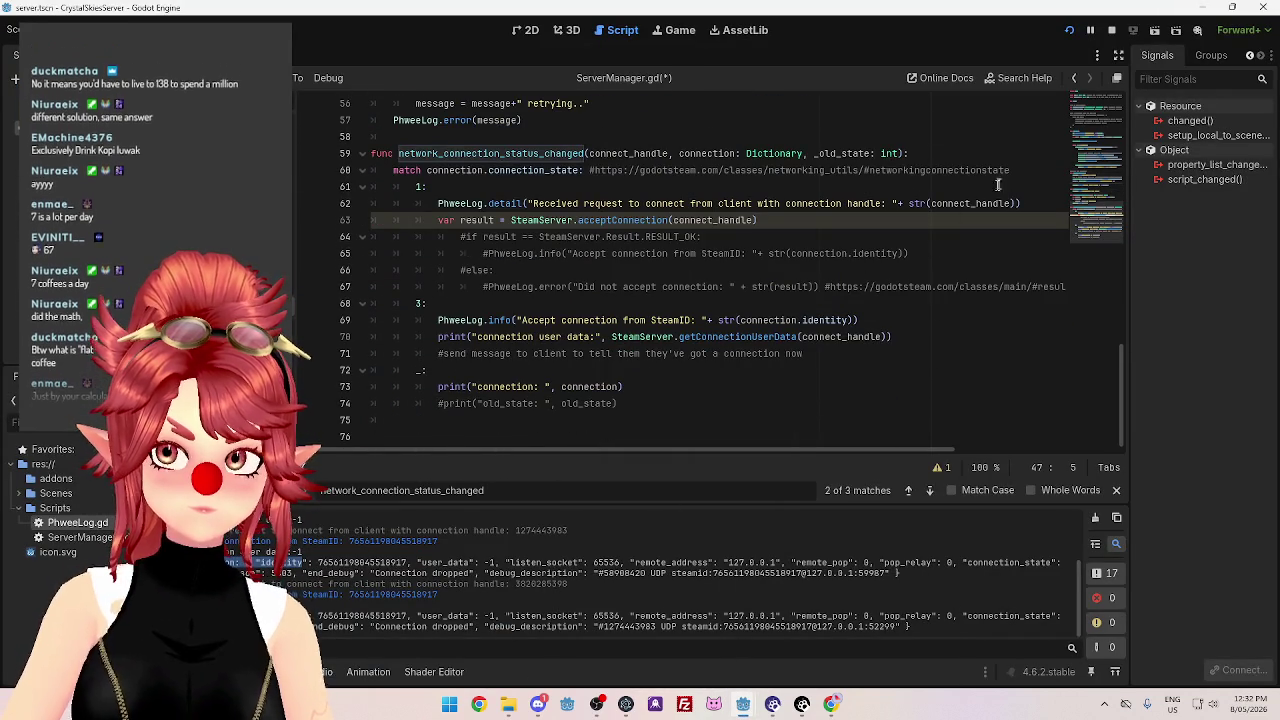
{"action": "left_click_drag", "start_coordinate": [1010, 170], "coordinate": [908, 170]}
{"action": "left_click_drag", "start_coordinate": [768, 162], "coordinate": [592, 170]}
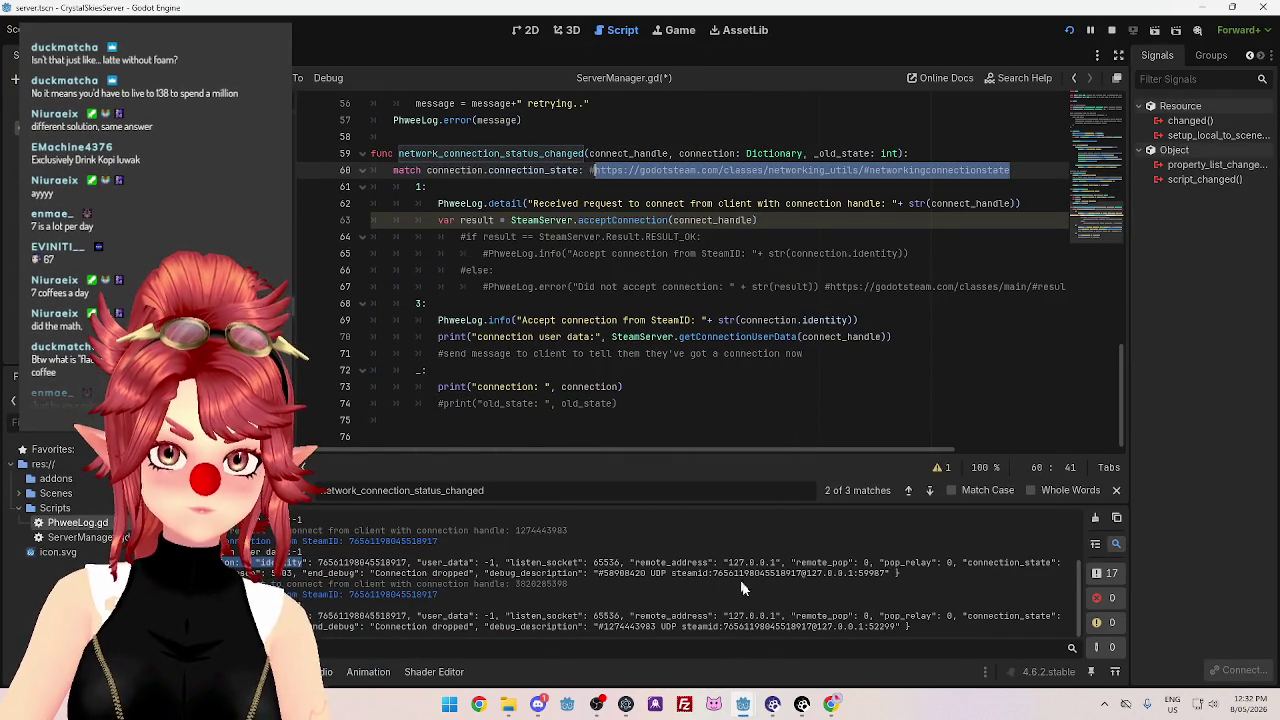
{"action": "left_click", "coordinate": [831, 704]}
{"action": "left_click", "coordinate": [353, 14]}
{"action": "key", "text": "ctrl+v"}
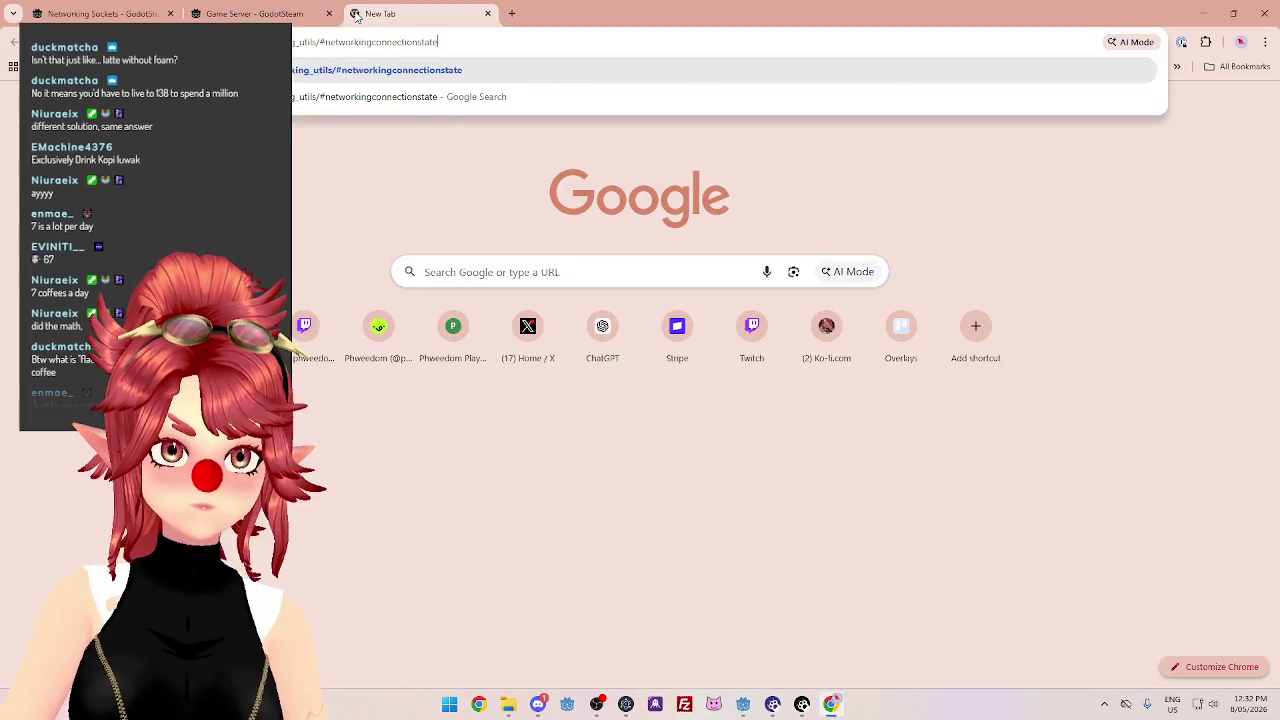
{"action": "key", "text": "Return"}
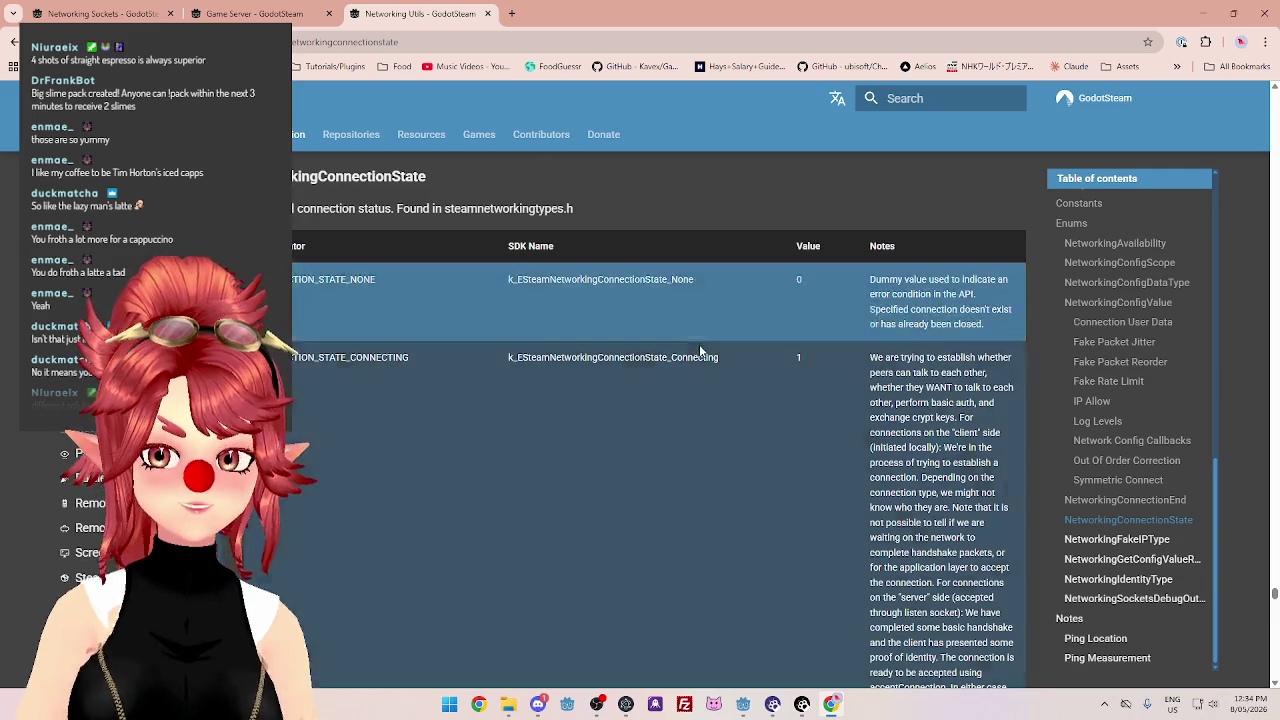
Scroll to PROBLEM_DETECTED_LOCALLY (5) in the NetworkingConnectionState table and highlight its notes.
{"action": "scroll", "coordinate": [698, 340], "scroll_direction": "down", "scroll_amount": 10}
{"action": "scroll", "coordinate": [698, 349], "scroll_direction": "down", "scroll_amount": 1}
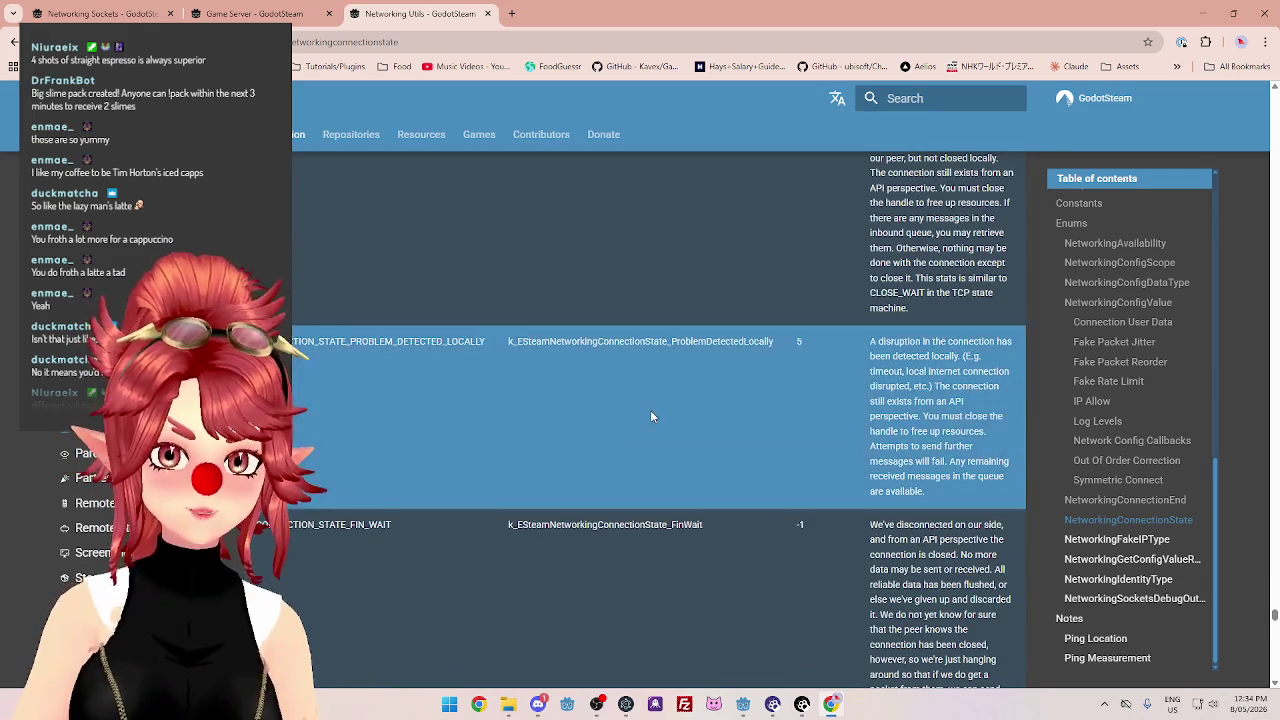
{"action": "mouse_move", "coordinate": [879, 346]}
{"action": "left_mouse_down"}
{"action": "mouse_move", "coordinate": [996, 344]}
{"action": "mouse_move", "coordinate": [930, 358]}
{"action": "mouse_move", "coordinate": [962, 357]}
{"action": "mouse_move", "coordinate": [998, 386]}
{"action": "left_mouse_up"}
{"action": "mouse_move", "coordinate": [872, 401]}
{"action": "left_mouse_down"}
{"action": "mouse_move", "coordinate": [966, 401]}
{"action": "mouse_move", "coordinate": [925, 416]}
{"action": "mouse_move", "coordinate": [934, 432]}
{"action": "mouse_move", "coordinate": [900, 431]}
{"action": "mouse_move", "coordinate": [972, 446]}
{"action": "left_mouse_up"}
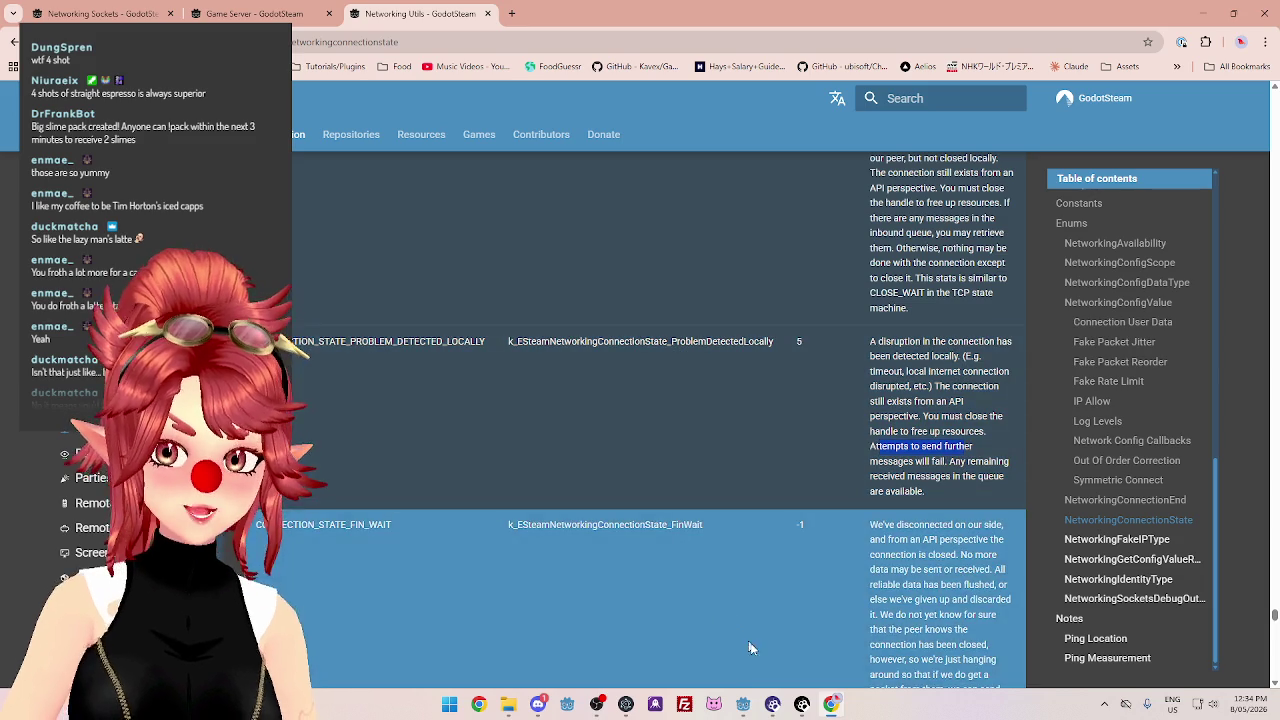
{"action": "left_click", "coordinate": [740, 700]}
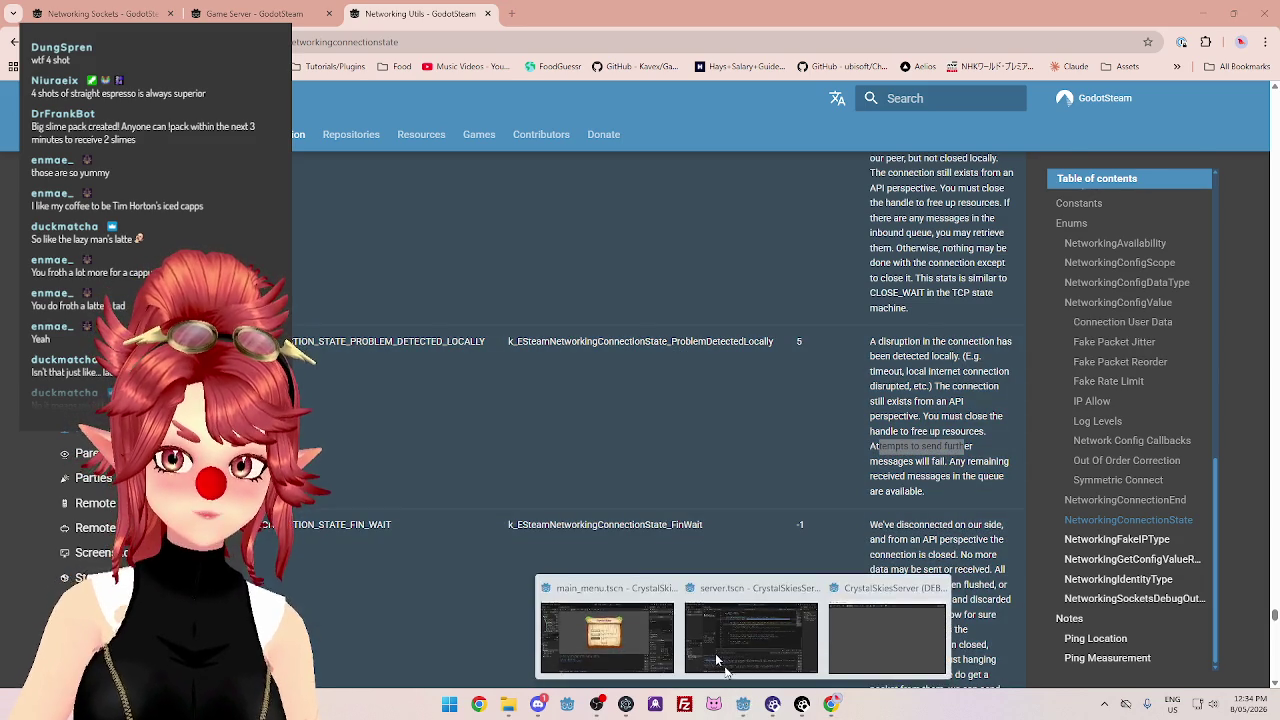
Bring the CrystalSkiesServer editor to the front and run the project with F5.
{"action": "left_click", "coordinate": [750, 635]}
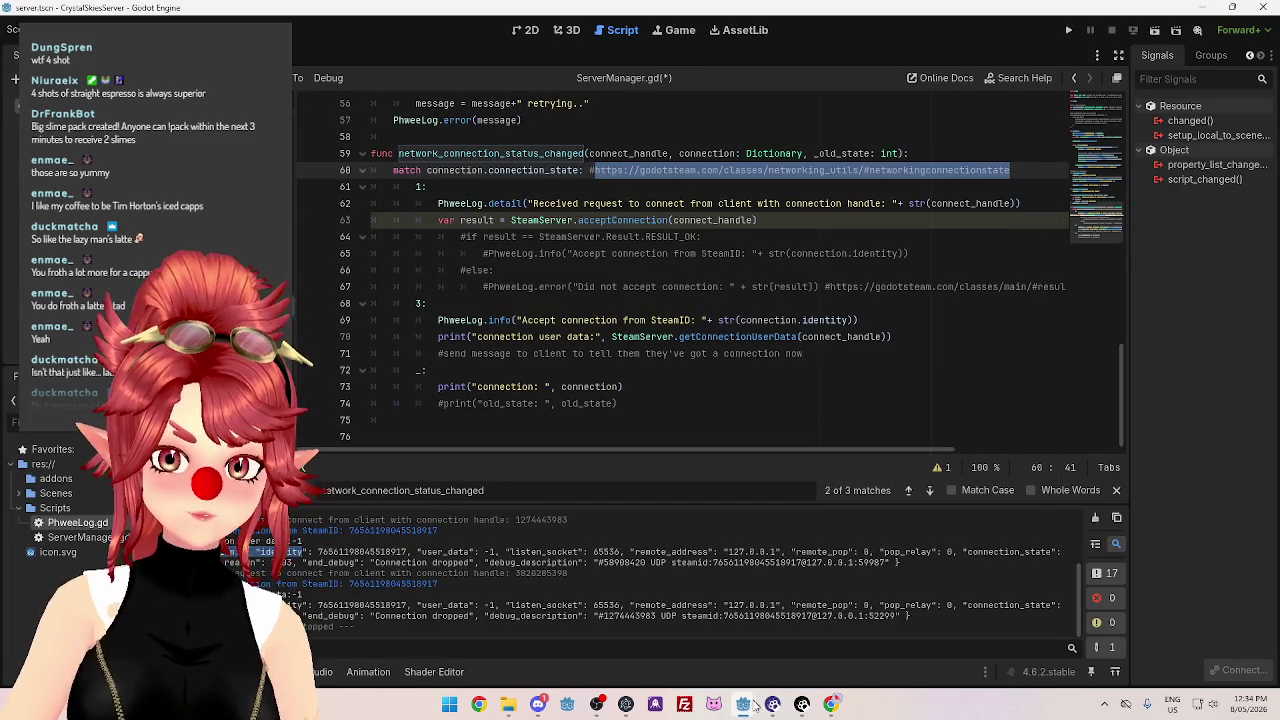
{"action": "left_click", "coordinate": [650, 624]}
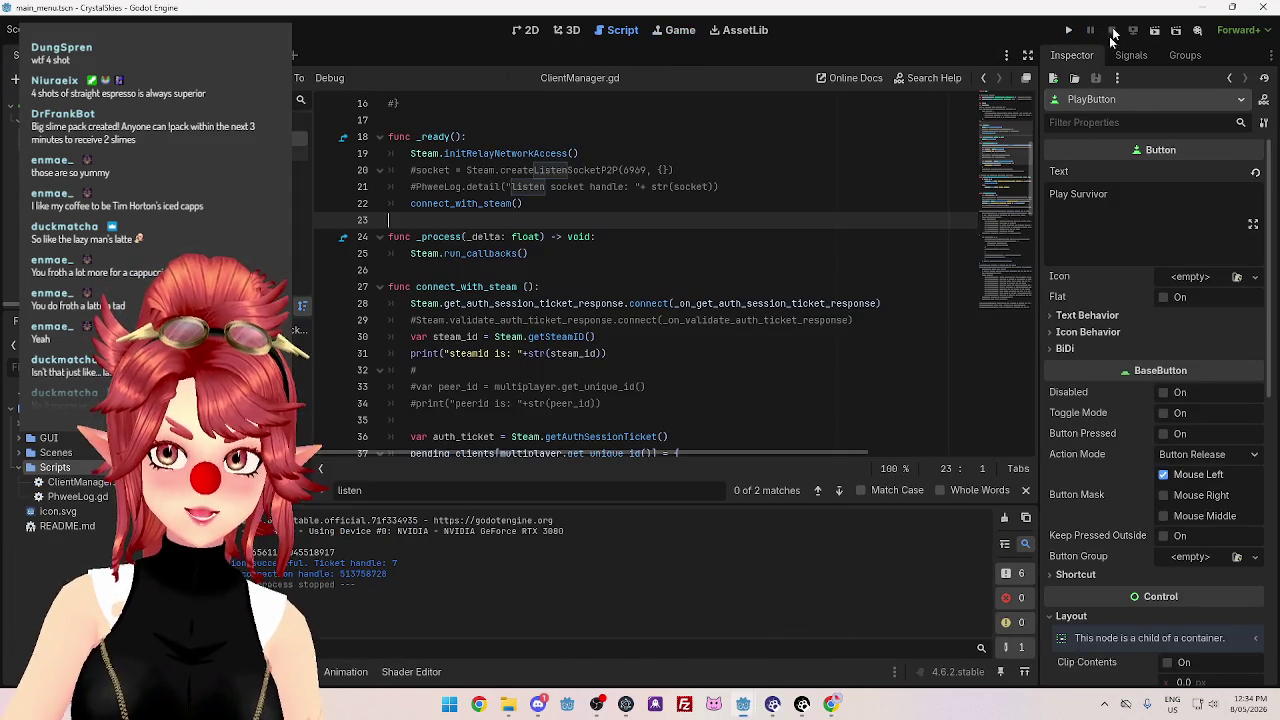
{"action": "mouse_move", "coordinate": [759, 682]}
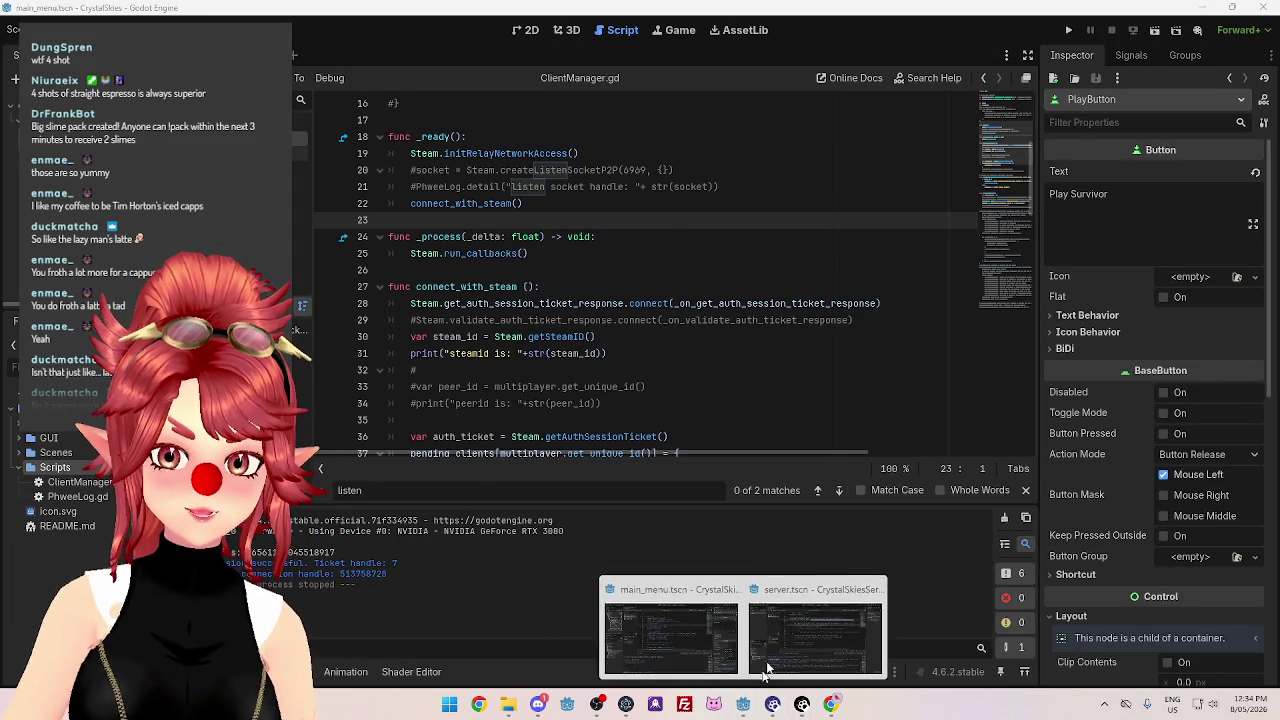
{"action": "left_click", "coordinate": [815, 630]}
{"action": "key", "text": "F5"}
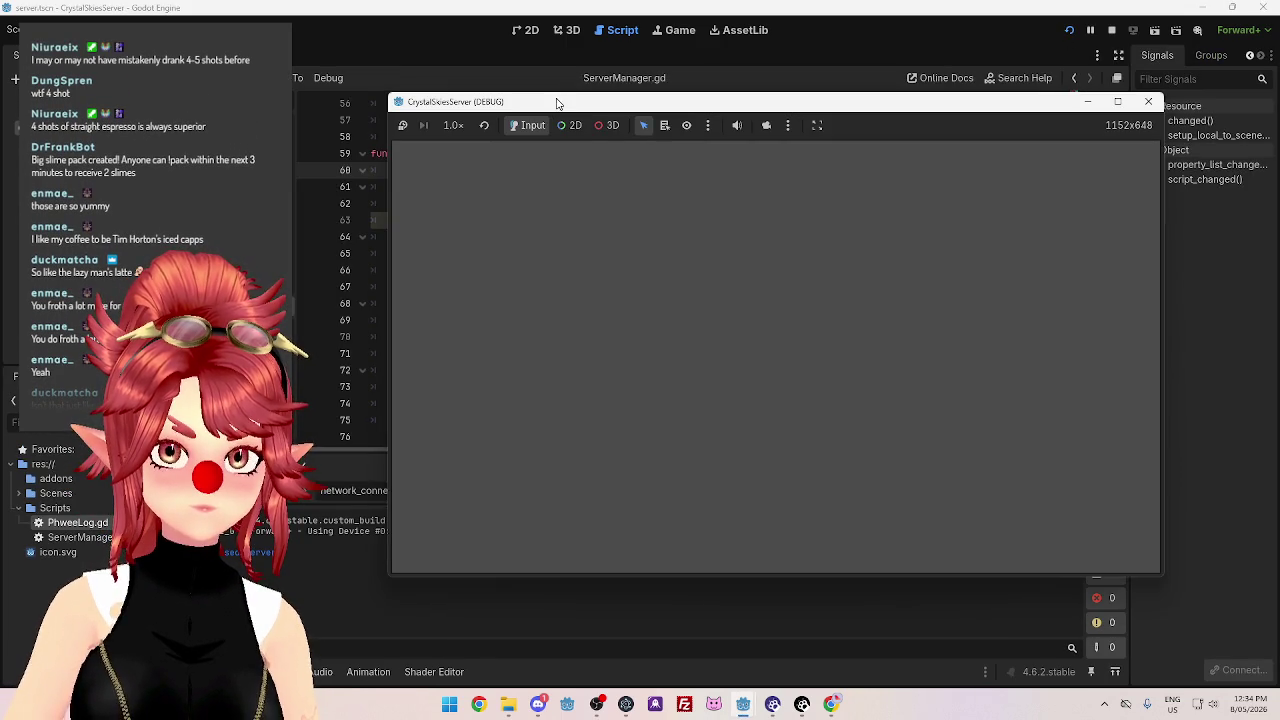
Run the Crystal Skies client from its main_menu.tscn editor, then return to the server's ServerManager.gd.
{"action": "mouse_move", "coordinate": [557, 103]}
{"action": "left_mouse_down"}
{"action": "mouse_move", "coordinate": [603, 54]}
{"action": "mouse_move", "coordinate": [512, 56]}
{"action": "left_mouse_up"}
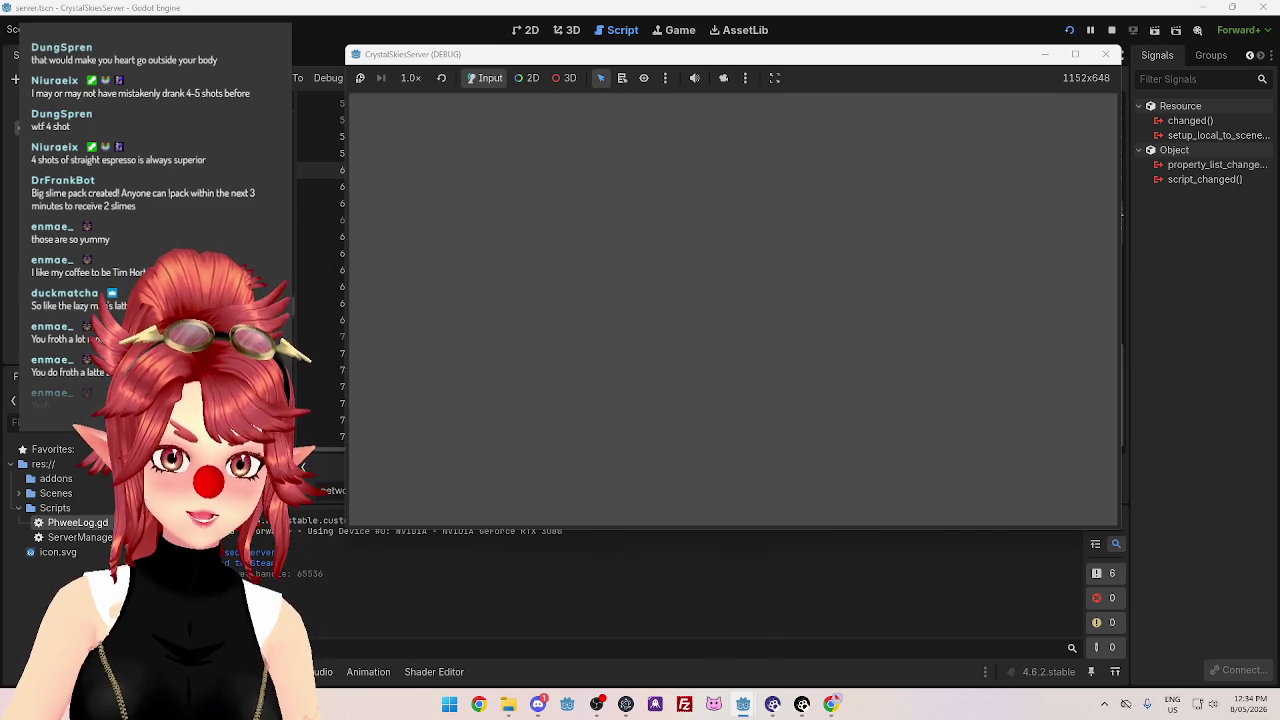
{"action": "mouse_move", "coordinate": [743, 704]}
{"action": "left_click", "coordinate": [602, 646]}
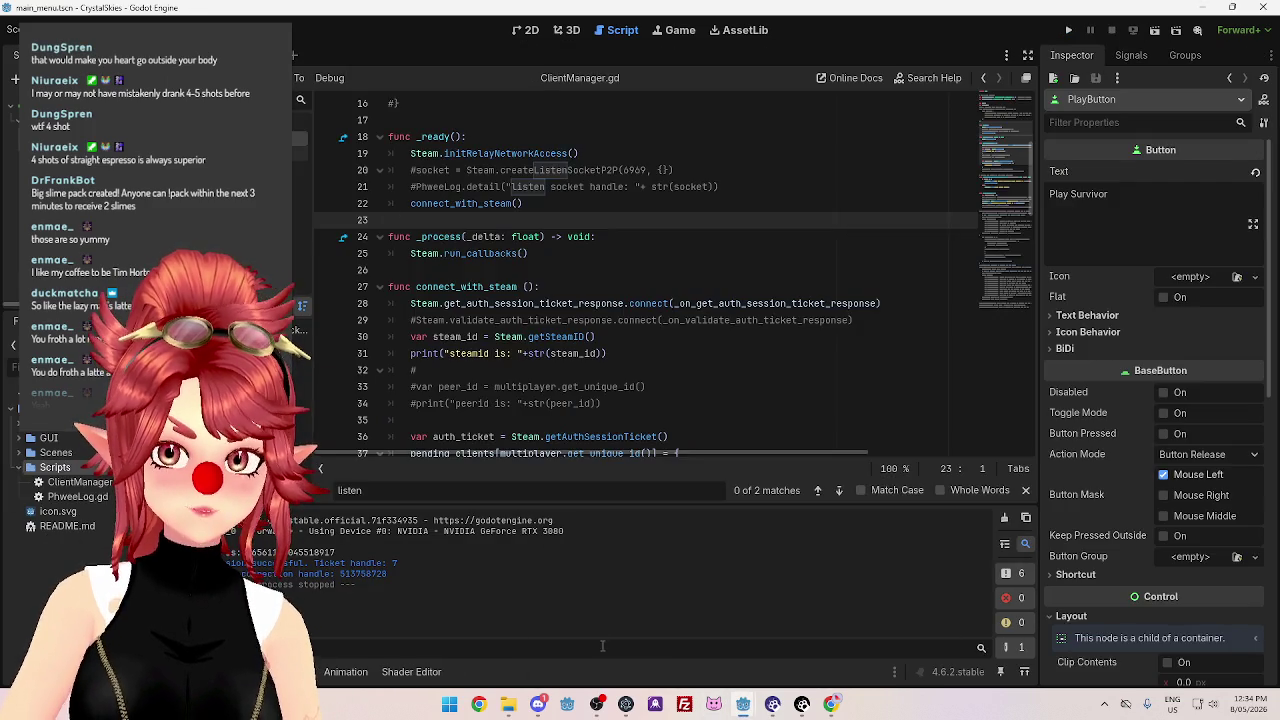
{"action": "left_click", "coordinate": [1068, 30]}
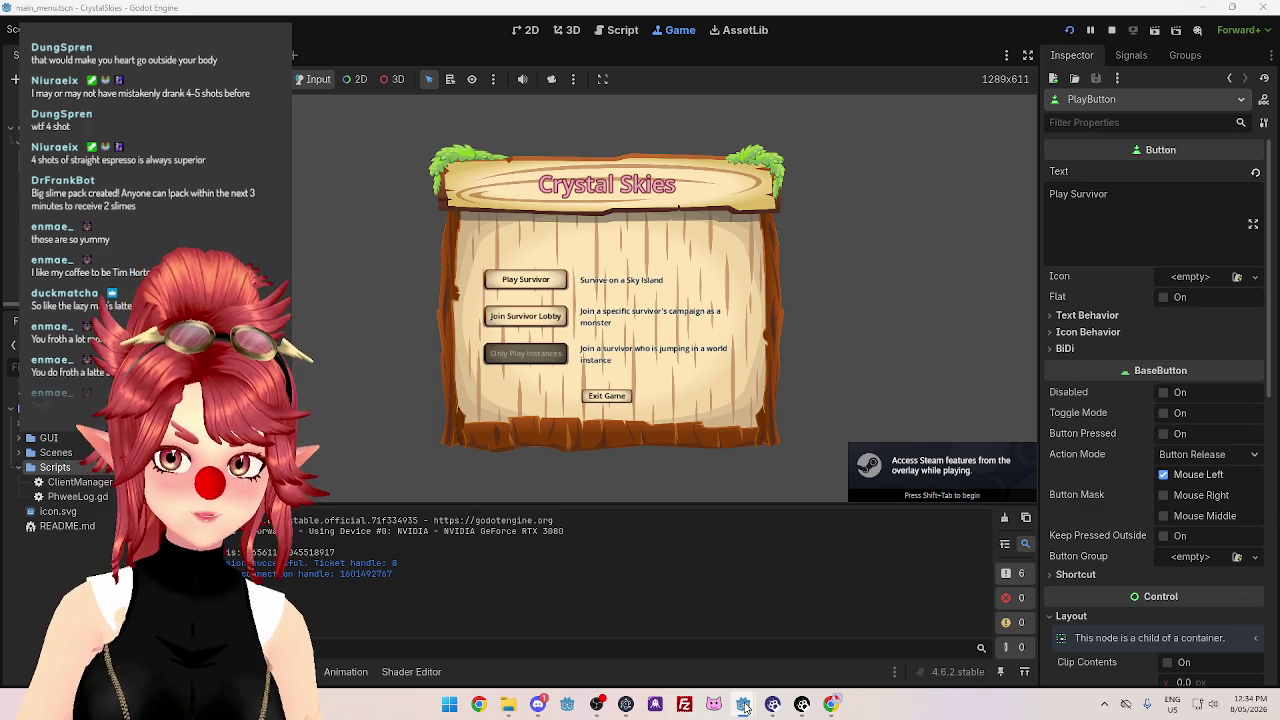
{"action": "mouse_move", "coordinate": [743, 706]}
{"action": "left_click", "coordinate": [1045, 612]}
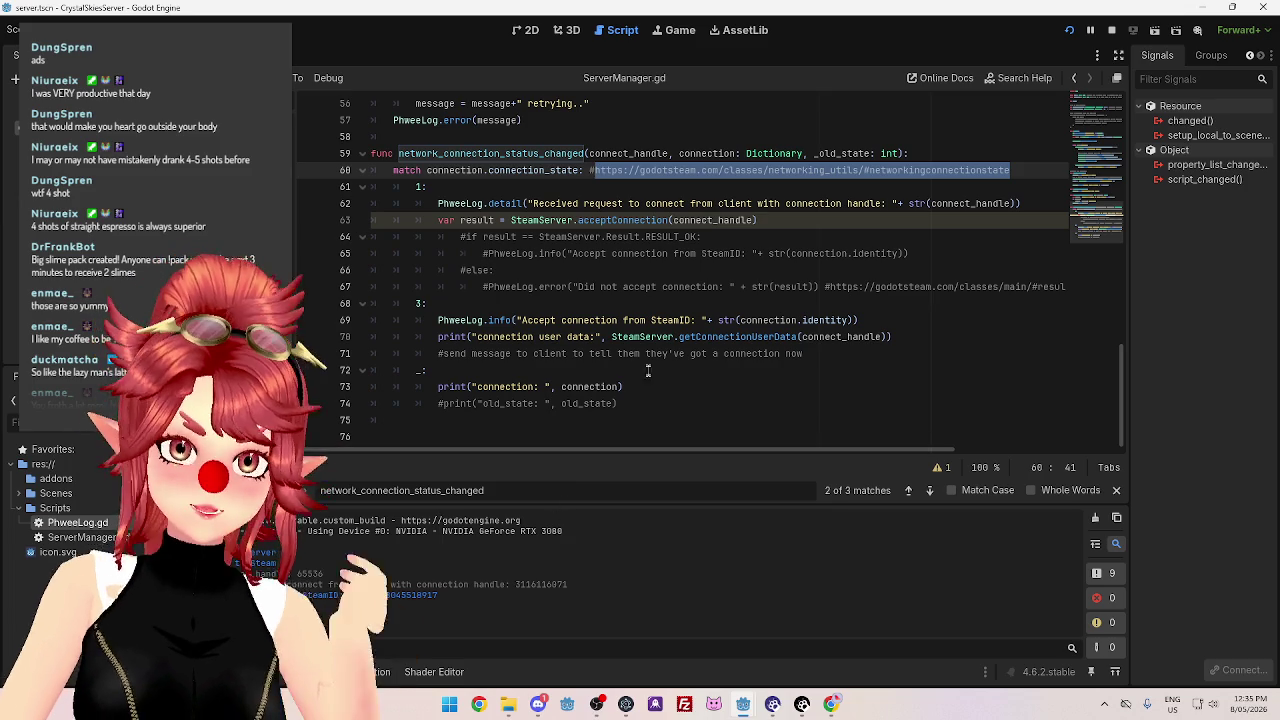
Paste print("connection: ", connection) above line 70, comment out the user data print, and relaunch the server.
{"action": "left_click_drag", "start_coordinate": [450, 337], "coordinate": [901, 336]}
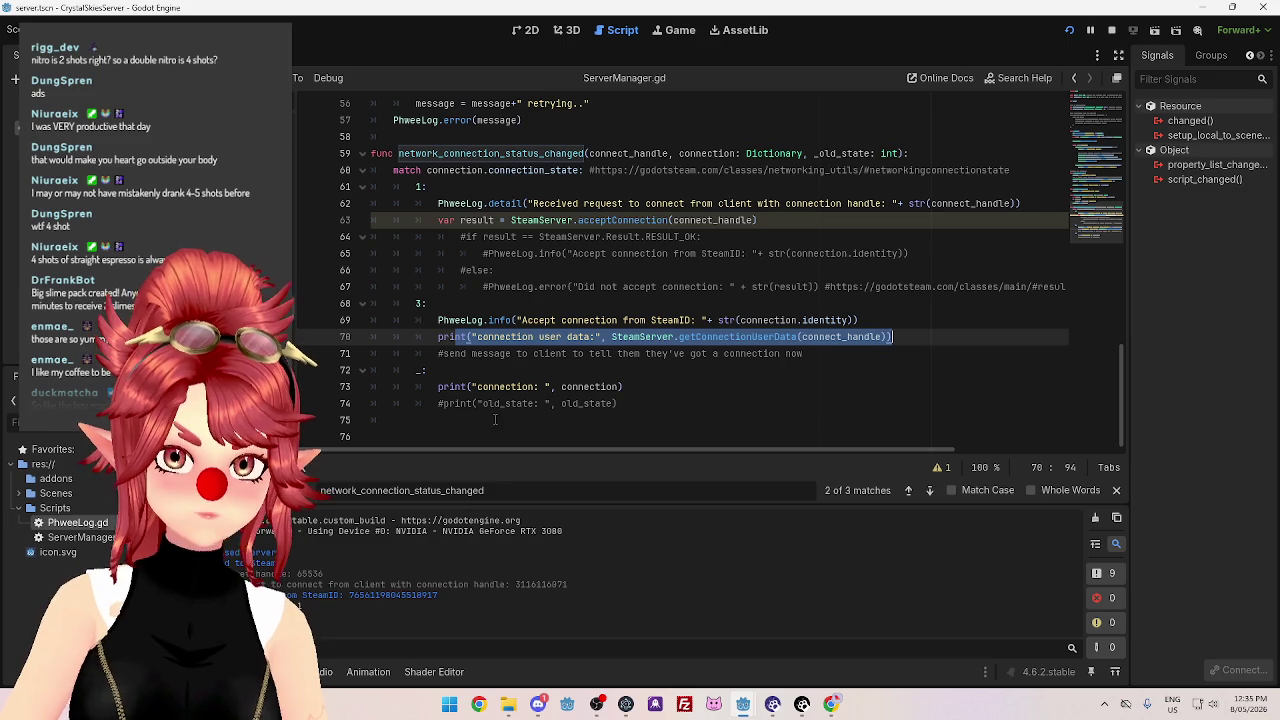
{"action": "left_click_drag", "start_coordinate": [623, 386], "coordinate": [470, 387]}
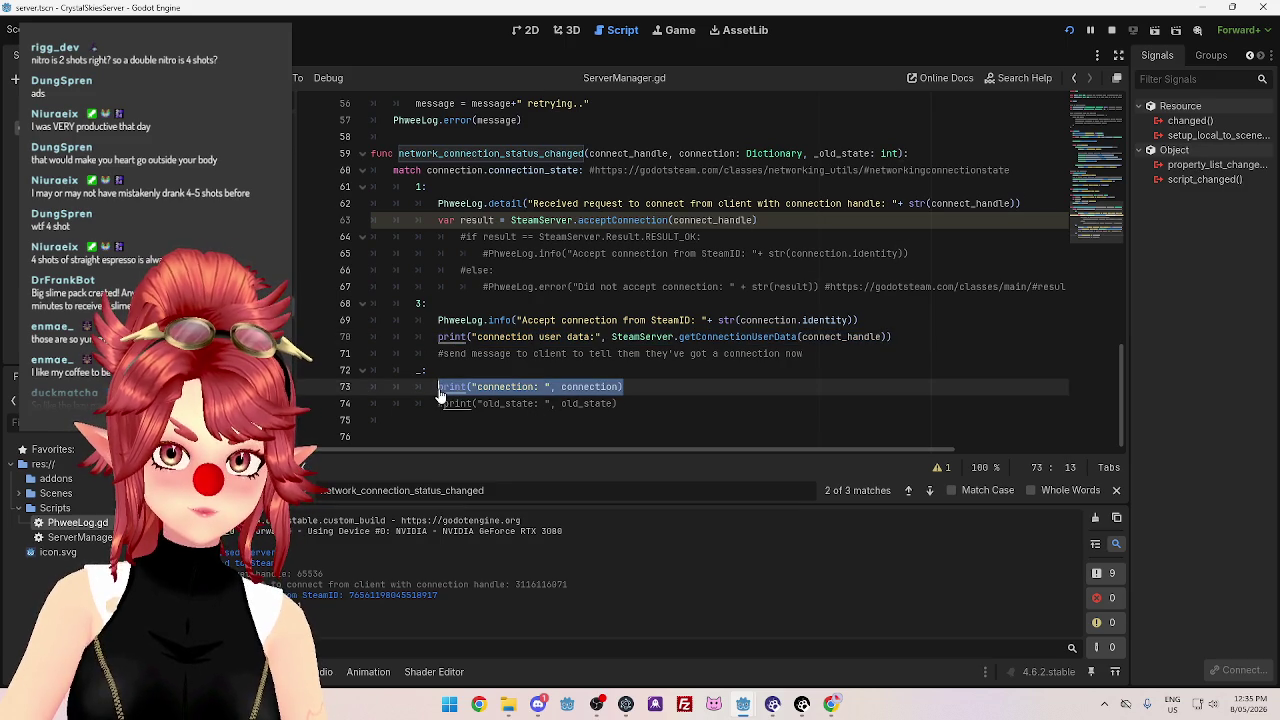
{"action": "left_click", "coordinate": [438, 340]}
{"action": "type", "text": "print(\"connection: \", connection)"}
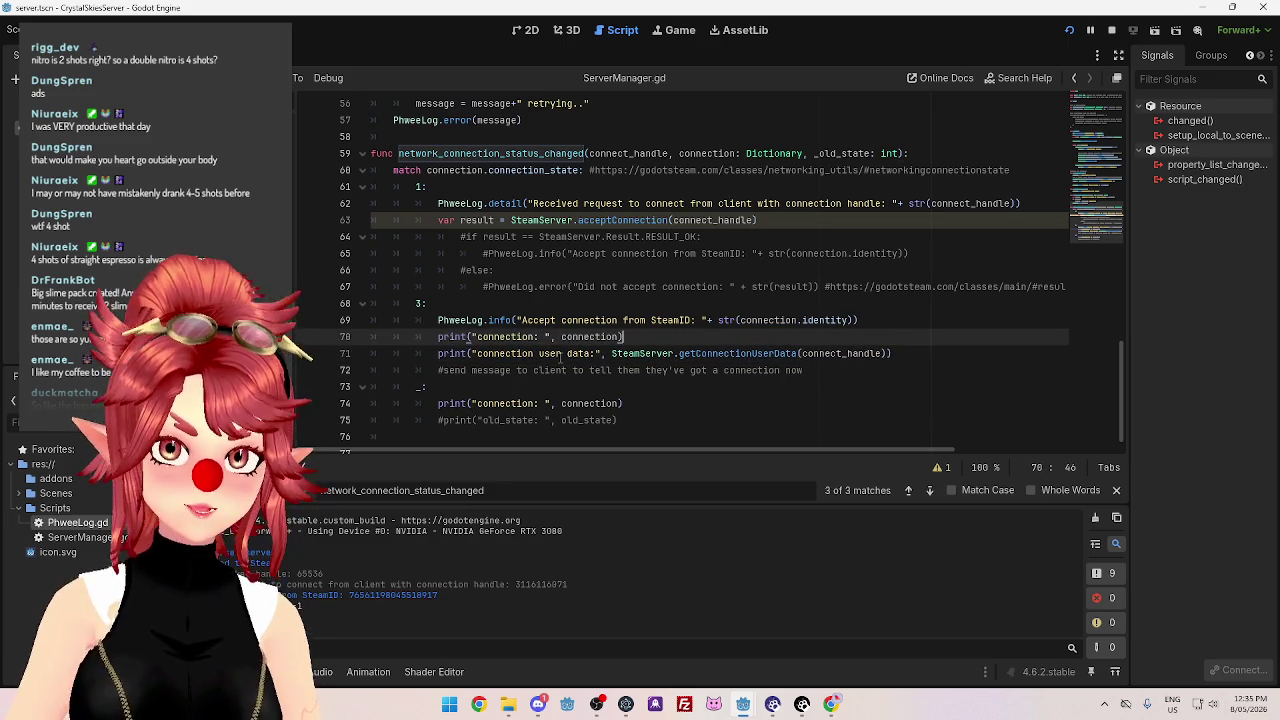
{"action": "left_click", "coordinate": [438, 353]}
{"action": "key", "text": "ctrl+k"}
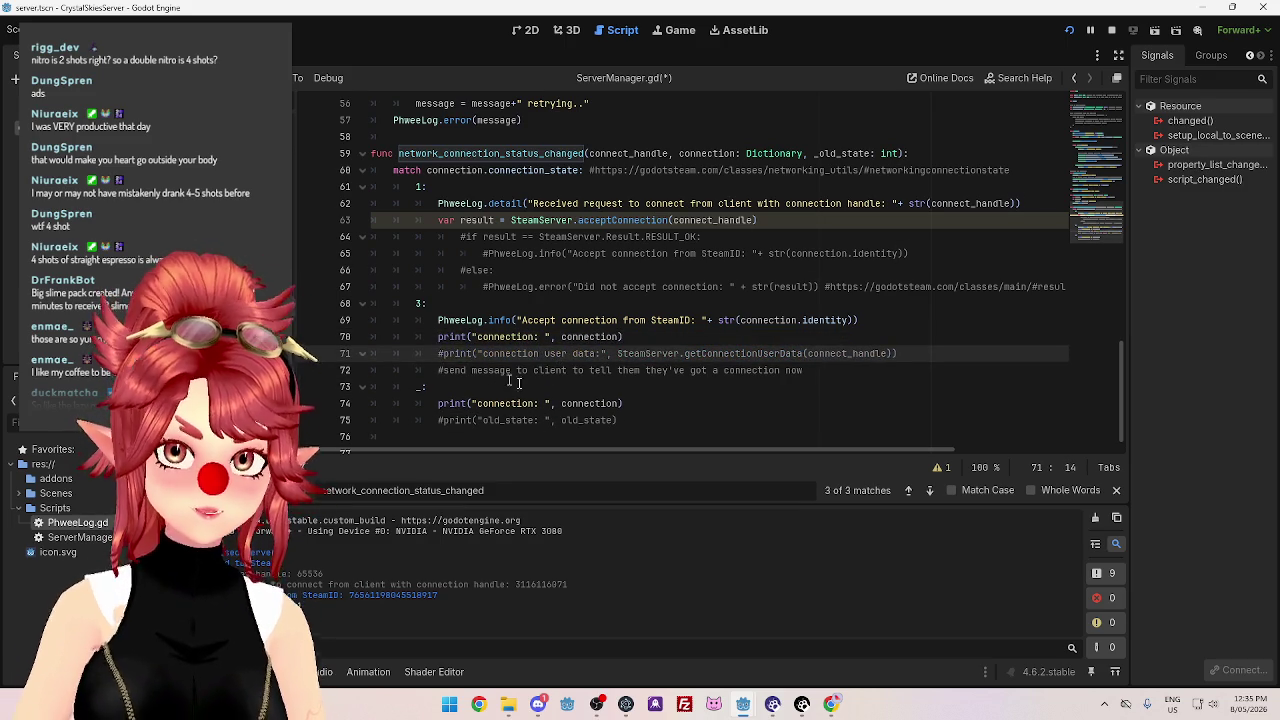
{"action": "left_click", "coordinate": [518, 390]}
{"action": "left_click", "coordinate": [1072, 30]}
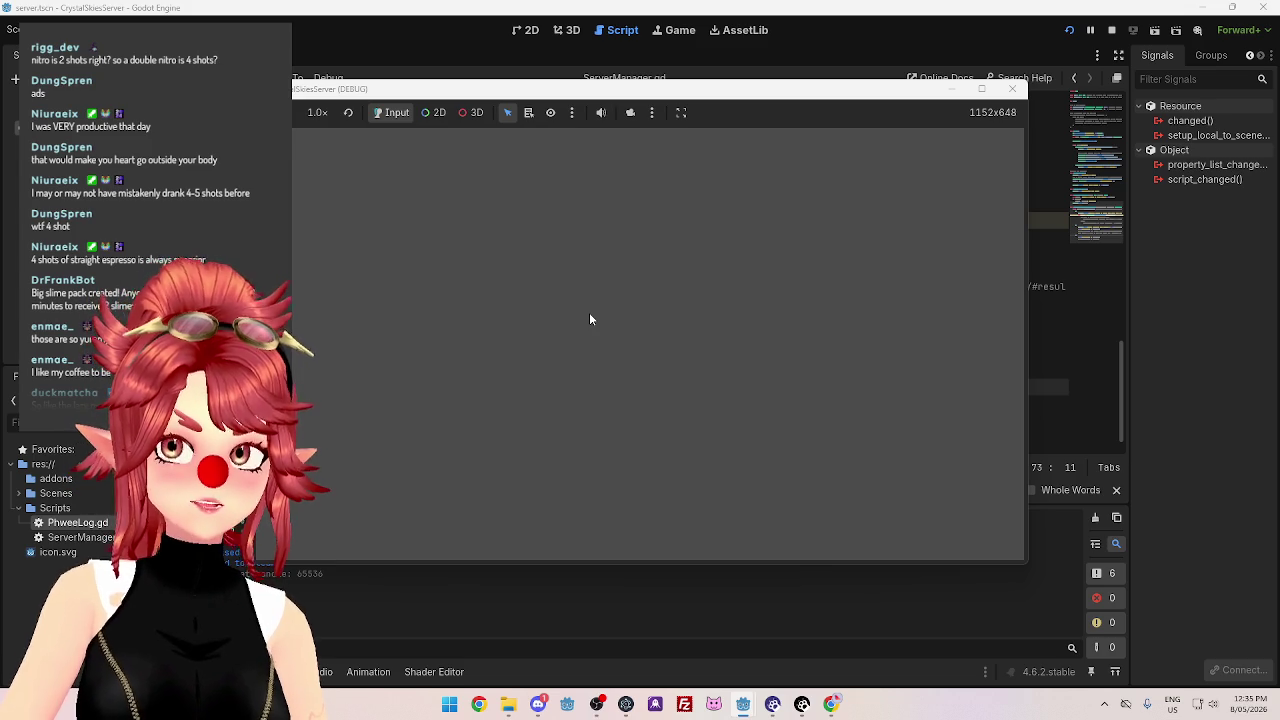
Reposition the CrystalSkiesServer (DEBUG) window, then minimize it from the taskbar.
{"action": "left_click_drag", "start_coordinate": [503, 92], "coordinate": [590, 96]}
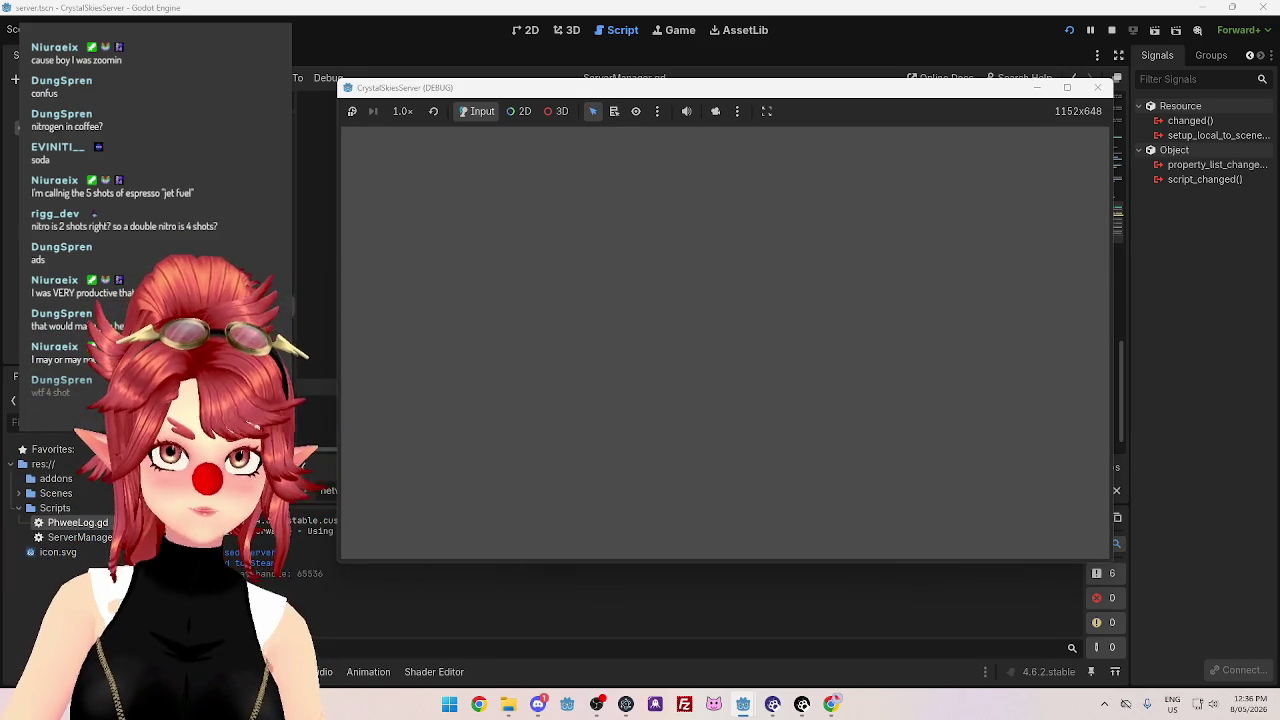
{"action": "left_click_drag", "start_coordinate": [645, 97], "coordinate": [651, 123]}
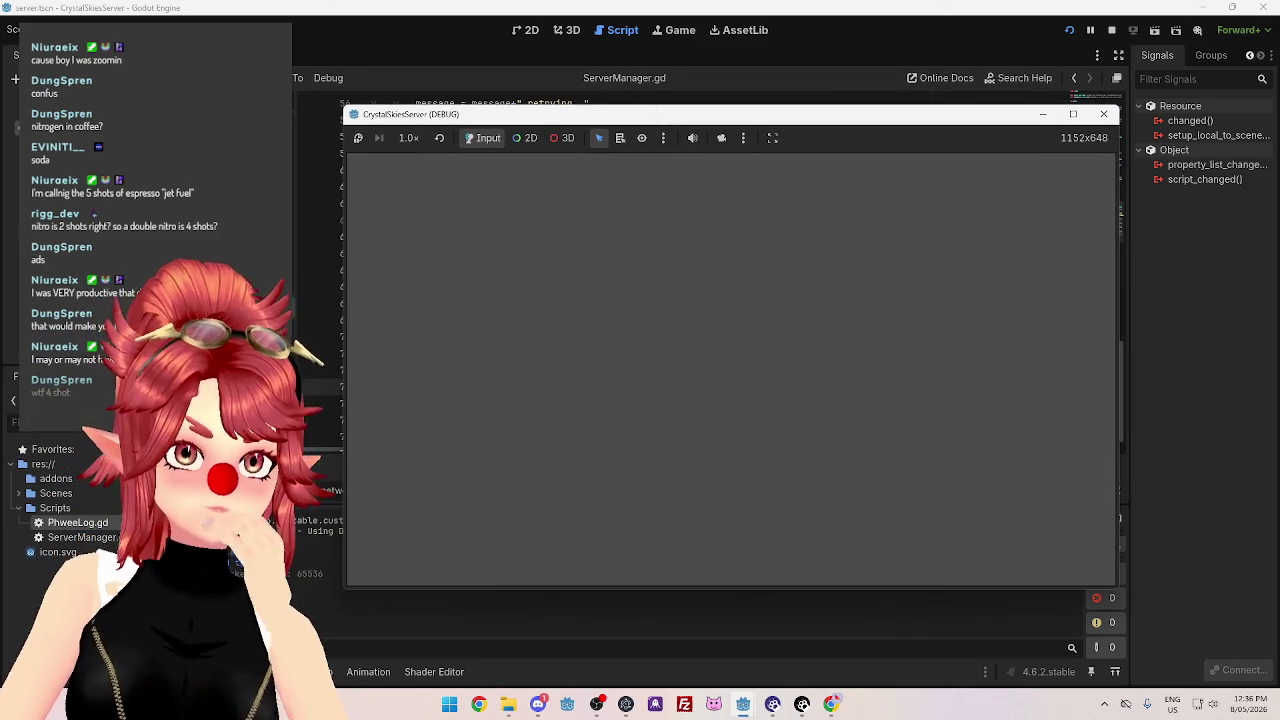
{"action": "mouse_move", "coordinate": [673, 118]}
{"action": "left_mouse_down"}
{"action": "mouse_move", "coordinate": [682, 129]}
{"action": "mouse_move", "coordinate": [645, 129]}
{"action": "left_mouse_up"}
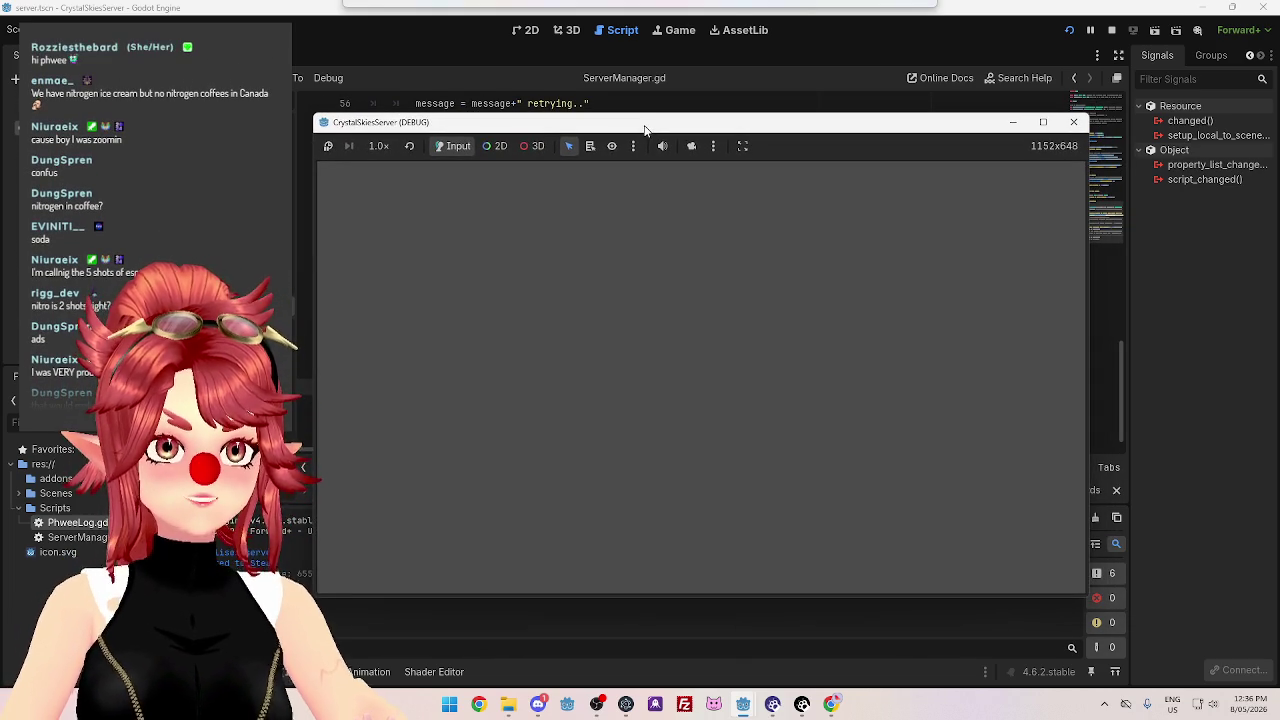
{"action": "left_click_drag", "start_coordinate": [645, 128], "coordinate": [642, 128]}
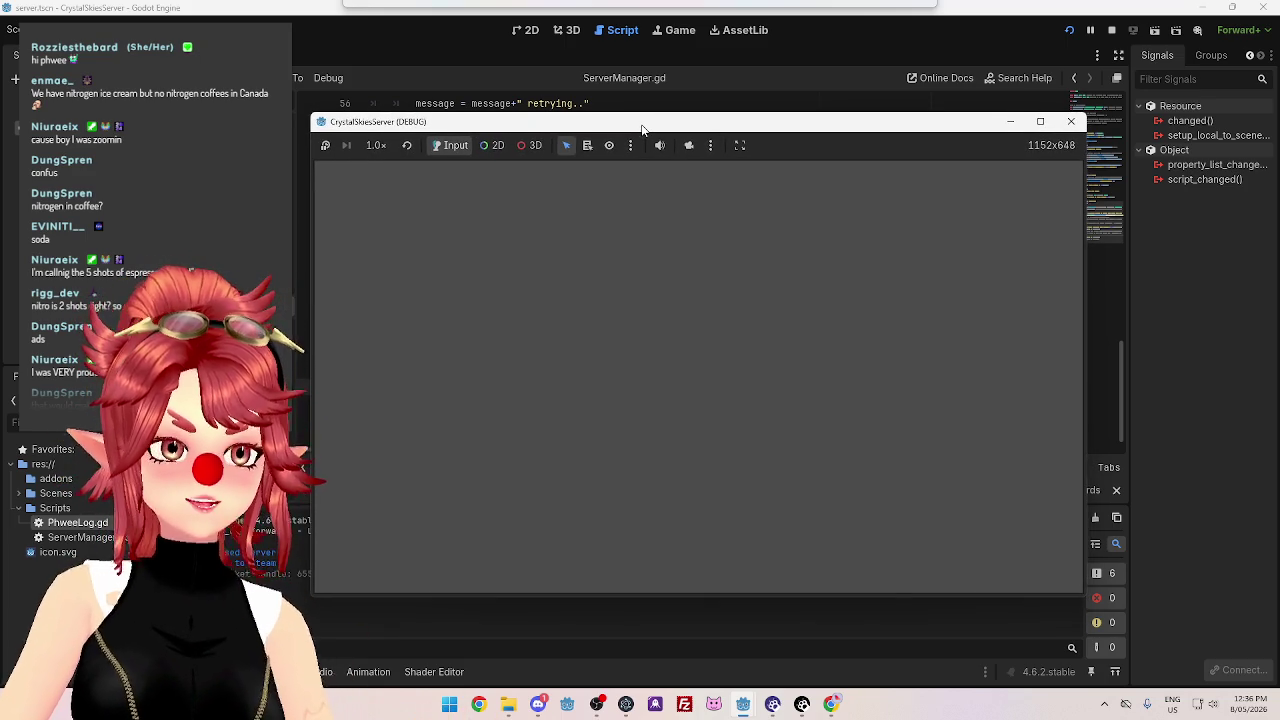
{"action": "mouse_move", "coordinate": [642, 128]}
{"action": "left_mouse_down"}
{"action": "mouse_move", "coordinate": [663, 134]}
{"action": "mouse_move", "coordinate": [626, 85]}
{"action": "mouse_move", "coordinate": [683, 105]}
{"action": "mouse_move", "coordinate": [652, 59]}
{"action": "mouse_move", "coordinate": [642, 77]}
{"action": "left_mouse_up"}
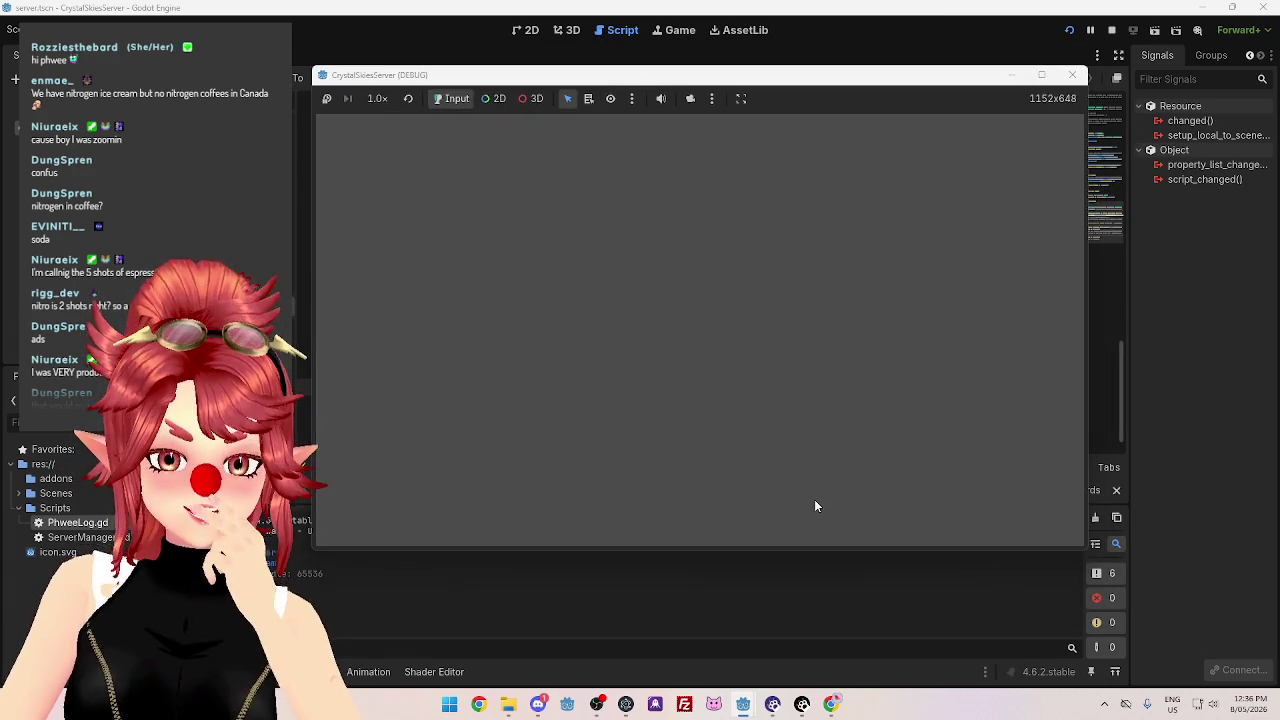
{"action": "left_click", "coordinate": [743, 706]}
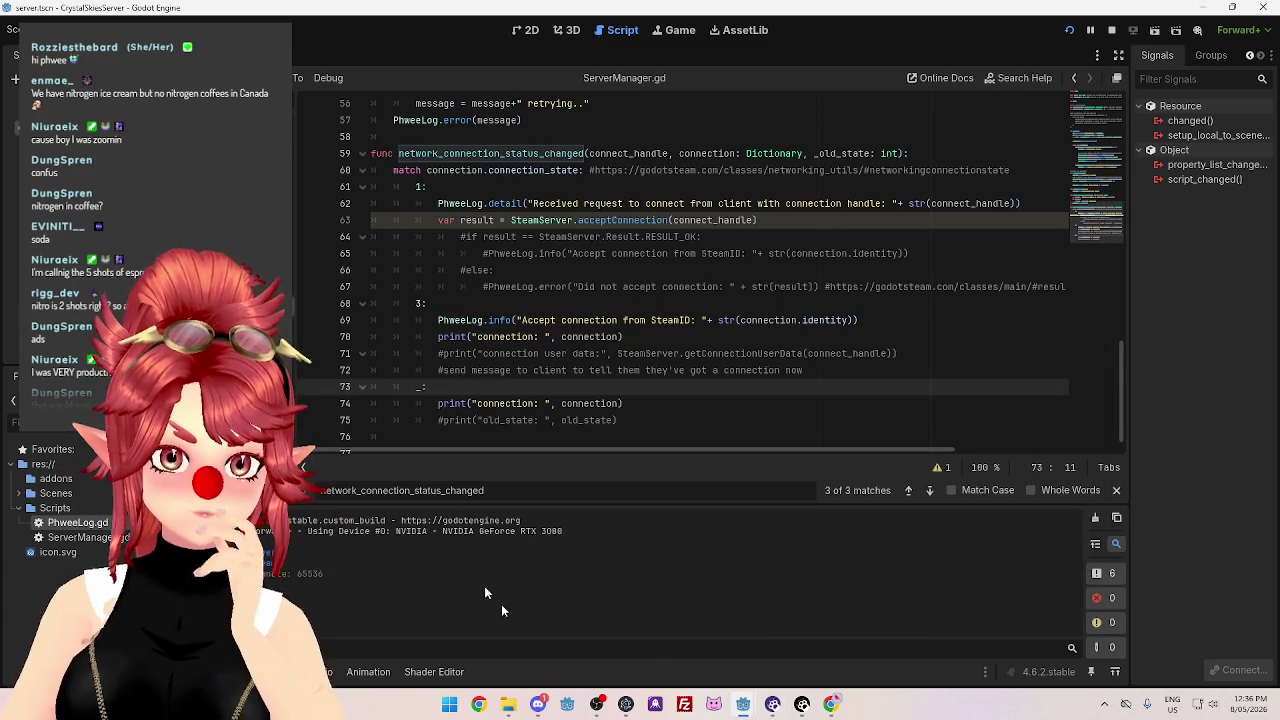
Run the CrystalSkies client from main_menu.tscn, then switch back to the server's ServerManager.gd.
{"action": "mouse_move", "coordinate": [745, 706]}
{"action": "left_click", "coordinate": [600, 642]}
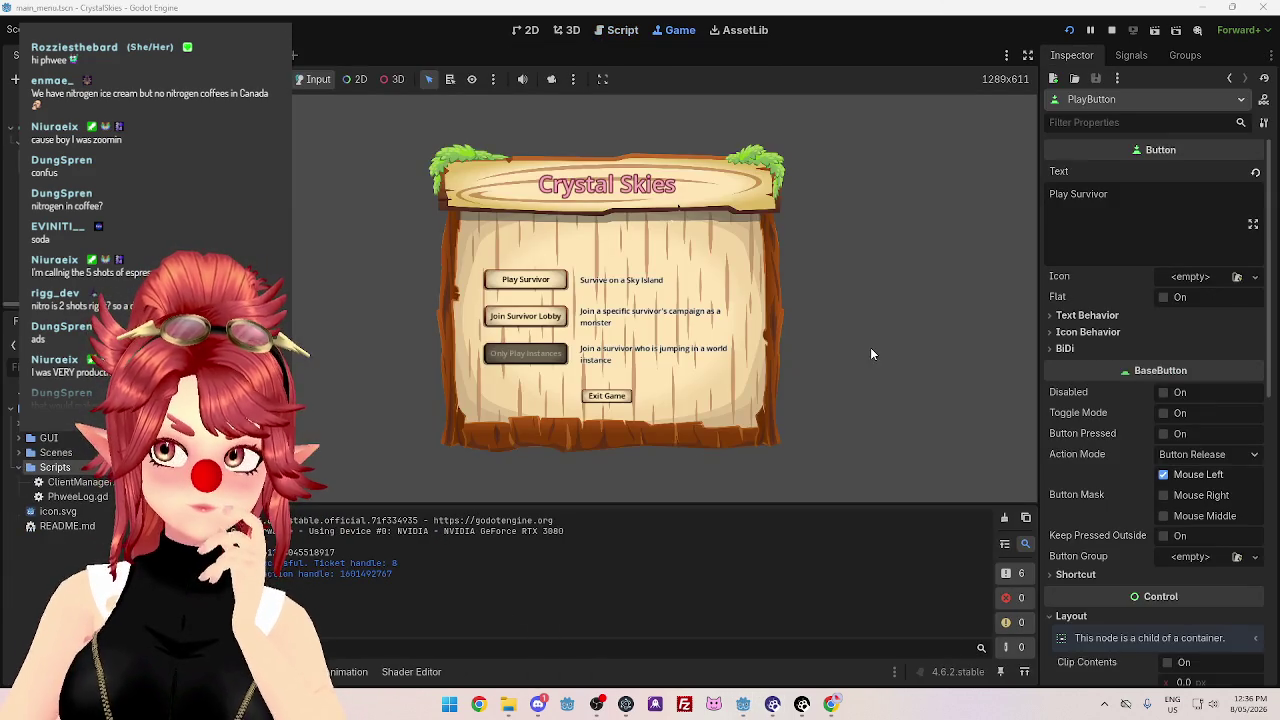
{"action": "left_click", "coordinate": [1069, 31]}
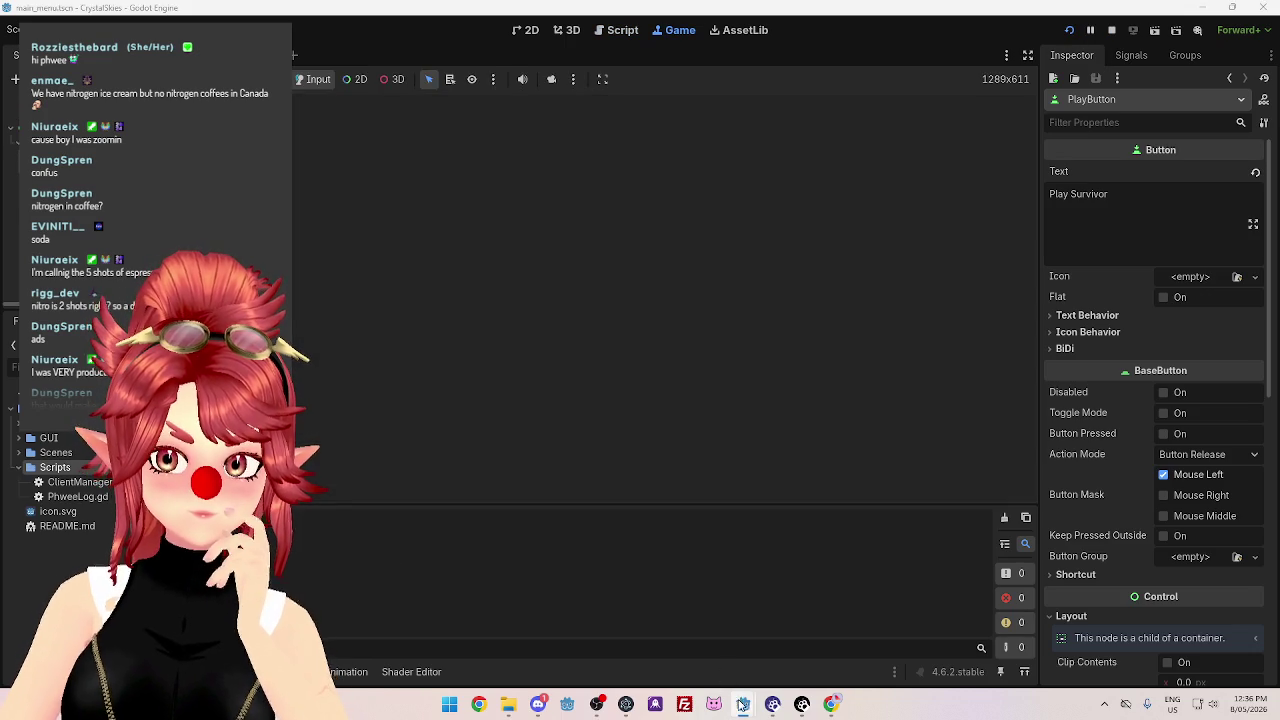
{"action": "mouse_move", "coordinate": [743, 706]}
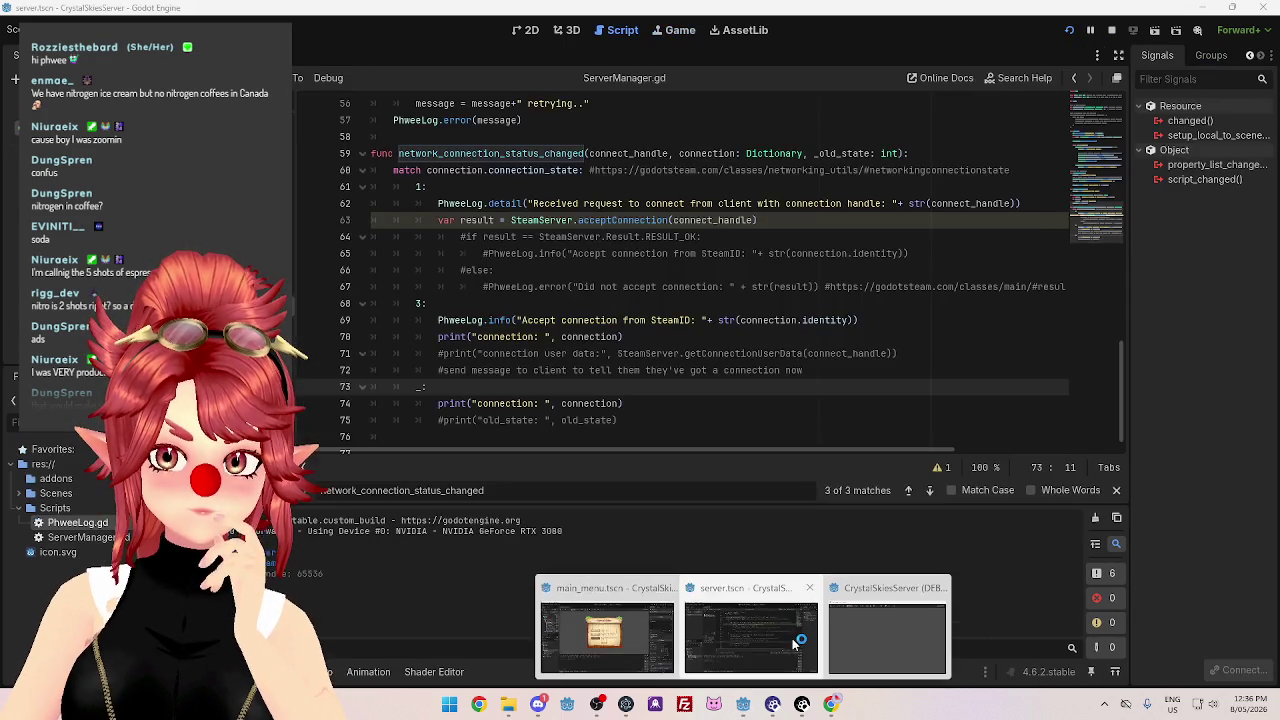
{"action": "left_click", "coordinate": [616, 590]}
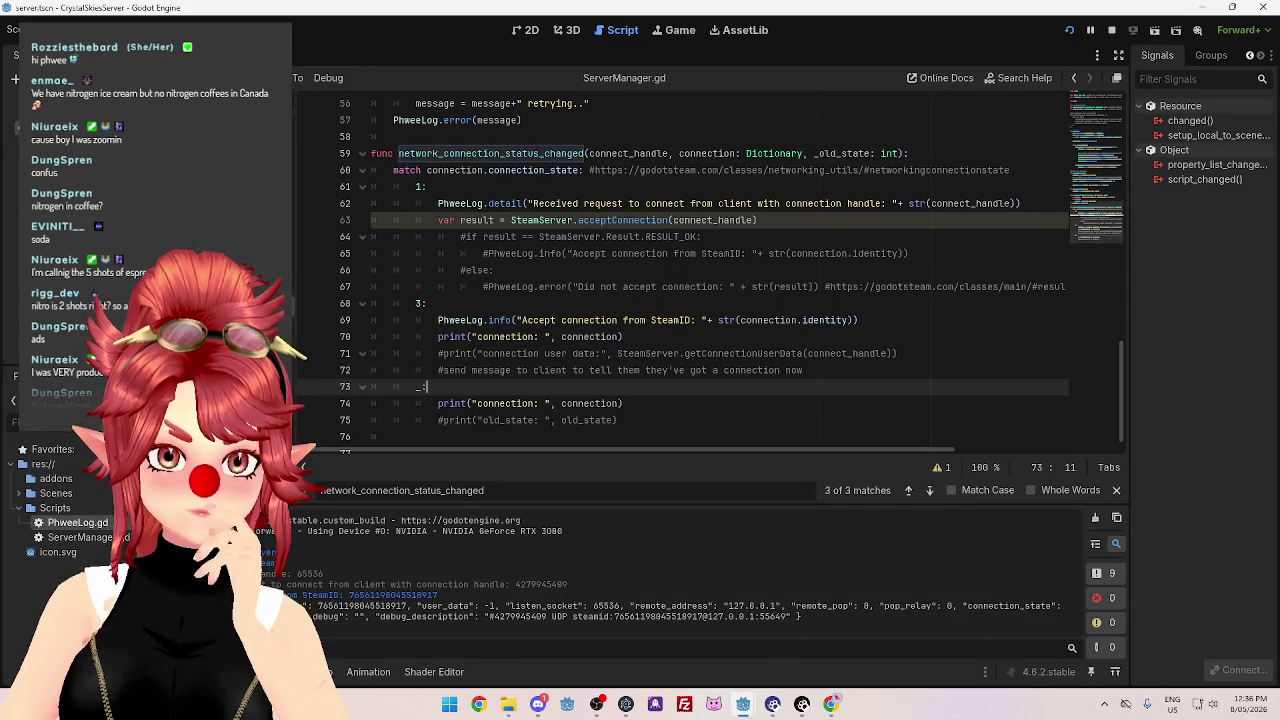
Highlight the client connection request and its user_data value of -1 in the Output log.
{"action": "left_click_drag", "start_coordinate": [268, 584], "coordinate": [487, 588]}
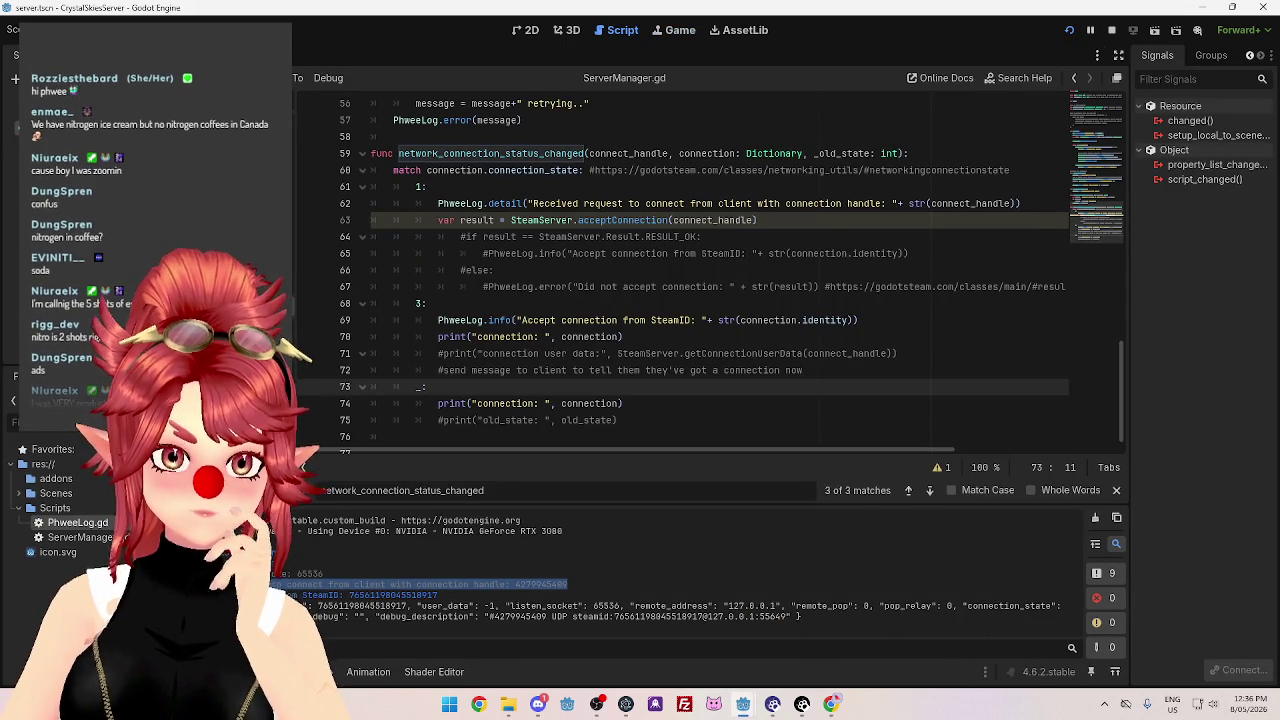
{"action": "left_click", "coordinate": [330, 590]}
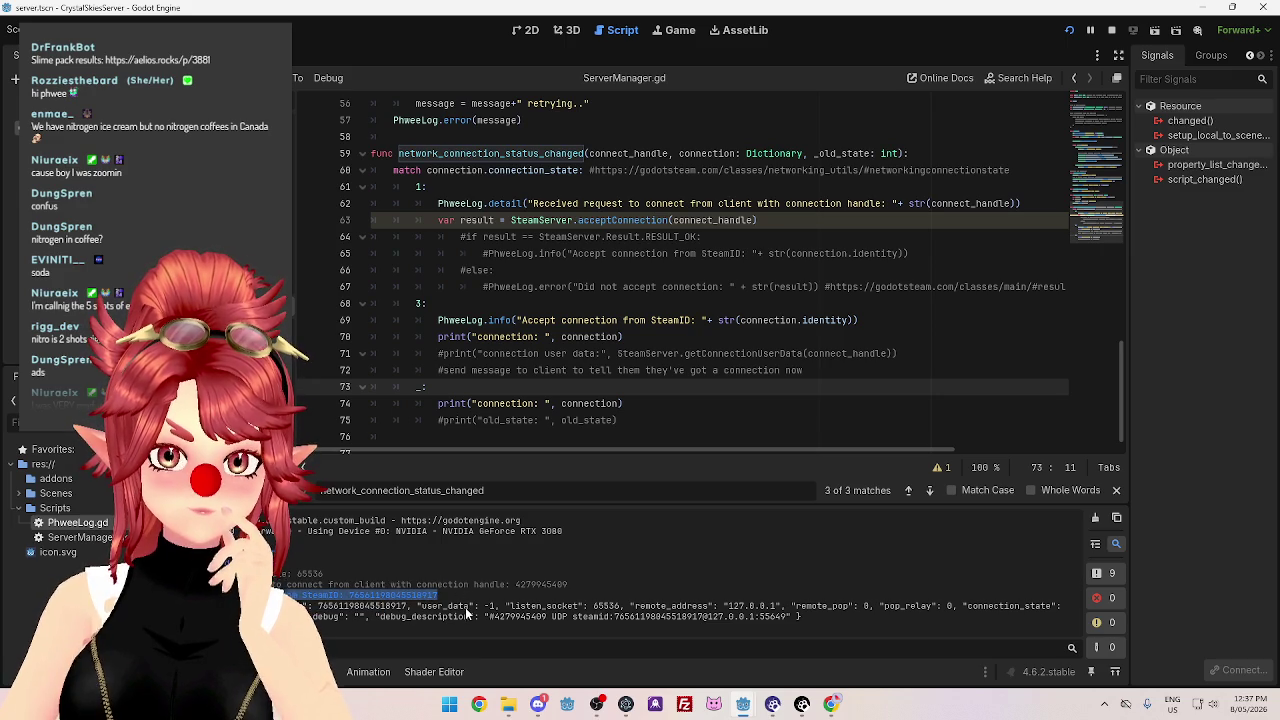
{"action": "double_click", "coordinate": [422, 606]}
{"action": "left_click", "coordinate": [424, 612]}
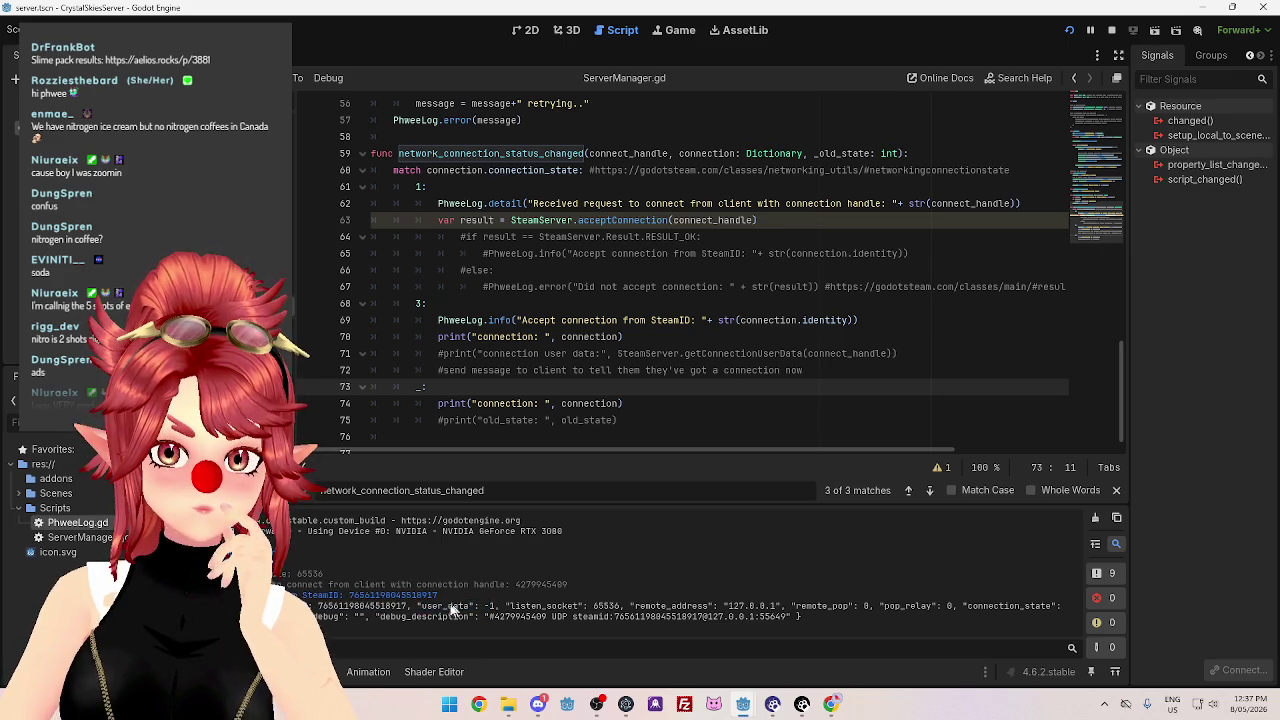
{"action": "left_click_drag", "start_coordinate": [421, 606], "coordinate": [497, 608]}
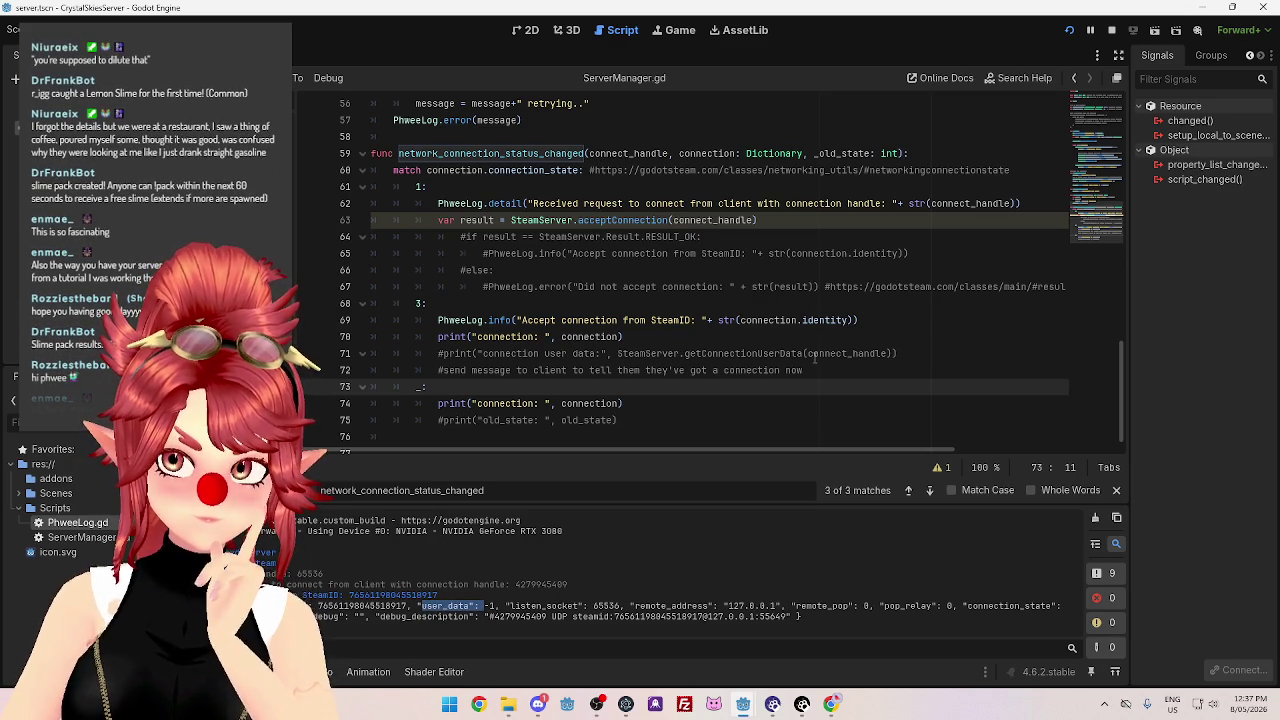
{"action": "left_click_drag", "start_coordinate": [814, 354], "coordinate": [882, 353]}
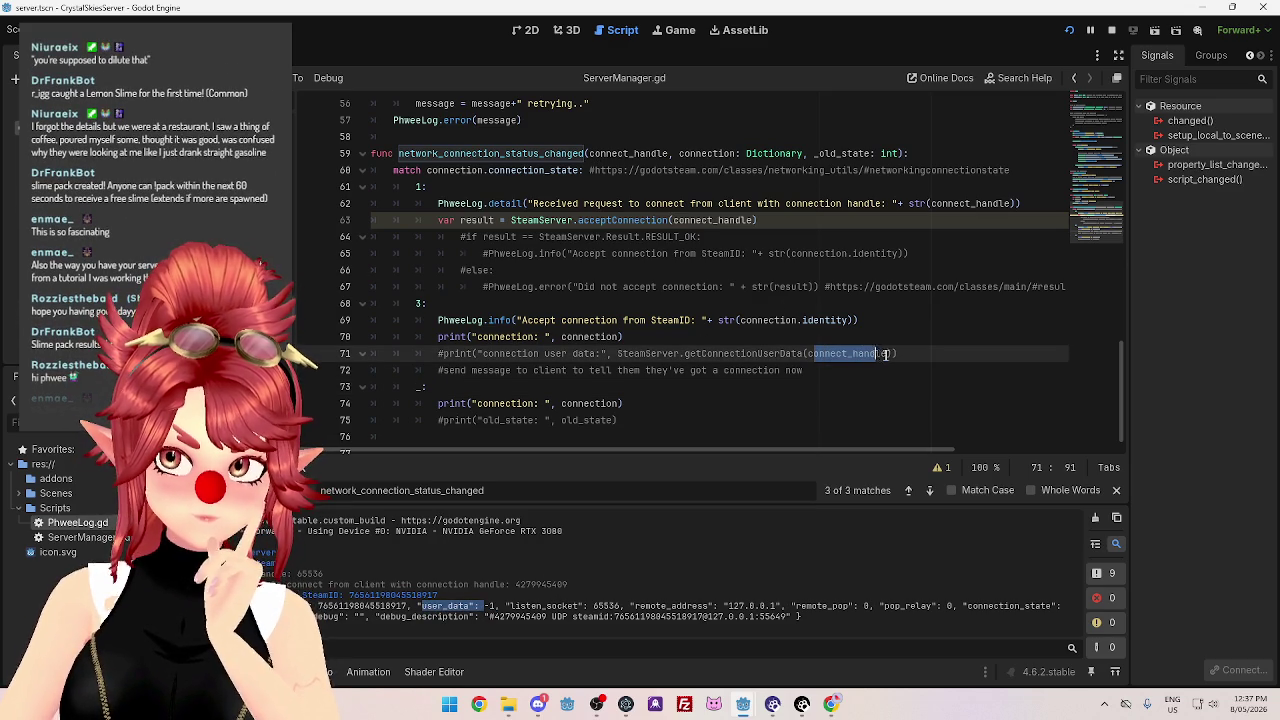
{"action": "left_click_drag", "start_coordinate": [645, 353], "coordinate": [732, 353]}
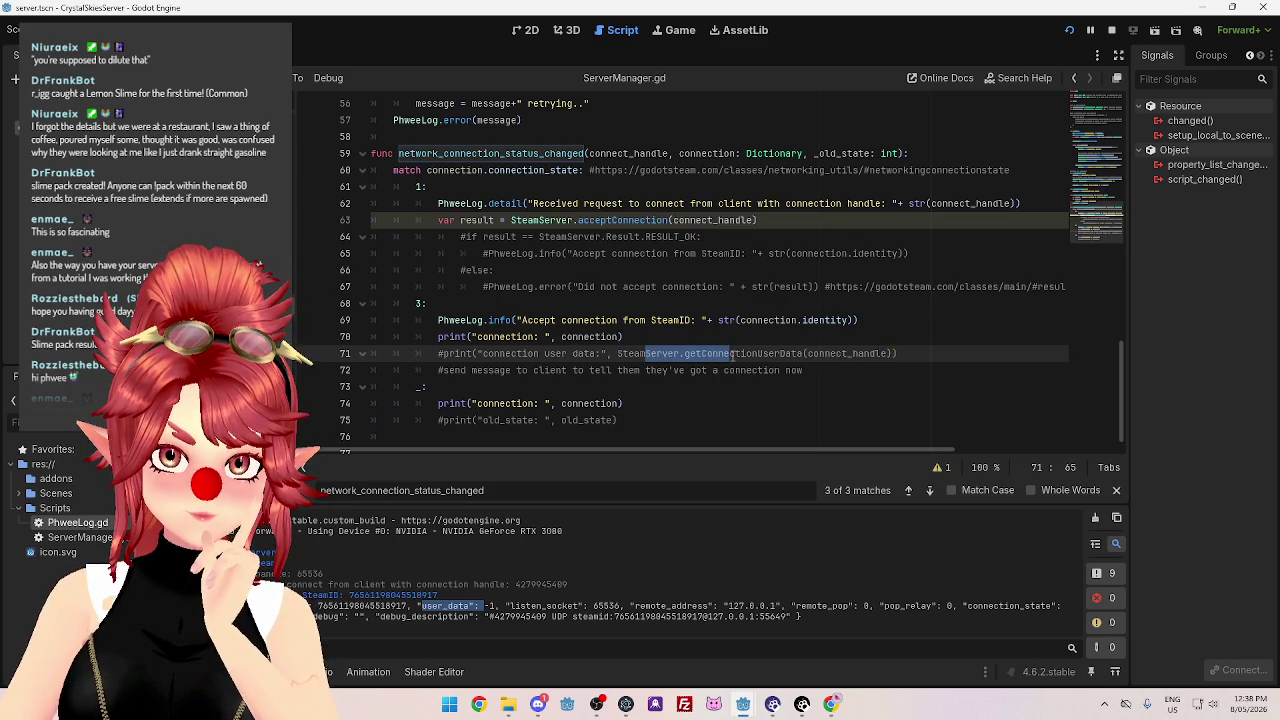
{"action": "left_click", "coordinate": [764, 354]}
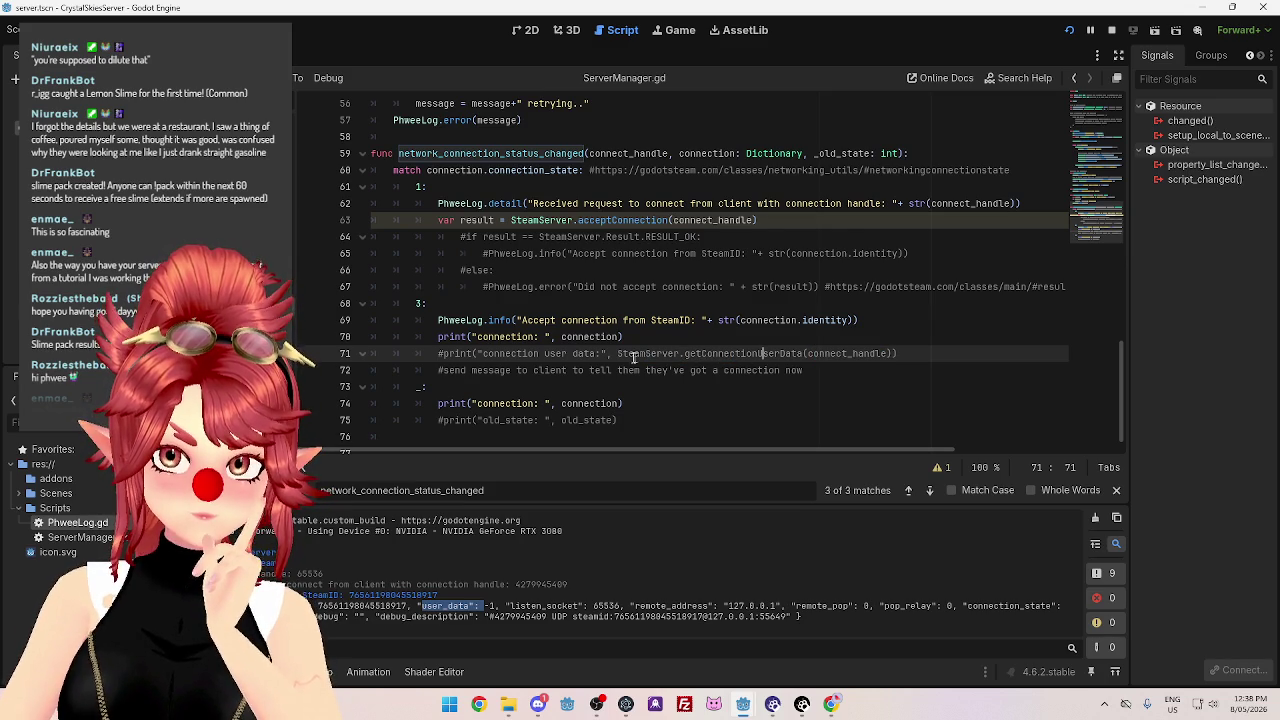
{"action": "left_click_drag", "start_coordinate": [617, 353], "coordinate": [805, 353]}
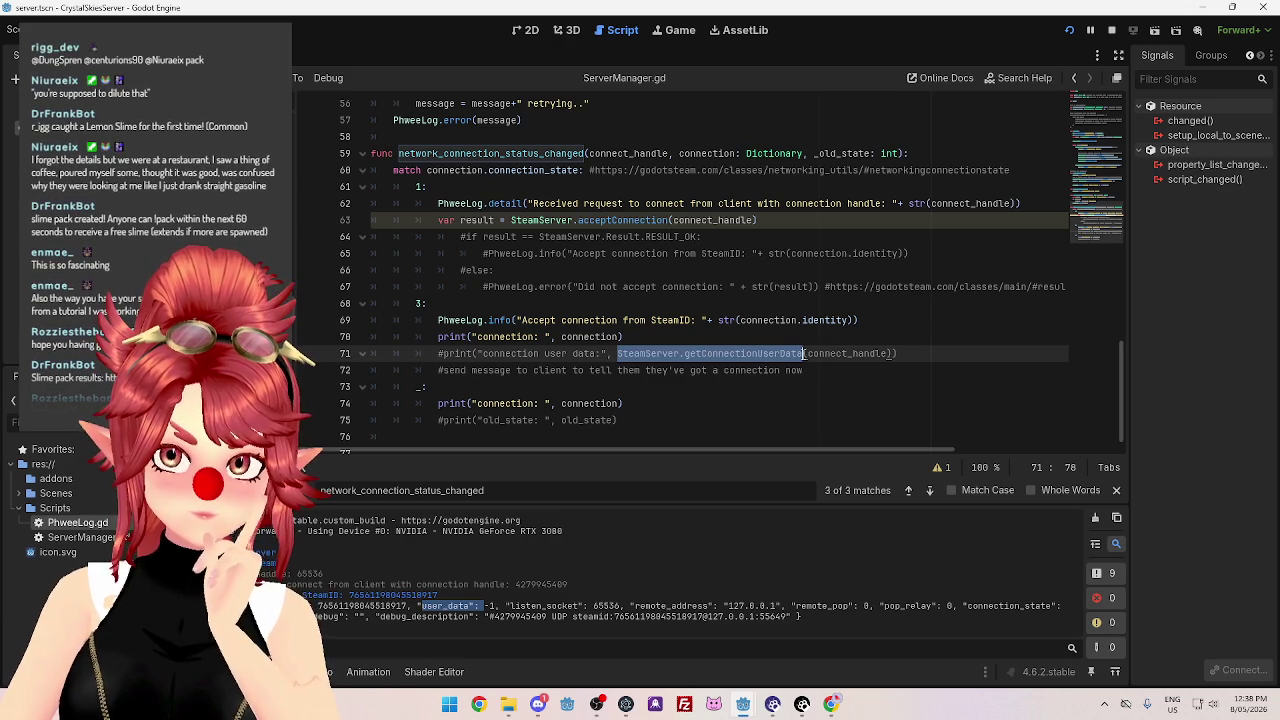
{"action": "mouse_move", "coordinate": [686, 354]}
{"action": "left_mouse_down"}
{"action": "mouse_move", "coordinate": [632, 354]}
{"action": "mouse_move", "coordinate": [816, 354]}
{"action": "left_mouse_up"}
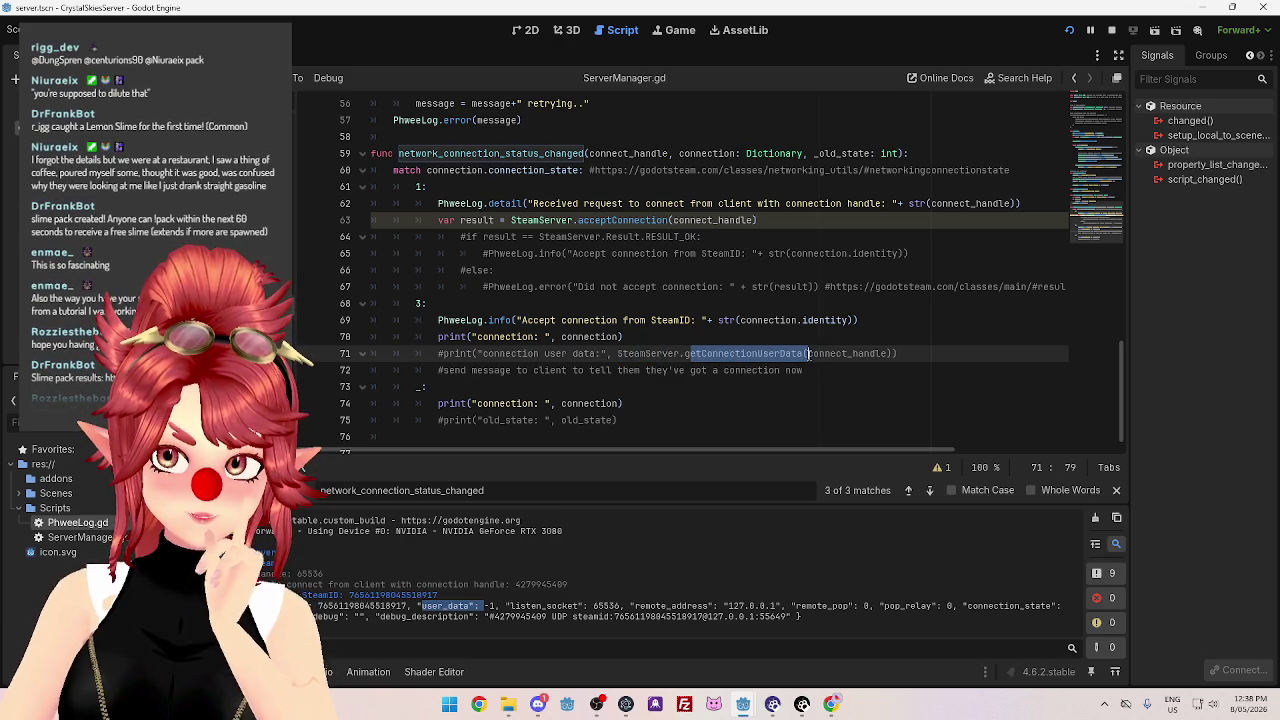
{"action": "key", "text": "Right"}
{"action": "key", "text": "Right"}
{"action": "key", "text": "Right"}
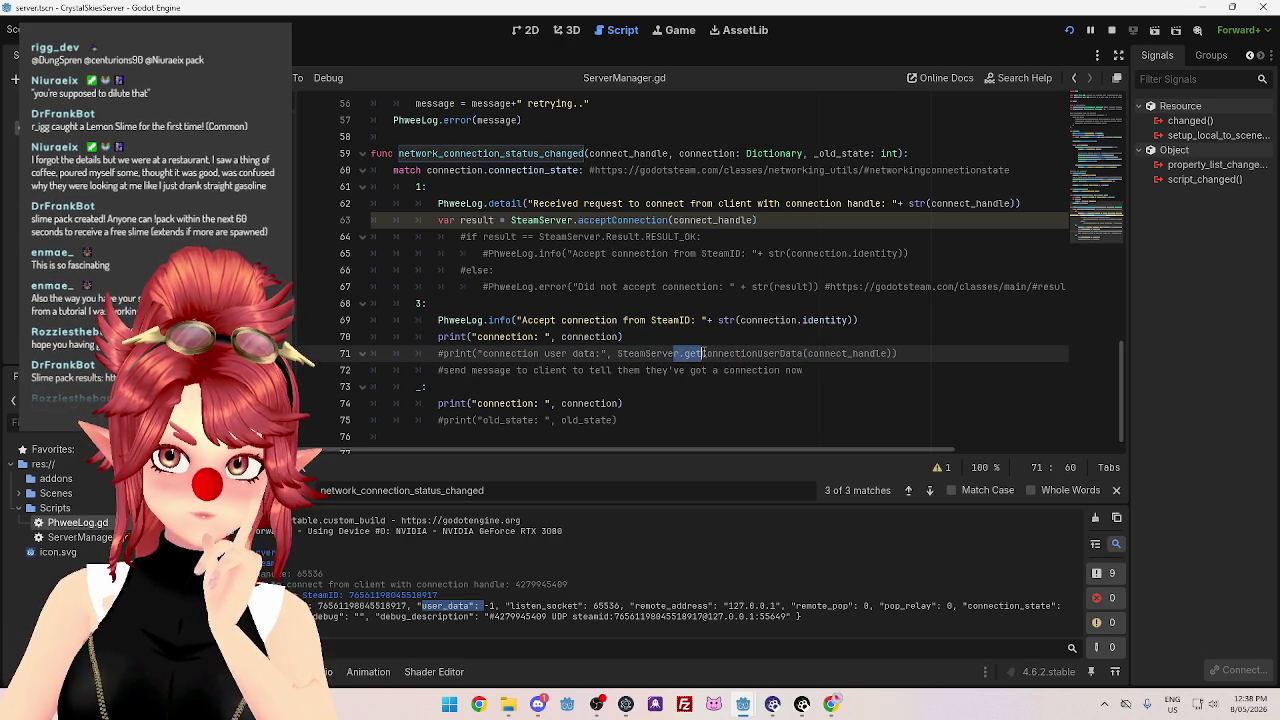
{"action": "left_click_drag", "start_coordinate": [703, 353], "coordinate": [770, 353]}
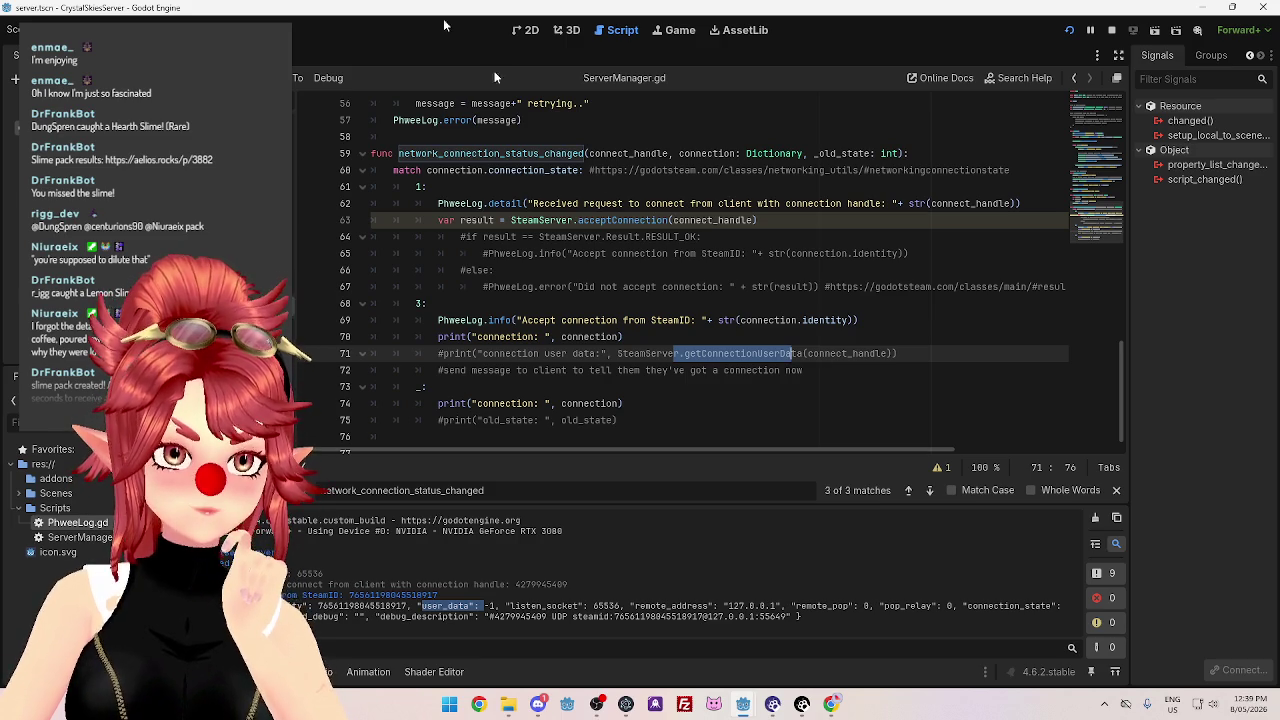
{"action": "left_click", "coordinate": [846, 364]}
{"action": "left_click", "coordinate": [916, 355]}
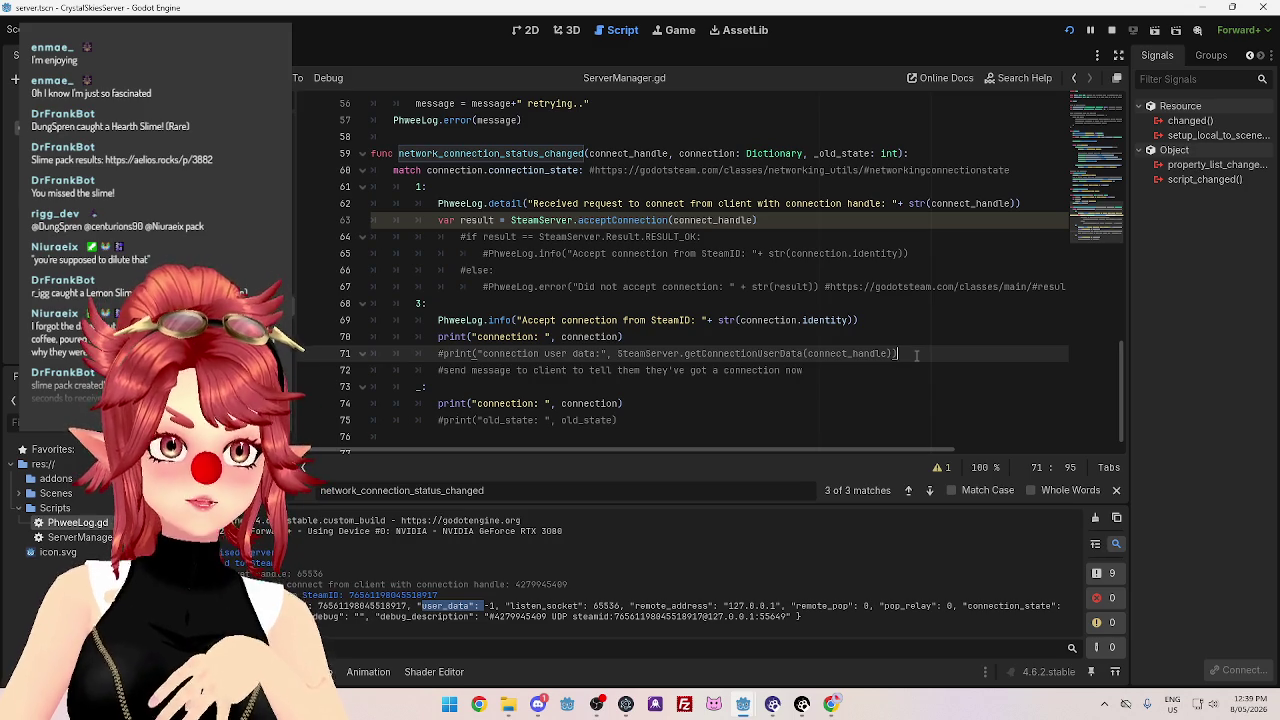
{"action": "left_click_drag", "start_coordinate": [916, 355], "coordinate": [341, 354]}
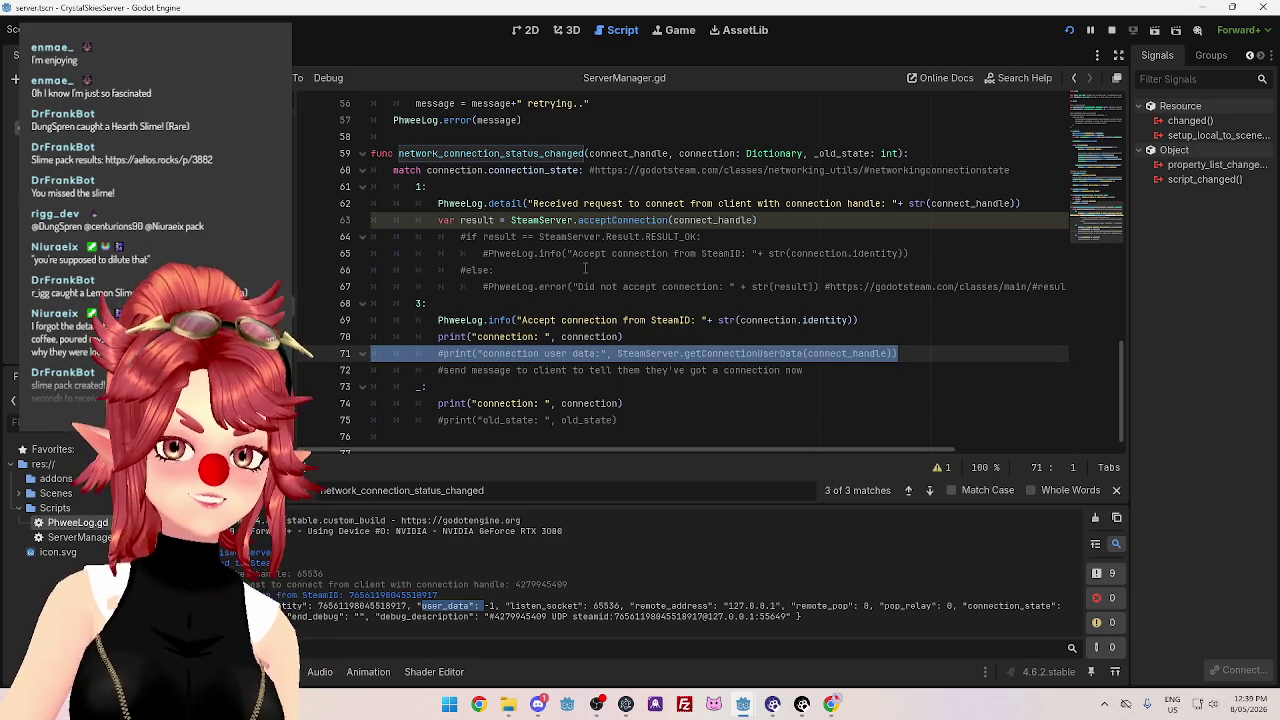
{"action": "left_click", "coordinate": [676, 336]}
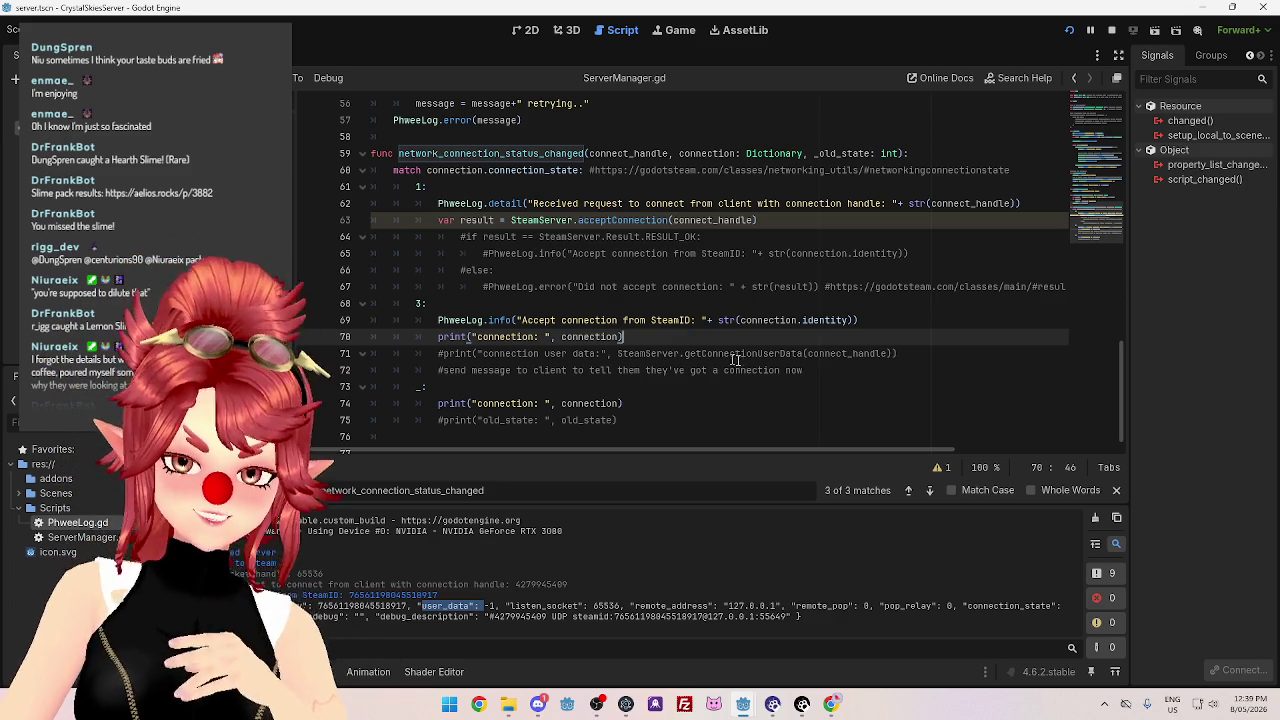
{"action": "left_click", "coordinate": [915, 353]}
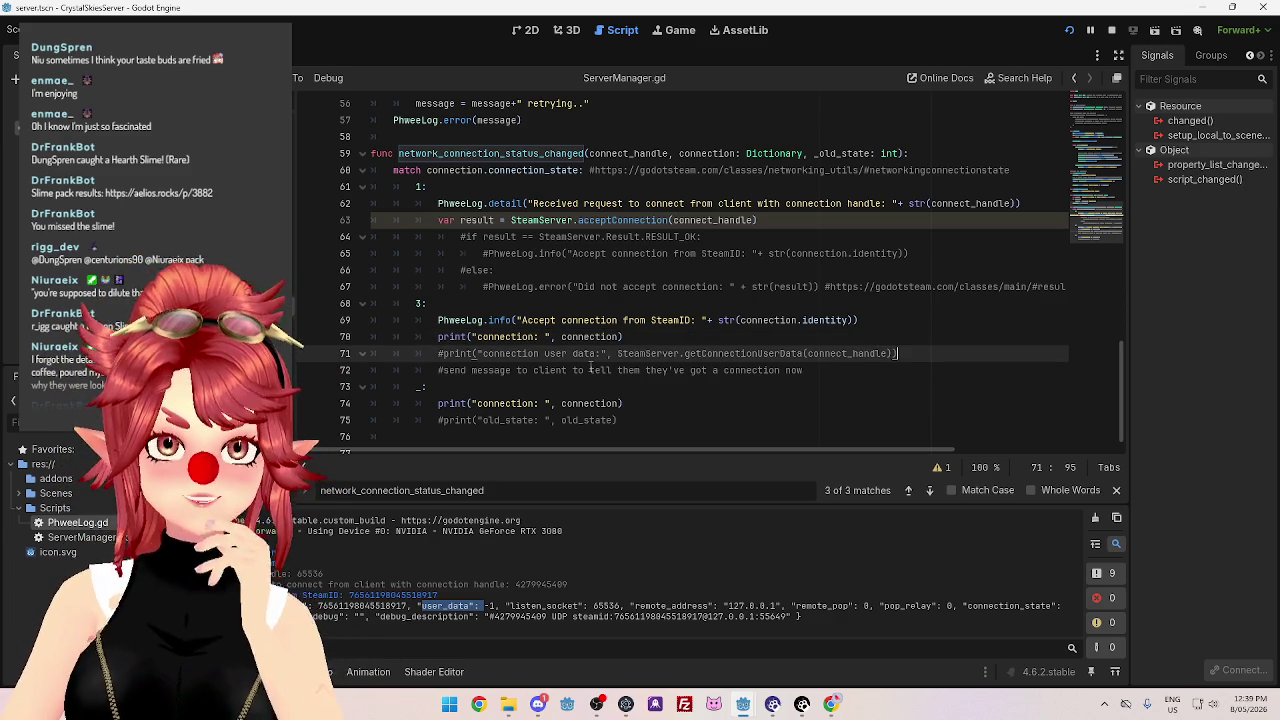
{"action": "left_click", "coordinate": [644, 336]}
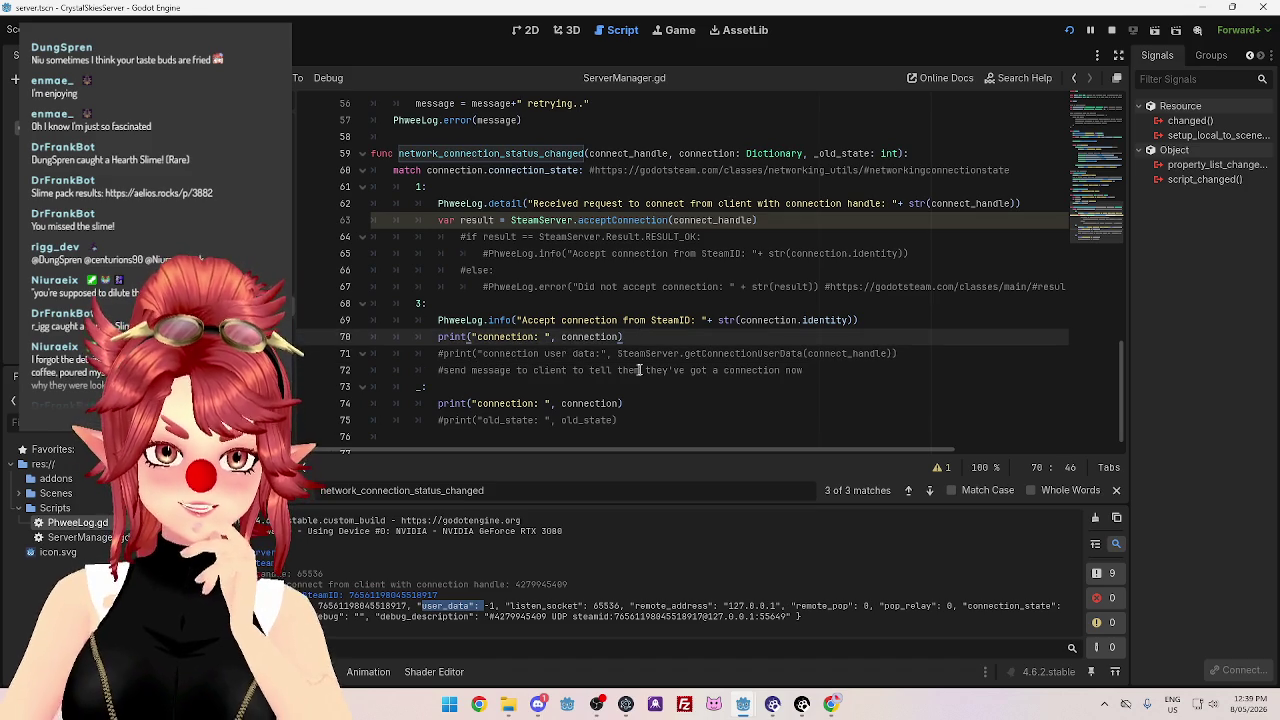
{"action": "mouse_move", "coordinate": [462, 353]}
{"action": "left_mouse_down"}
{"action": "mouse_move", "coordinate": [892, 356]}
{"action": "mouse_move", "coordinate": [560, 337]}
{"action": "mouse_move", "coordinate": [442, 355]}
{"action": "left_mouse_up"}
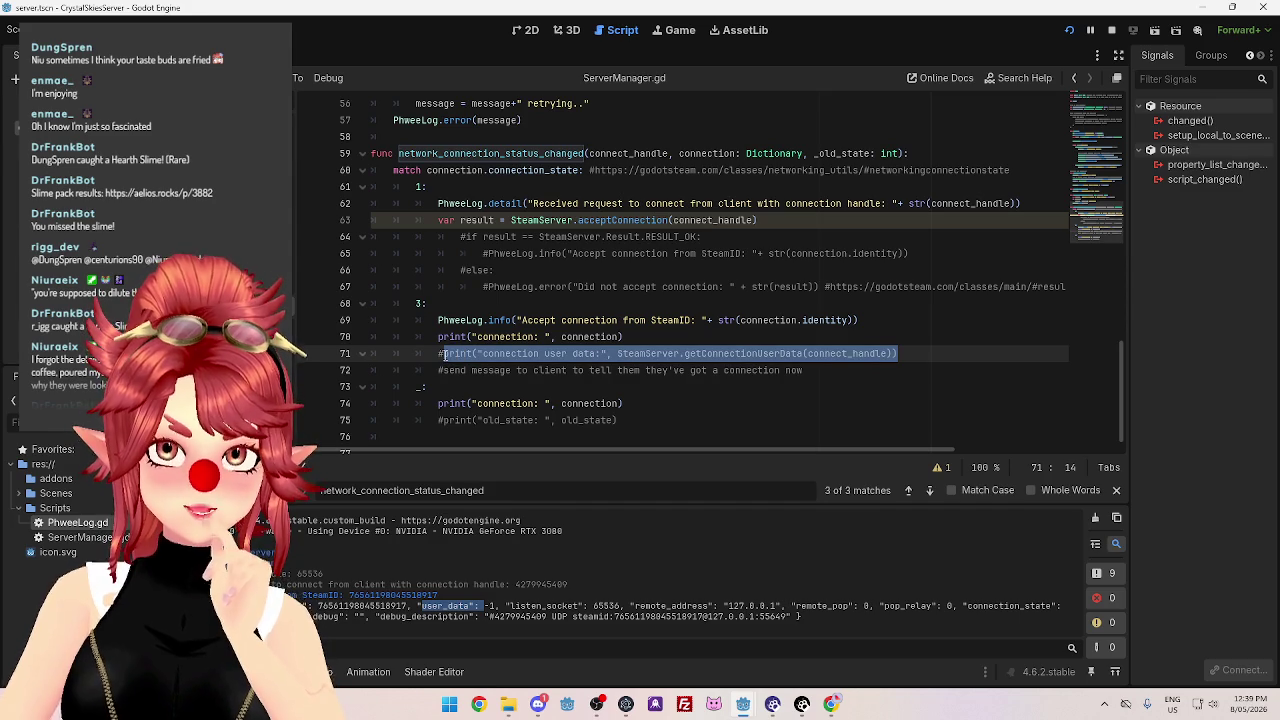
{"action": "left_click", "coordinate": [442, 354]}
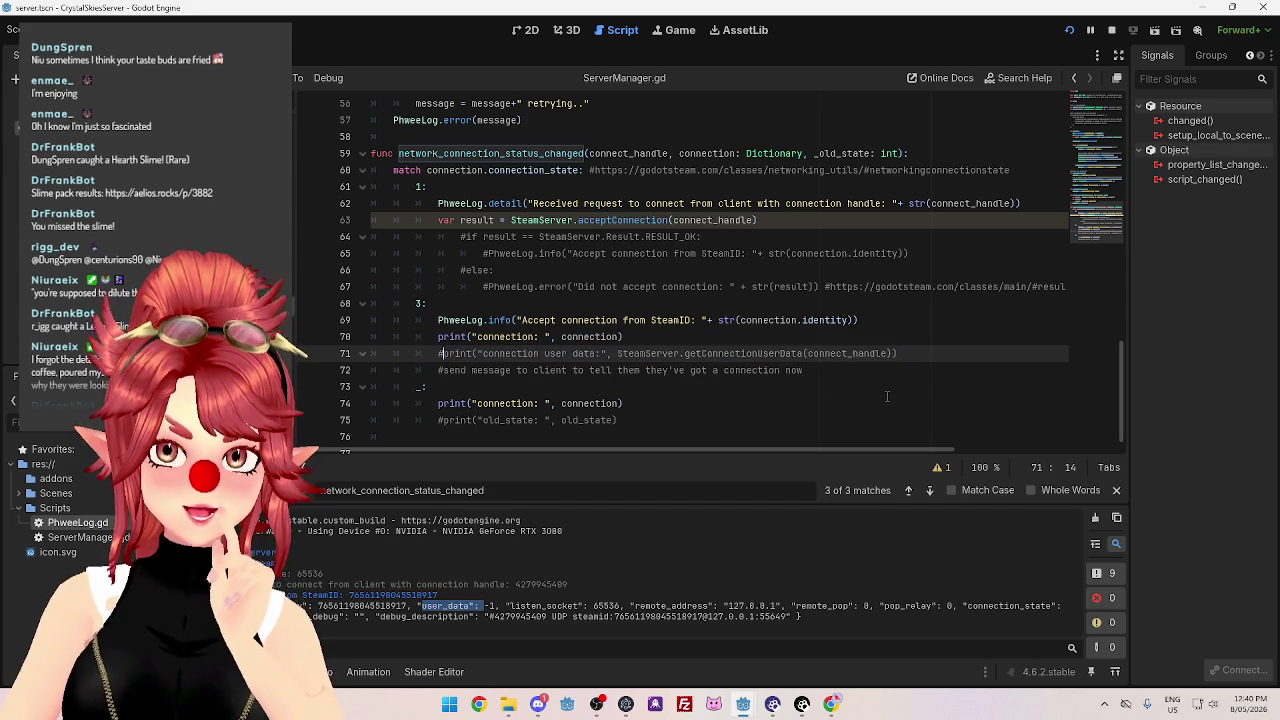
{"action": "mouse_move", "coordinate": [898, 354]}
{"action": "left_mouse_down"}
{"action": "mouse_move", "coordinate": [500, 337]}
{"action": "mouse_move", "coordinate": [442, 354]}
{"action": "left_mouse_up"}
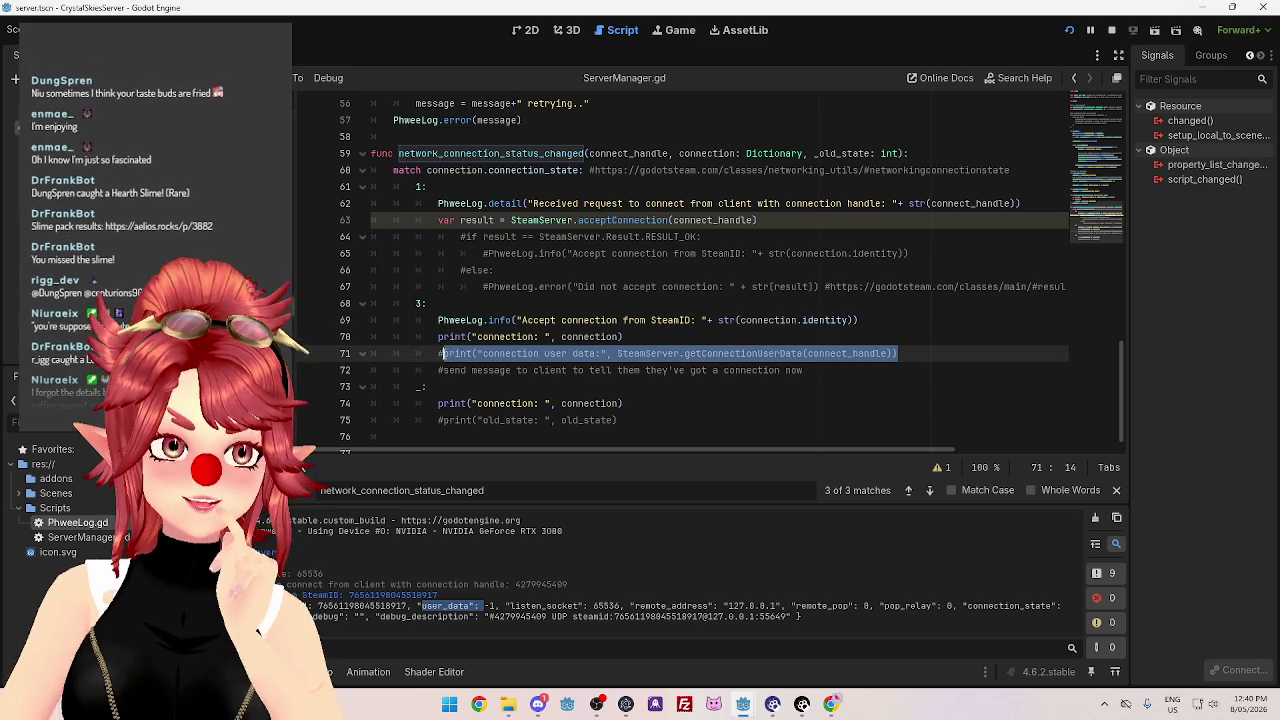
{"action": "left_click", "coordinate": [460, 354]}
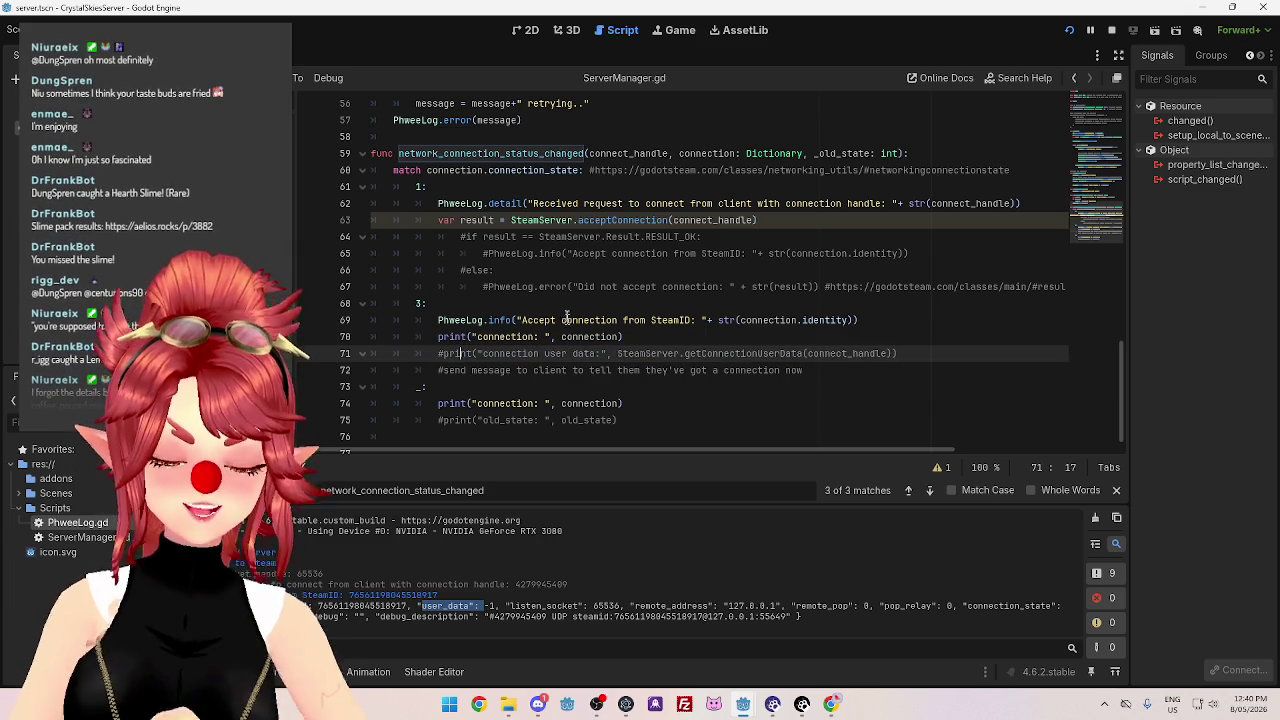
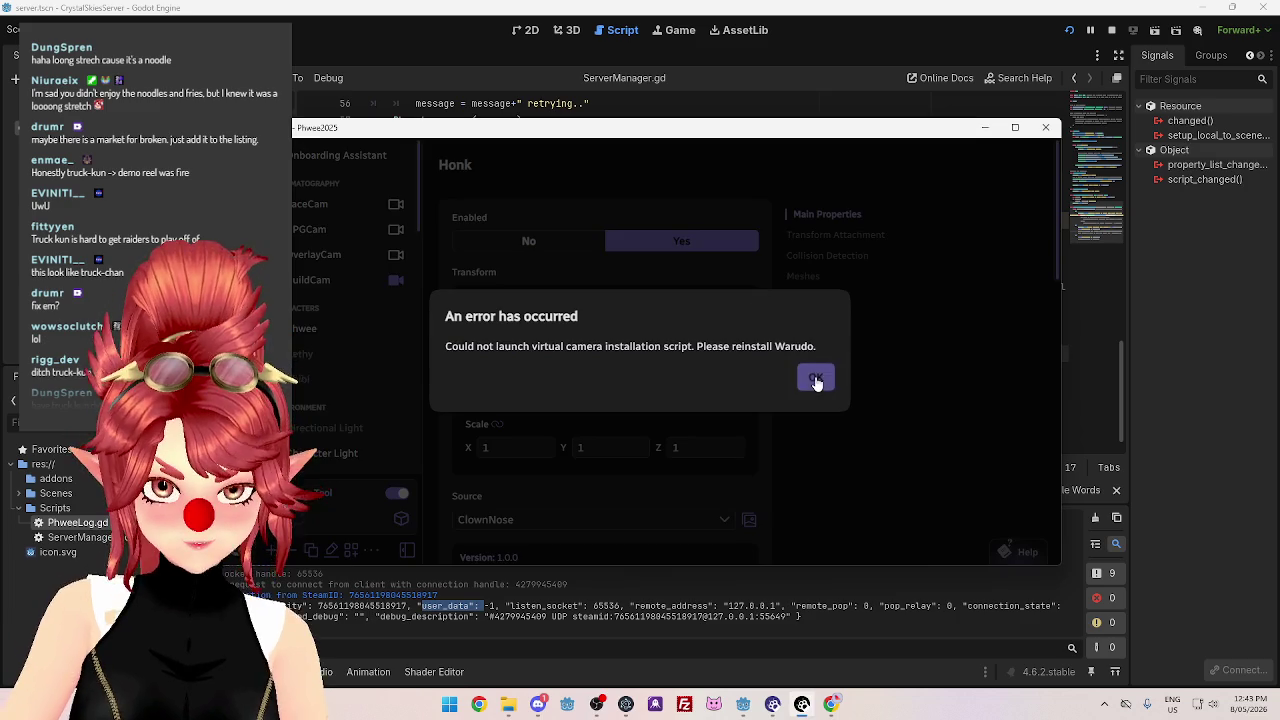
Dismiss the virtual camera error and open the Redeems blueprint's node graph.
{"action": "left_click", "coordinate": [814, 374]}
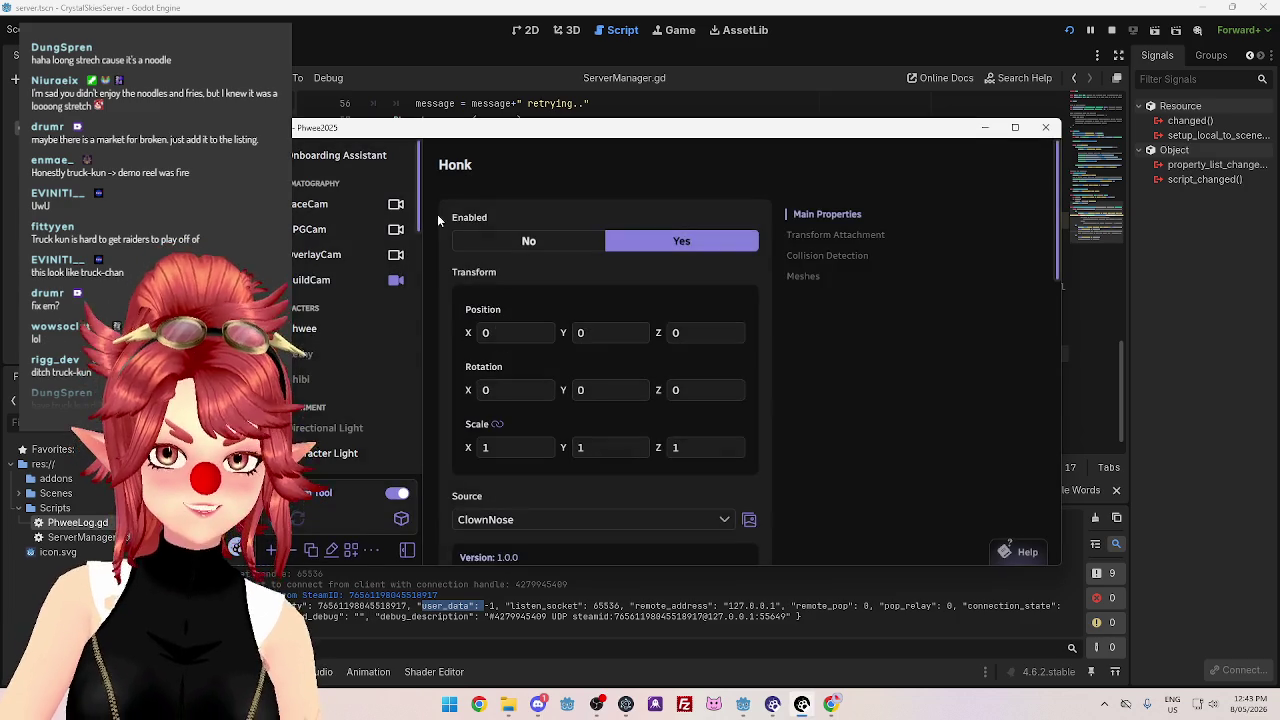
{"action": "scroll", "coordinate": [340, 350], "scroll_direction": "down", "scroll_amount": 5}
{"action": "left_click", "coordinate": [335, 418]}
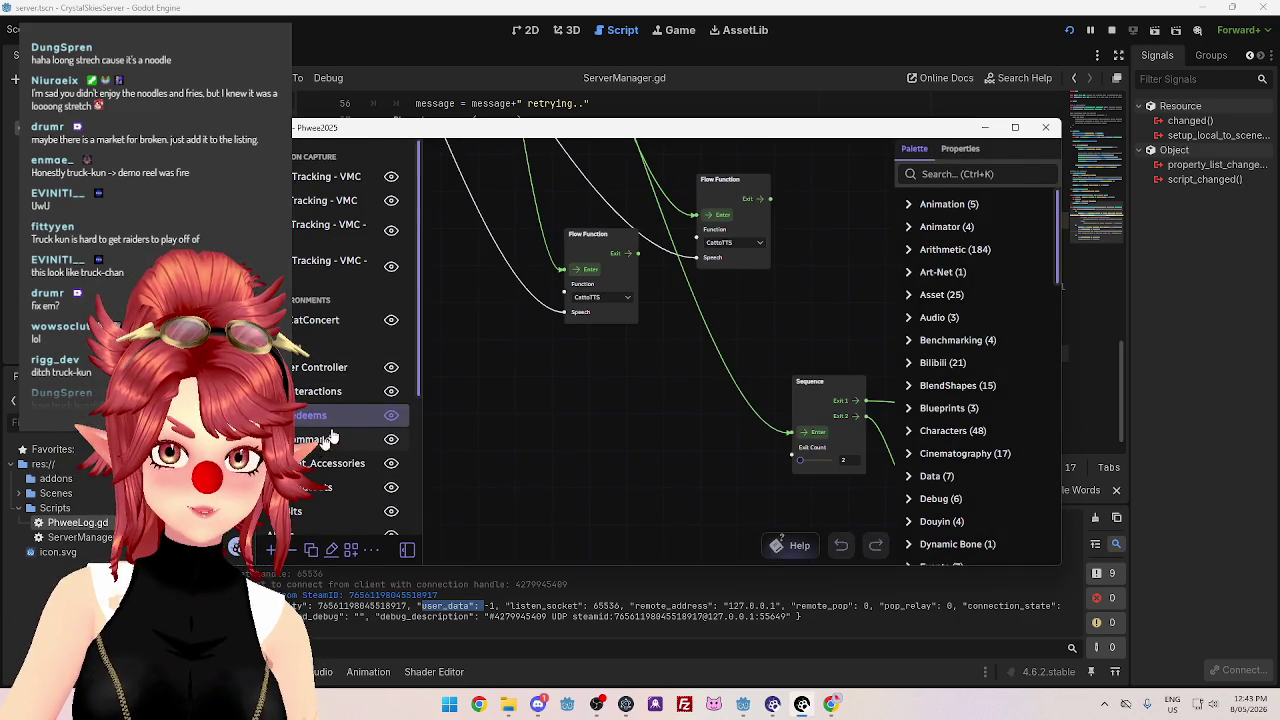
{"action": "scroll", "coordinate": [524, 428], "scroll_direction": "down", "scroll_amount": 10}
{"action": "mouse_move", "coordinate": [520, 484]}
{"action": "left_mouse_down"}
{"action": "mouse_move", "coordinate": [557, 451]}
{"action": "mouse_move", "coordinate": [535, 293]}
{"action": "left_mouse_up"}
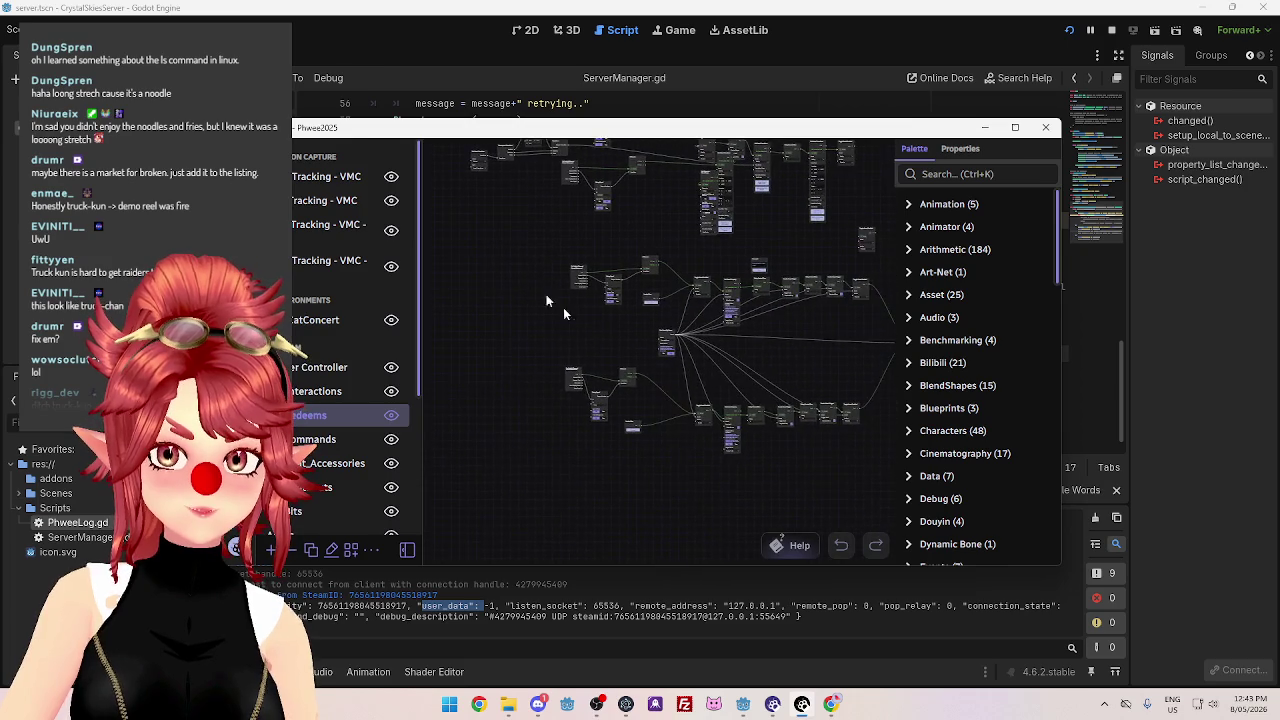
Look over the Redeems graph's Twitch channel redeem nodes, then switch to the Interactions blueprint.
{"action": "scroll", "coordinate": [616, 342], "scroll_direction": "up", "scroll_amount": 8}
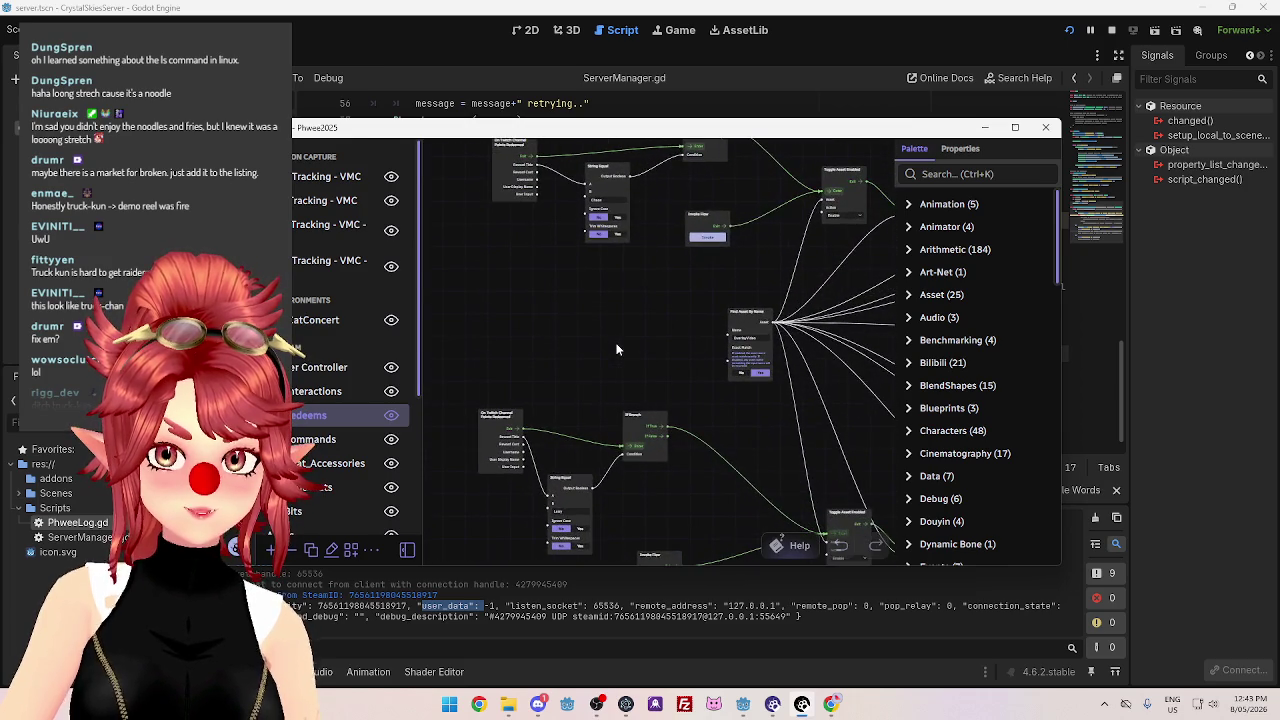
{"action": "scroll", "coordinate": [575, 372], "scroll_direction": "up", "scroll_amount": 3}
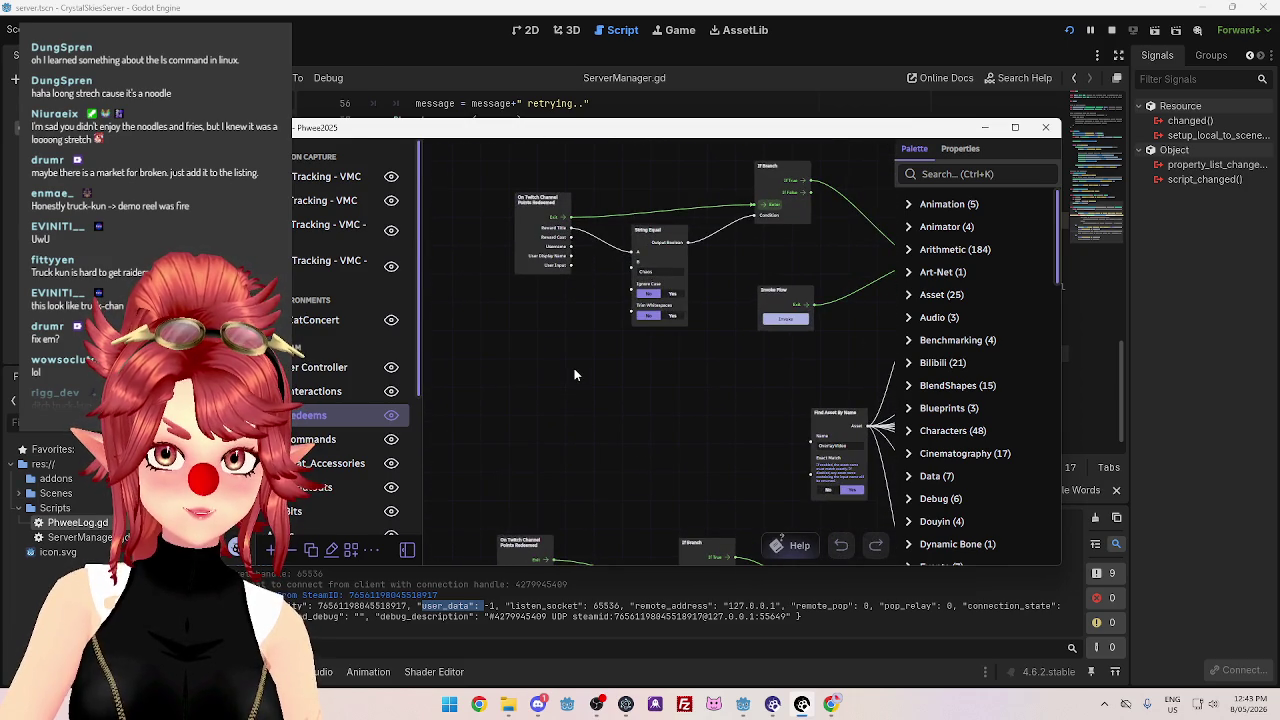
{"action": "left_click_drag", "start_coordinate": [586, 376], "coordinate": [586, 286]}
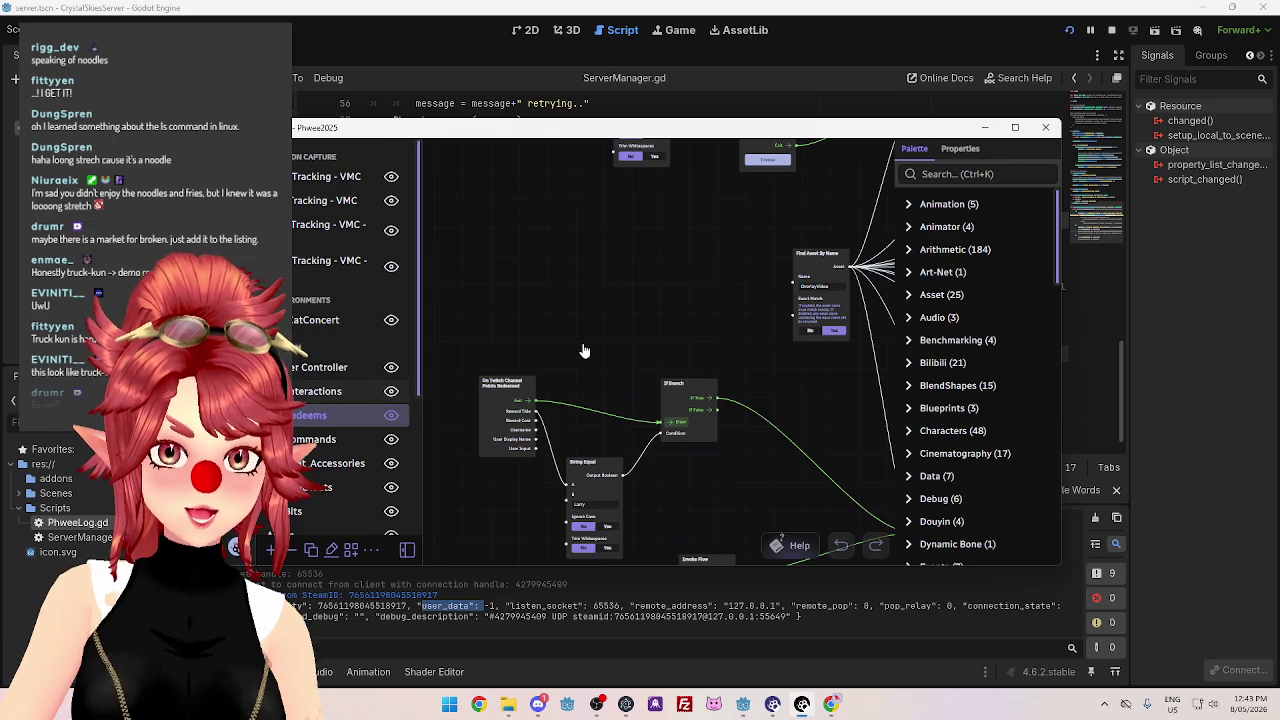
{"action": "key", "text": "Up"}
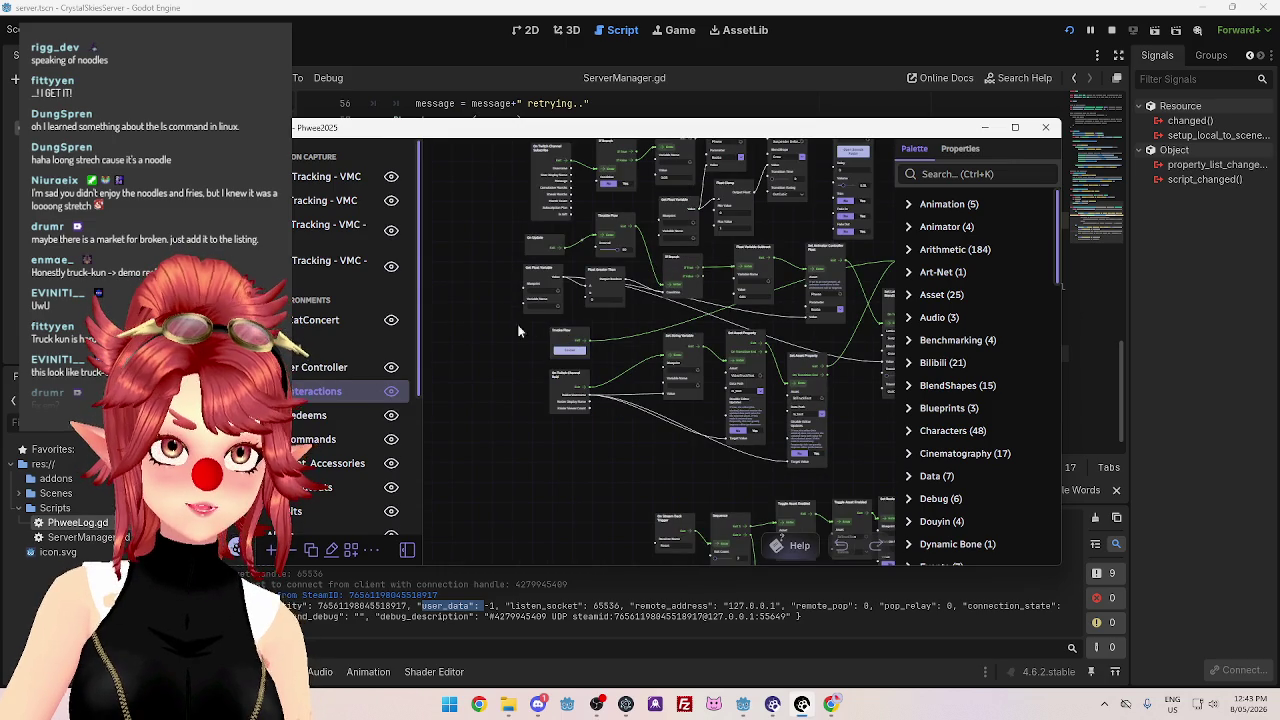
{"action": "scroll", "coordinate": [519, 364], "scroll_direction": "up", "scroll_amount": 3}
{"action": "mouse_move", "coordinate": [492, 253]}
{"action": "left_mouse_down"}
{"action": "mouse_move", "coordinate": [540, 280]}
{"action": "mouse_move", "coordinate": [615, 206]}
{"action": "mouse_move", "coordinate": [585, 195]}
{"action": "mouse_move", "coordinate": [479, 211]}
{"action": "mouse_move", "coordinate": [492, 443]}
{"action": "mouse_move", "coordinate": [517, 237]}
{"action": "mouse_move", "coordinate": [496, 287]}
{"action": "left_mouse_up"}
{"action": "mouse_move", "coordinate": [678, 422]}
{"action": "left_mouse_down"}
{"action": "mouse_move", "coordinate": [560, 470]}
{"action": "mouse_move", "coordinate": [514, 507]}
{"action": "mouse_move", "coordinate": [476, 480]}
{"action": "left_mouse_up"}
{"action": "left_click_drag", "start_coordinate": [777, 439], "coordinate": [766, 388]}
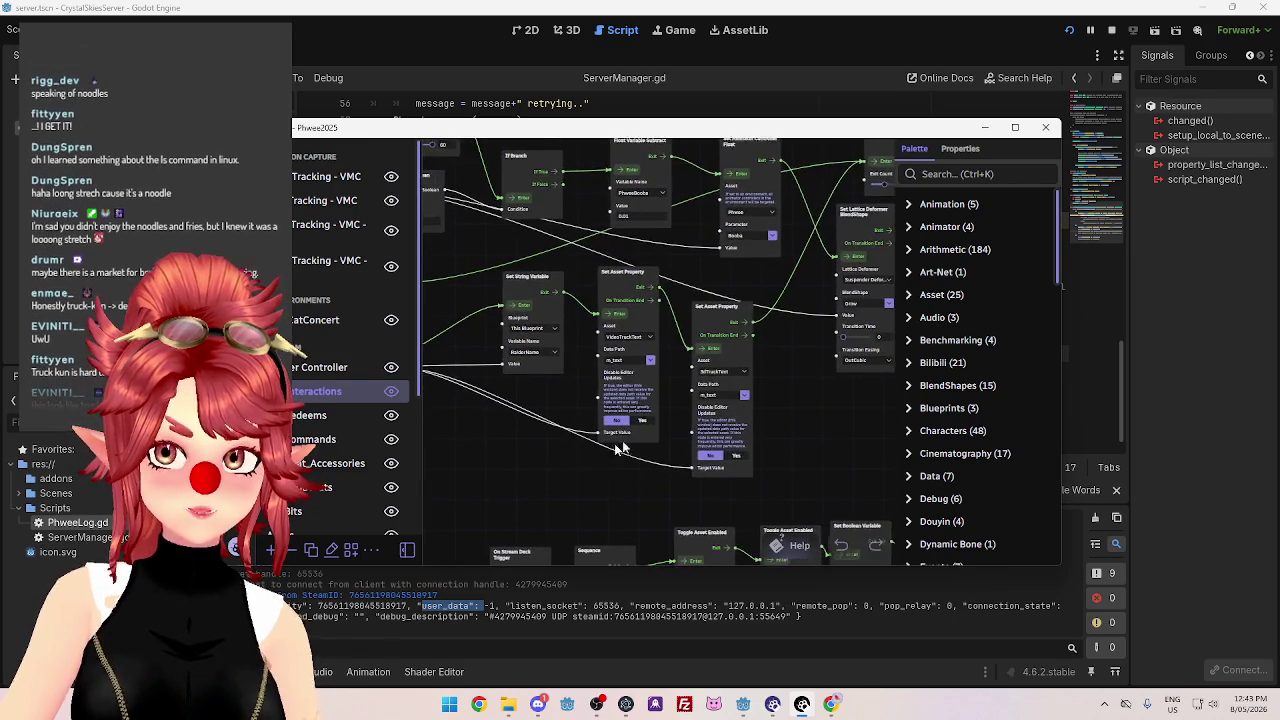
{"action": "left_click_drag", "start_coordinate": [490, 476], "coordinate": [619, 326]}
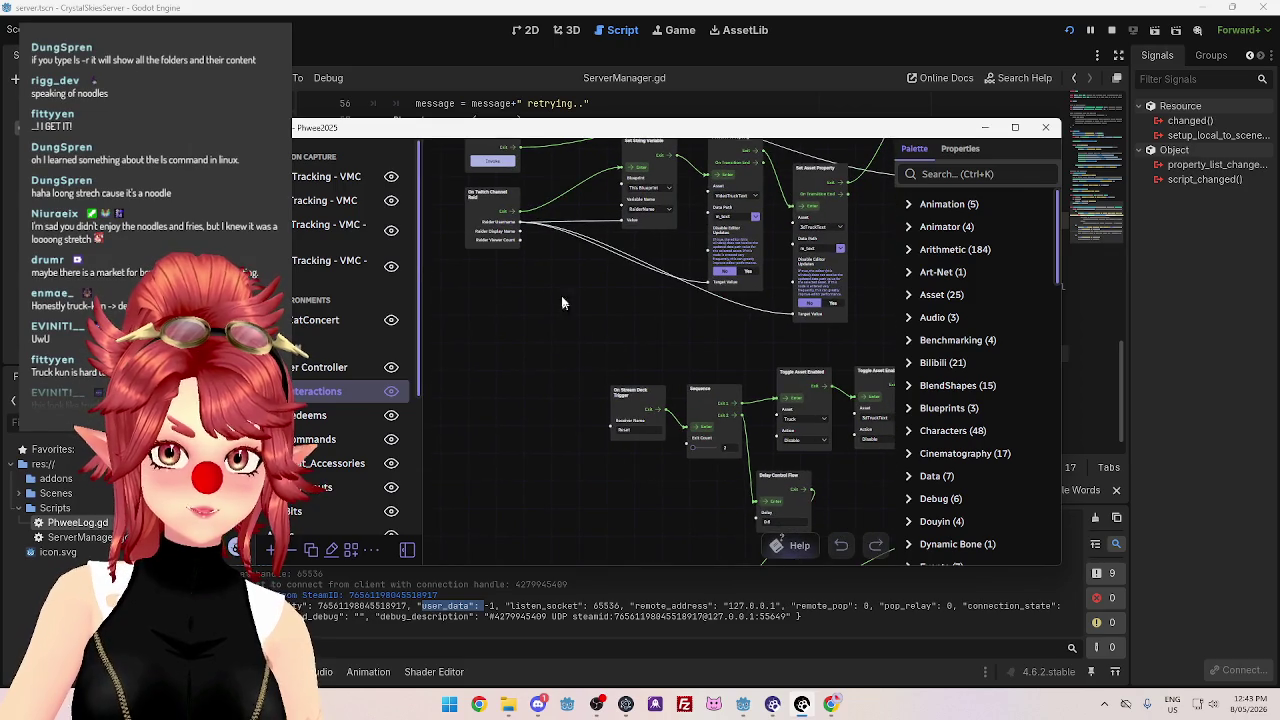
{"action": "scroll", "coordinate": [567, 358], "scroll_direction": "down", "scroll_amount": 5}
{"action": "scroll", "coordinate": [530, 384], "scroll_direction": "down", "scroll_amount": 2}
{"action": "scroll", "coordinate": [520, 402], "scroll_direction": "up", "scroll_amount": 3}
{"action": "scroll", "coordinate": [475, 341], "scroll_direction": "up", "scroll_amount": 5}
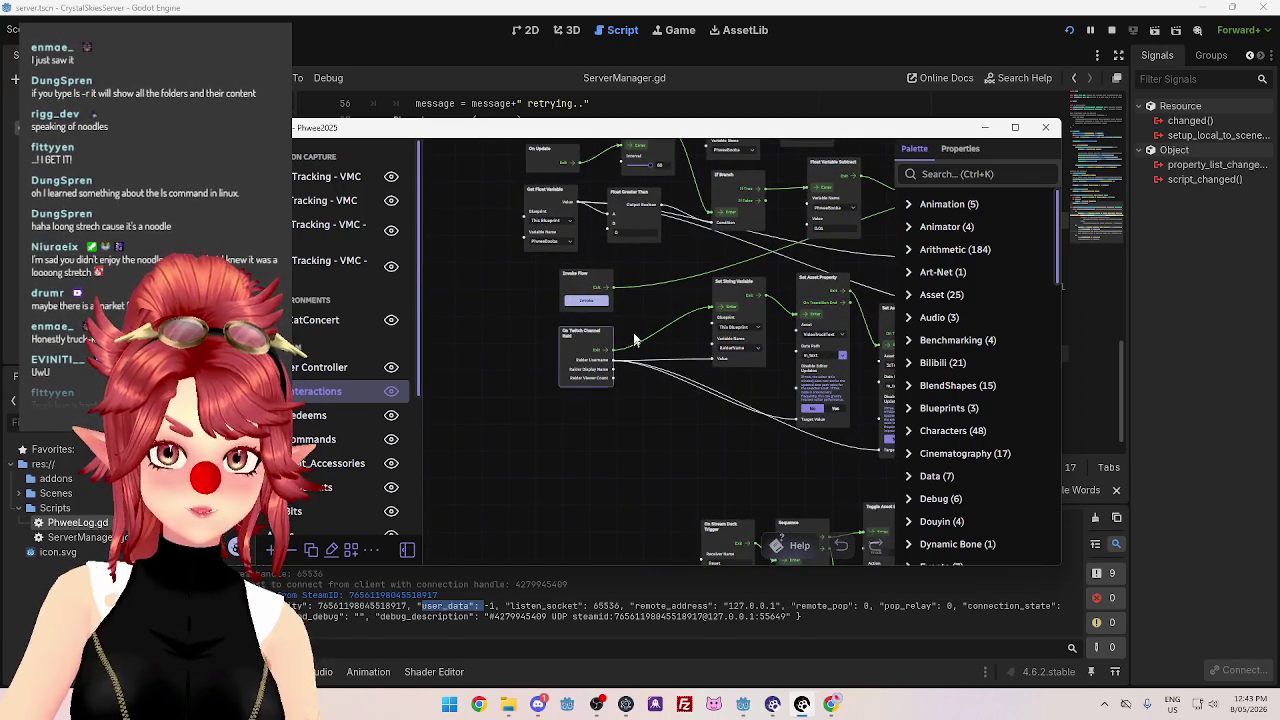
{"action": "scroll", "coordinate": [595, 290], "scroll_direction": "right", "scroll_amount": 3}
{"action": "scroll", "coordinate": [590, 310], "scroll_direction": "up", "scroll_amount": 2}
{"action": "scroll", "coordinate": [582, 310], "scroll_direction": "up", "scroll_amount": 2}
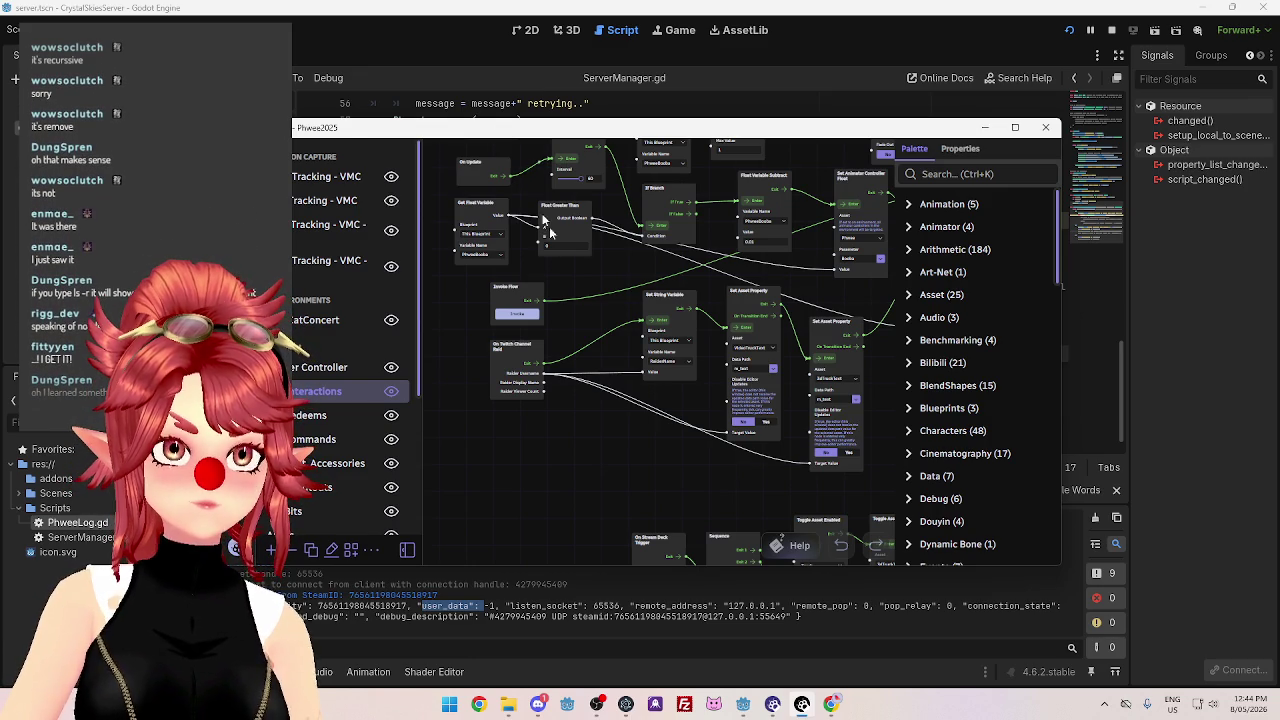
Delete the RaiderName Set String Variable node.
{"action": "mouse_move", "coordinate": [606, 341]}
{"action": "left_mouse_down"}
{"action": "mouse_move", "coordinate": [580, 310]}
{"action": "mouse_move", "coordinate": [606, 261]}
{"action": "left_mouse_up"}
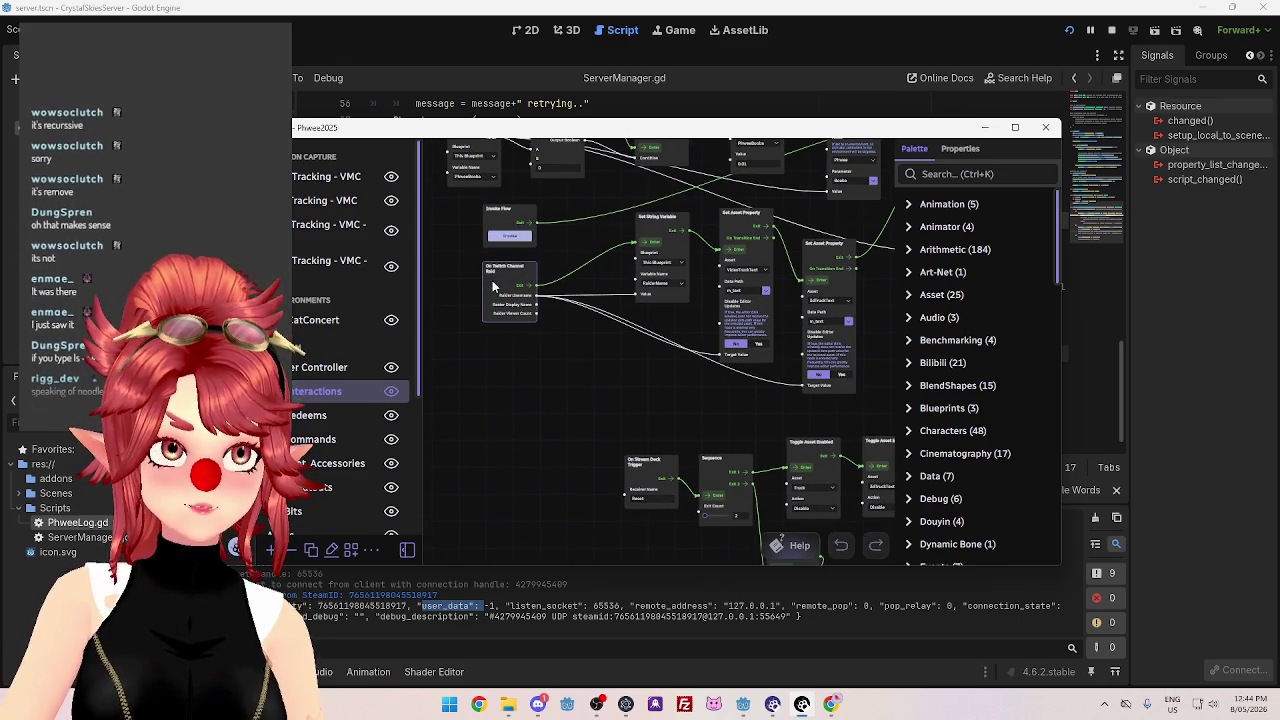
{"action": "scroll", "coordinate": [556, 304], "scroll_direction": "up", "scroll_amount": 3}
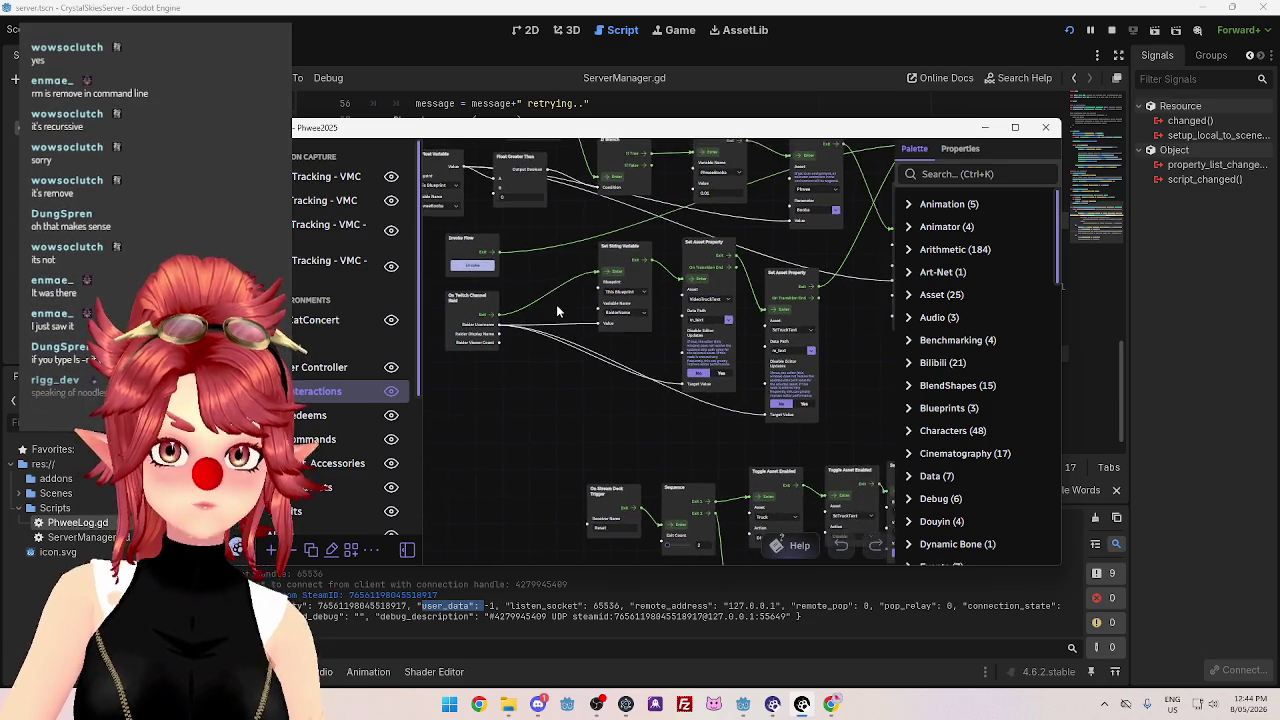
{"action": "scroll", "coordinate": [556, 304], "scroll_direction": "up", "scroll_amount": 1}
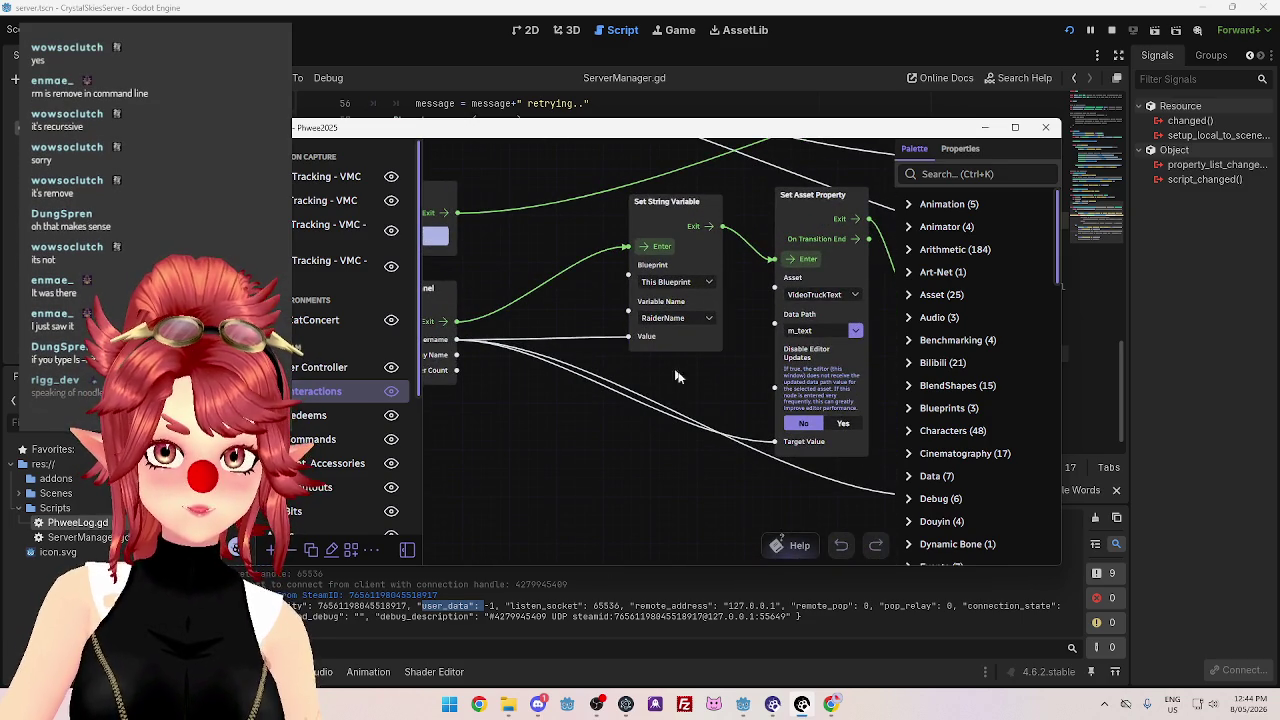
{"action": "scroll", "coordinate": [710, 402], "scroll_direction": "down", "scroll_amount": 2}
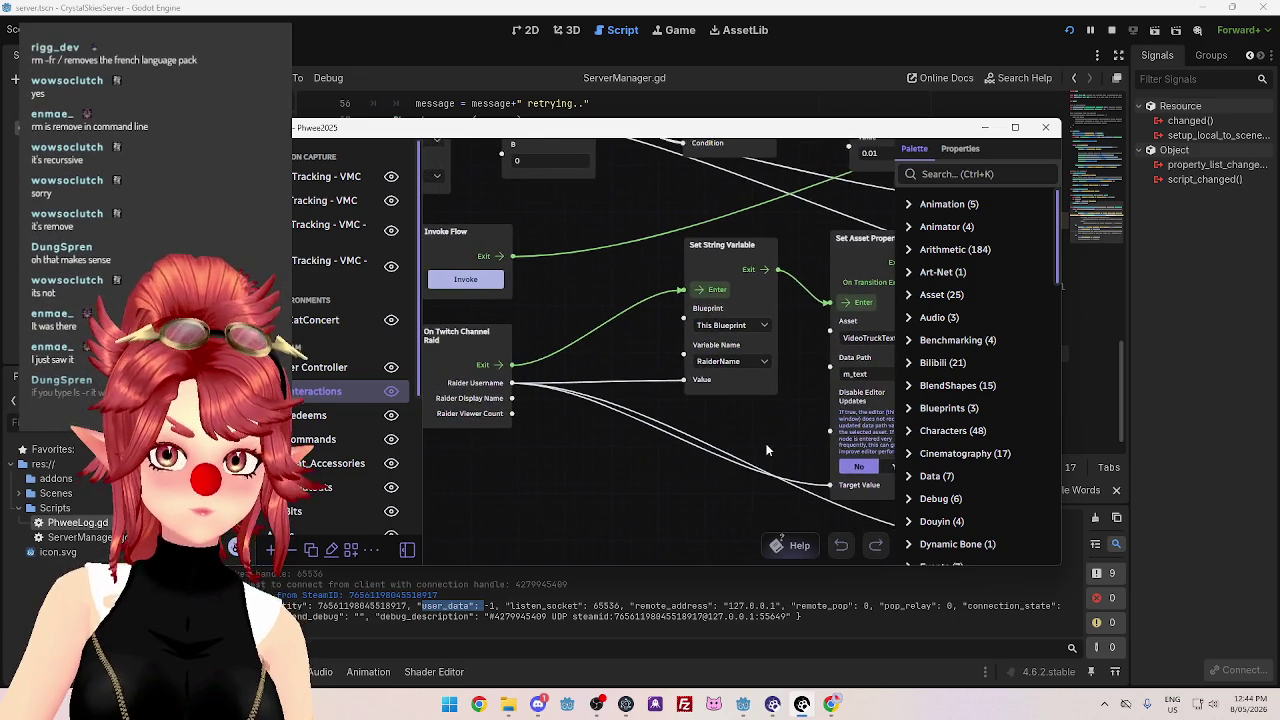
{"action": "scroll", "coordinate": [659, 462], "scroll_direction": "up", "scroll_amount": 2}
{"action": "scroll", "coordinate": [771, 380], "scroll_direction": "down", "scroll_amount": 2}
{"action": "scroll", "coordinate": [725, 450], "scroll_direction": "up", "scroll_amount": 2}
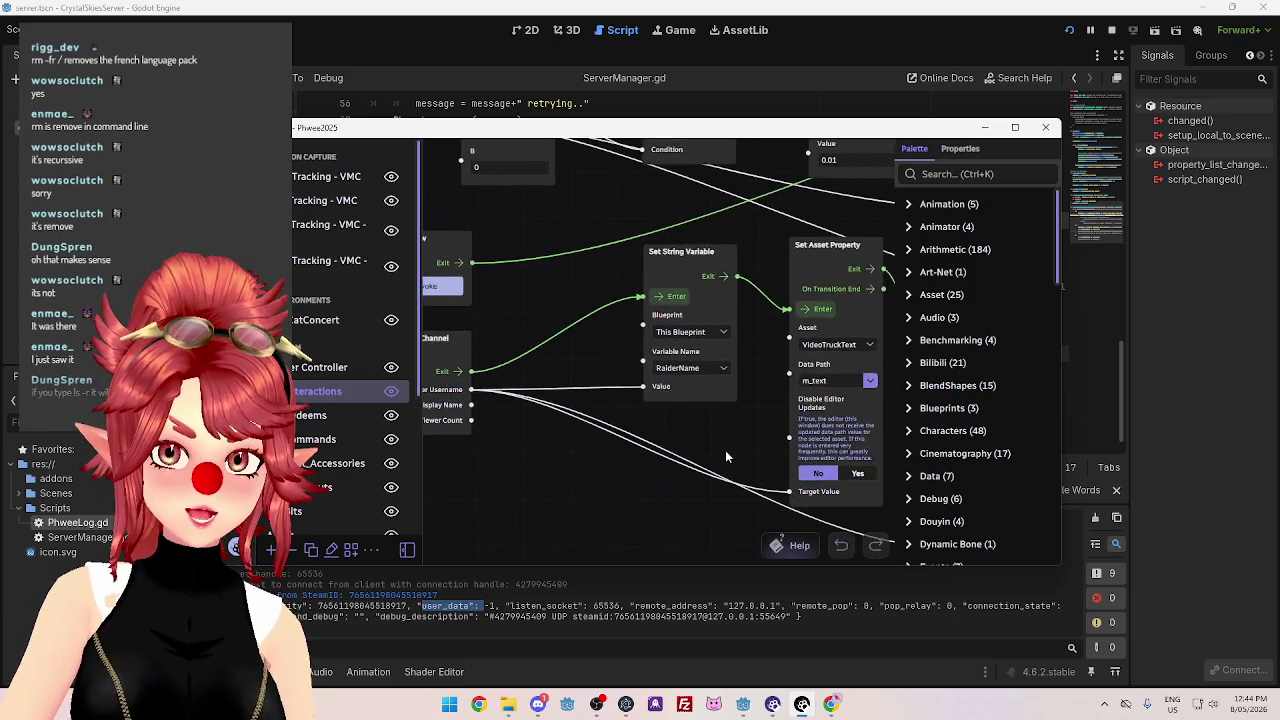
{"action": "left_click", "coordinate": [656, 237]}
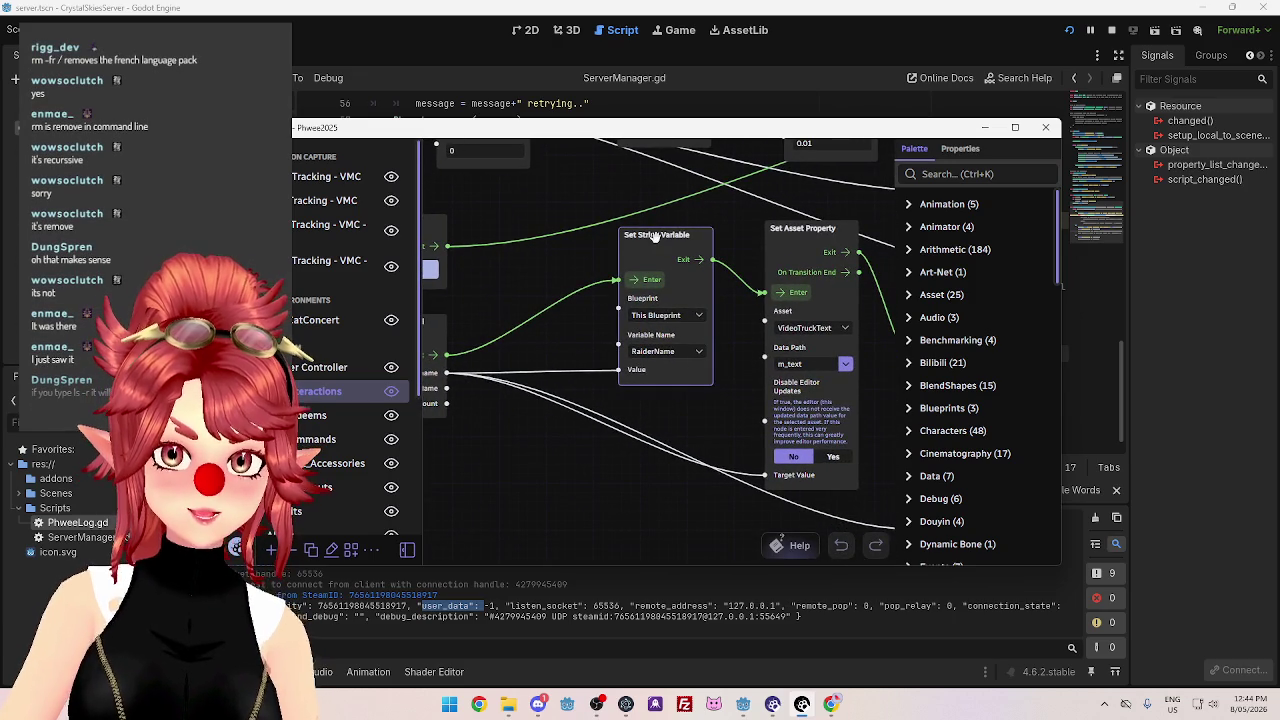
{"action": "key", "text": "Delete"}
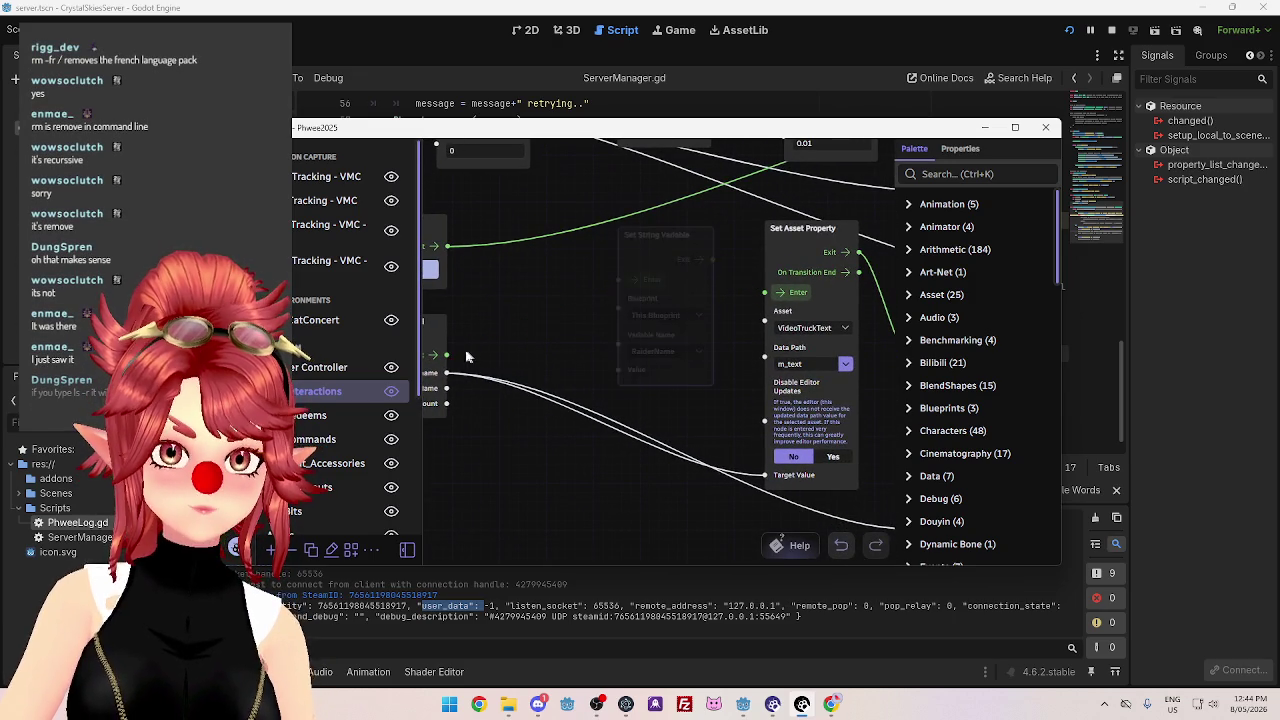
Route the flow straight to 3dTruckText and delete the VideoTruckText Set Asset Property node.
{"action": "left_click_drag", "start_coordinate": [720, 363], "coordinate": [573, 333]}
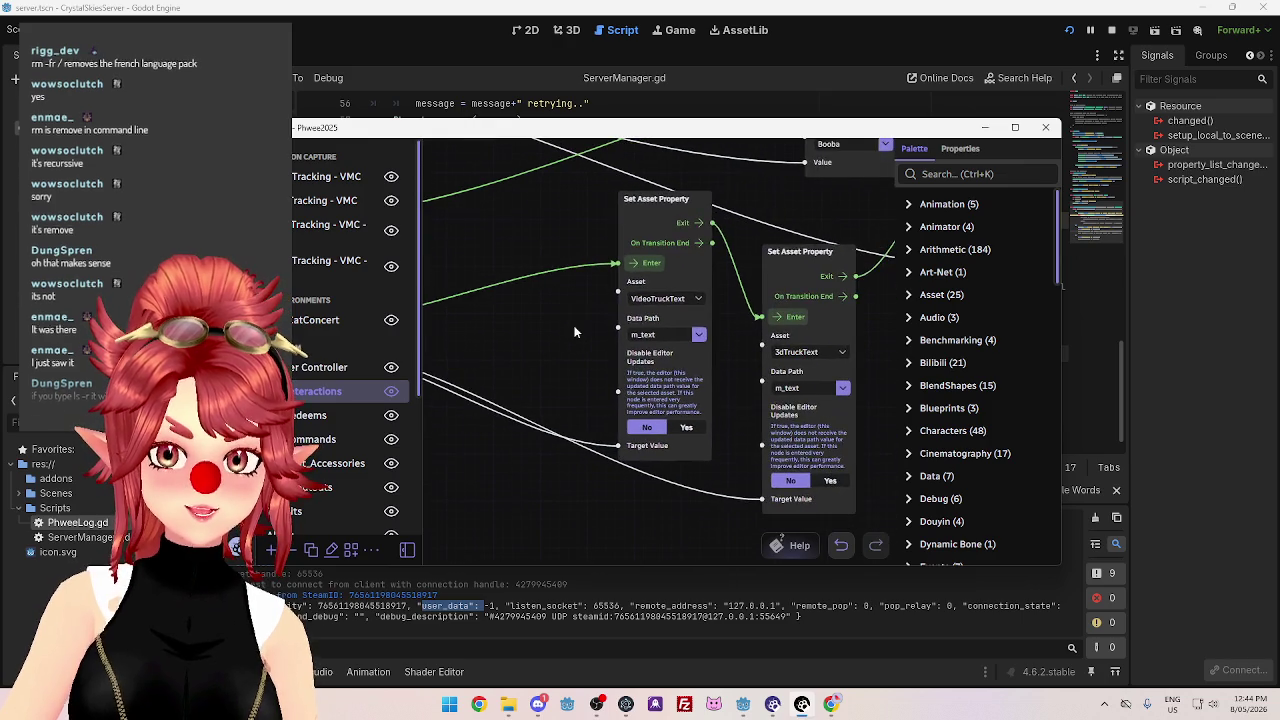
{"action": "left_click", "coordinate": [641, 210]}
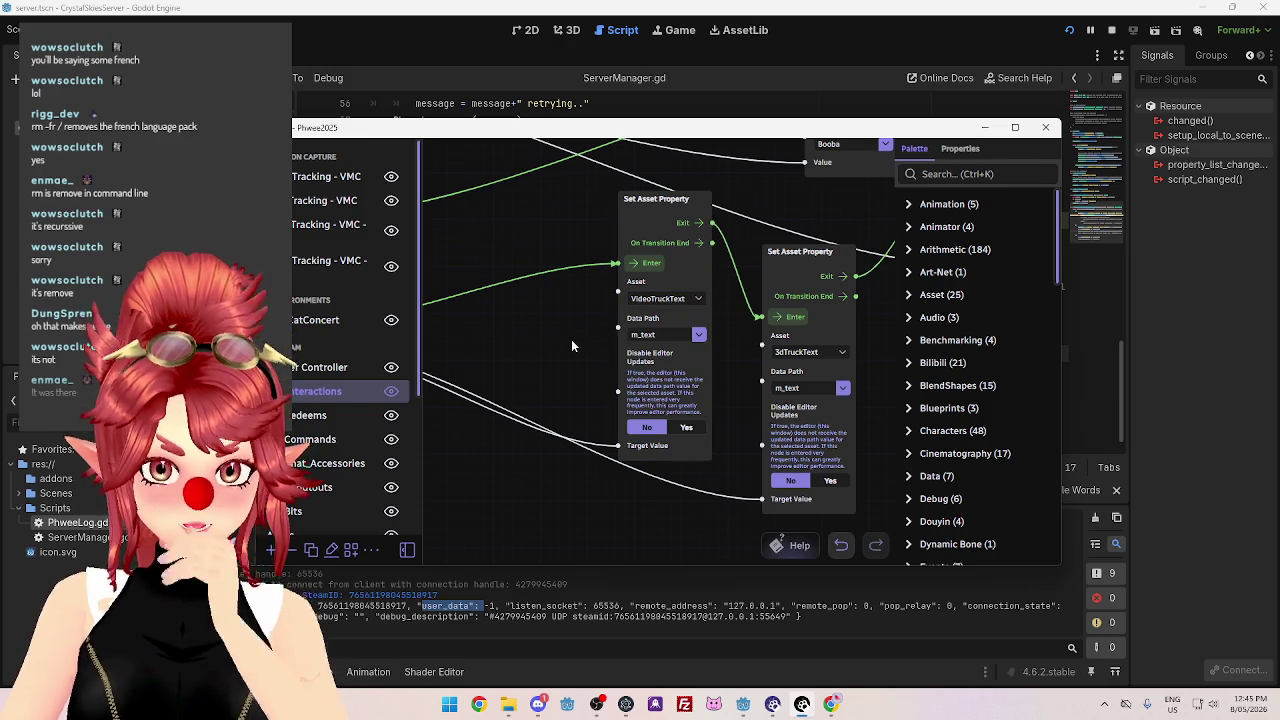
{"action": "mouse_move", "coordinate": [580, 328]}
{"action": "left_mouse_down"}
{"action": "mouse_move", "coordinate": [711, 260]}
{"action": "mouse_move", "coordinate": [573, 320]}
{"action": "left_mouse_up"}
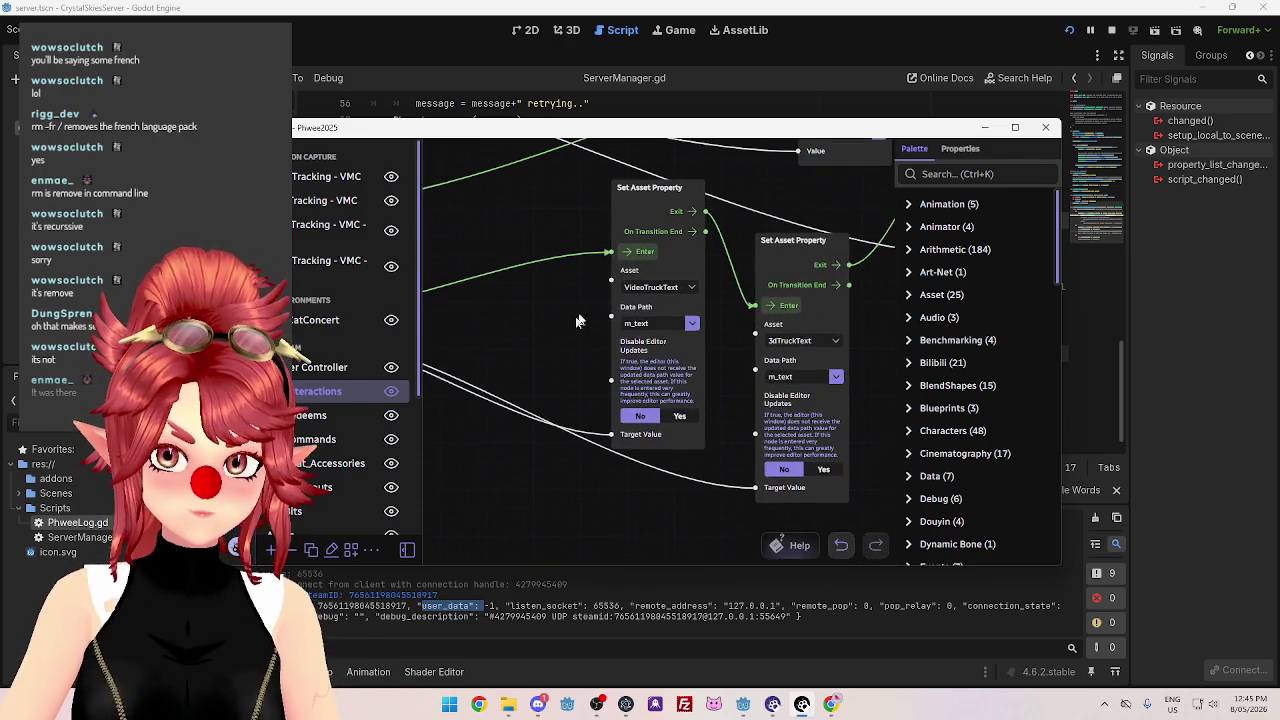
{"action": "key", "text": "ctrl+z"}
{"action": "left_click", "coordinate": [657, 210]}
{"action": "key", "text": "Delete"}
{"action": "mouse_move", "coordinate": [704, 357]}
{"action": "left_mouse_down"}
{"action": "mouse_move", "coordinate": [567, 308]}
{"action": "mouse_move", "coordinate": [539, 326]}
{"action": "left_mouse_up"}
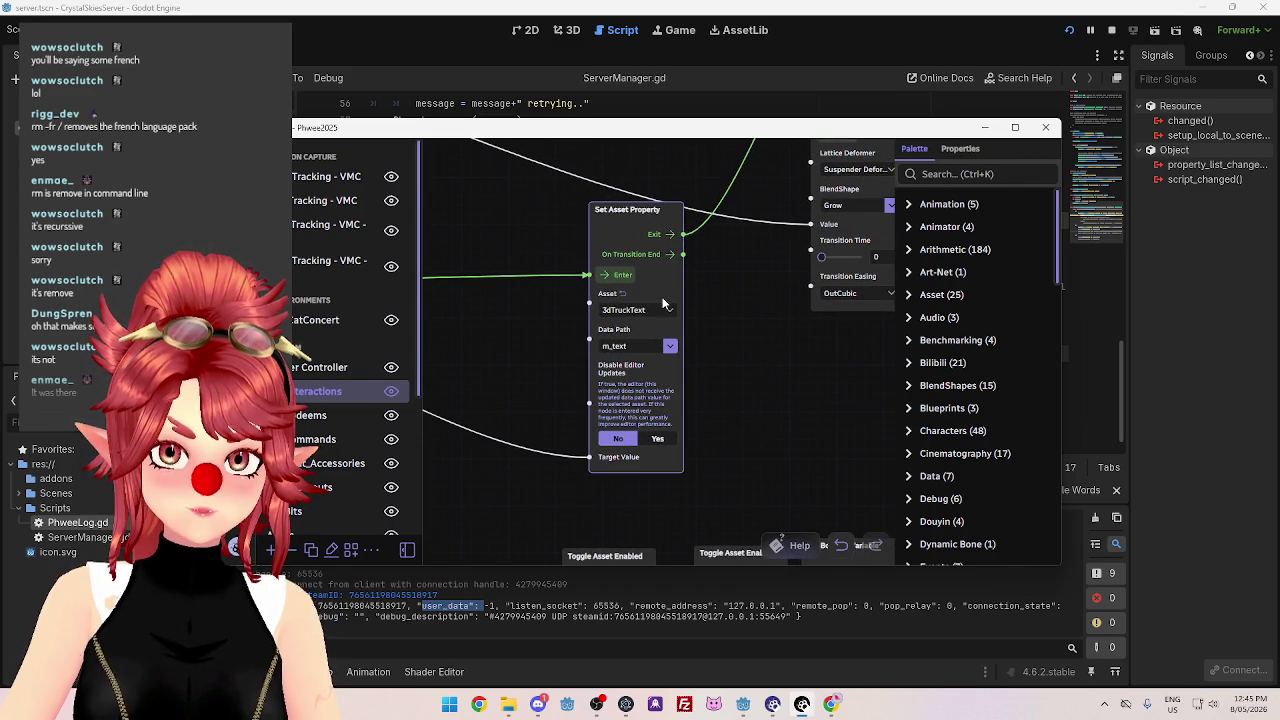
{"action": "left_click_drag", "start_coordinate": [711, 305], "coordinate": [715, 428]}
Reposition the Play Music node near the Delay Control Flow and Play Sound nodes.
{"action": "scroll", "coordinate": [715, 428], "scroll_direction": "down", "scroll_amount": 2}
{"action": "scroll", "coordinate": [750, 480], "scroll_direction": "down", "scroll_amount": 2}
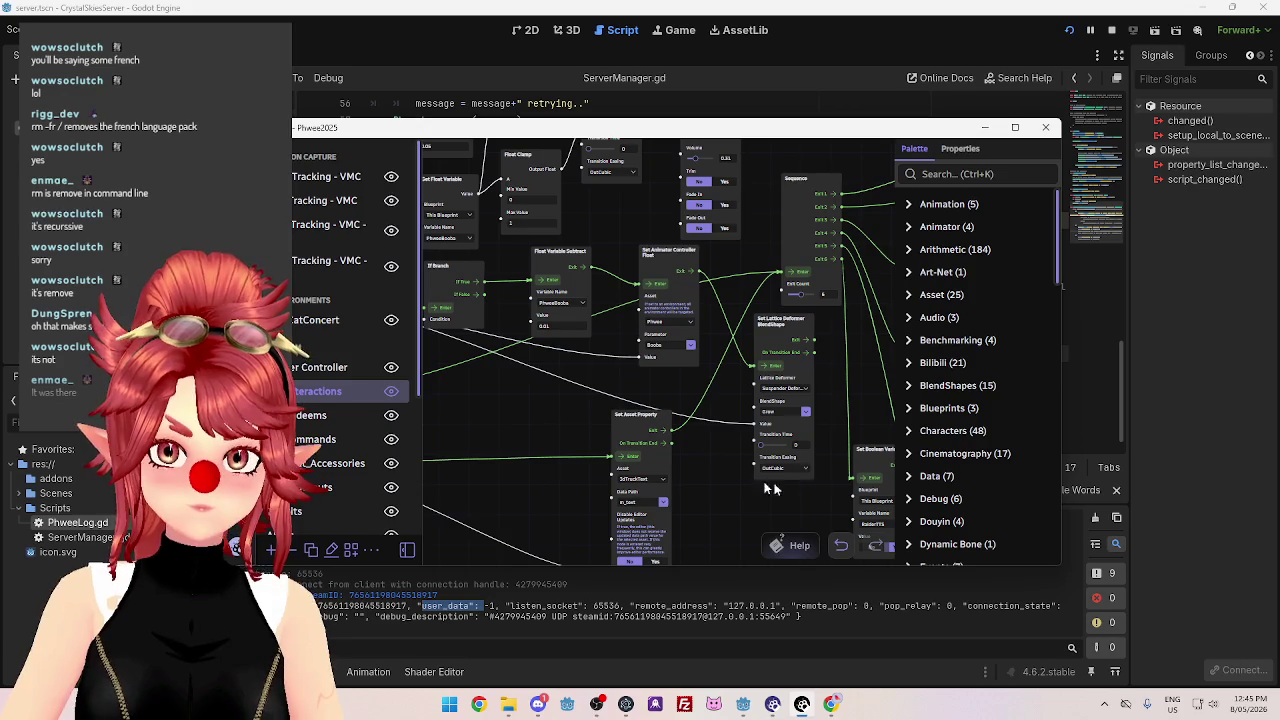
{"action": "left_click_drag", "start_coordinate": [843, 395], "coordinate": [690, 420]}
{"action": "mouse_move", "coordinate": [667, 323]}
{"action": "left_mouse_down"}
{"action": "mouse_move", "coordinate": [536, 294]}
{"action": "mouse_move", "coordinate": [497, 346]}
{"action": "left_mouse_up"}
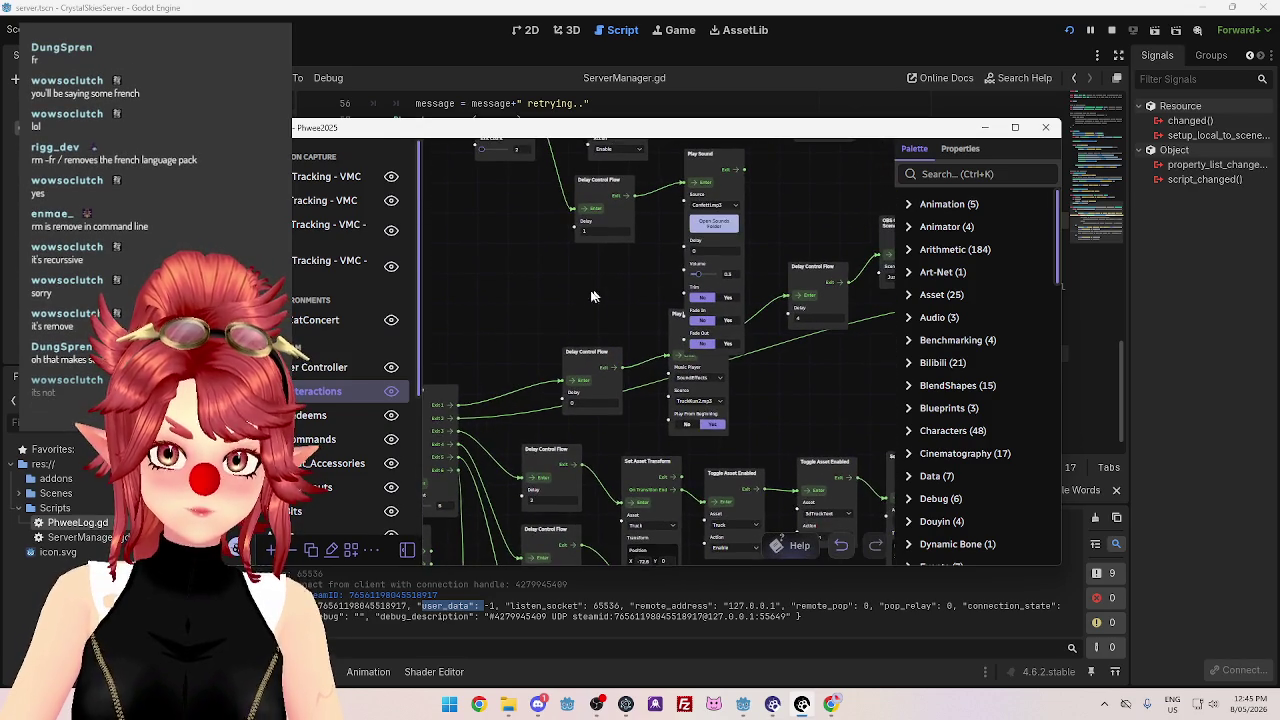
{"action": "left_click_drag", "start_coordinate": [594, 288], "coordinate": [558, 301]}
{"action": "mouse_move", "coordinate": [660, 332]}
{"action": "left_mouse_down"}
{"action": "mouse_move", "coordinate": [614, 307]}
{"action": "mouse_move", "coordinate": [671, 320]}
{"action": "left_mouse_up"}
{"action": "left_click_drag", "start_coordinate": [771, 234], "coordinate": [601, 266]}
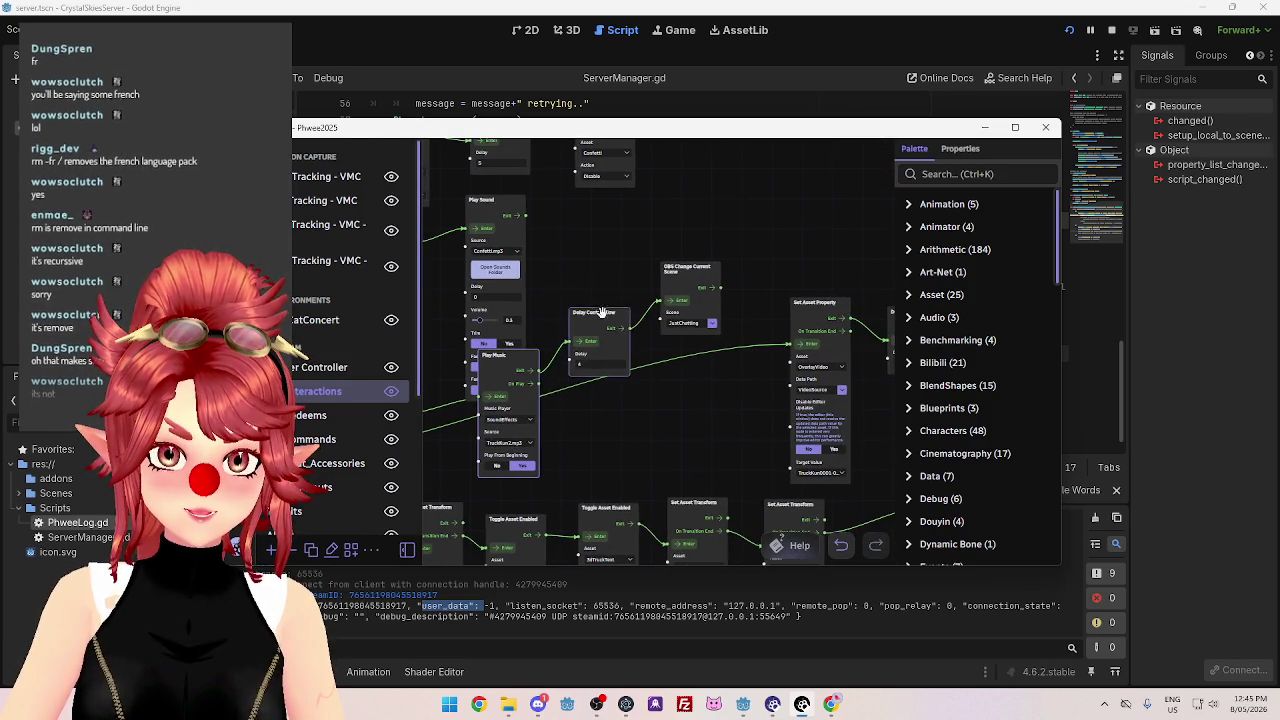
{"action": "left_click_drag", "start_coordinate": [660, 380], "coordinate": [784, 323]}
Remove the leftover Delay Control Flow nodes and place Sequence beside the raid trigger.
{"action": "left_click", "coordinate": [730, 250]}
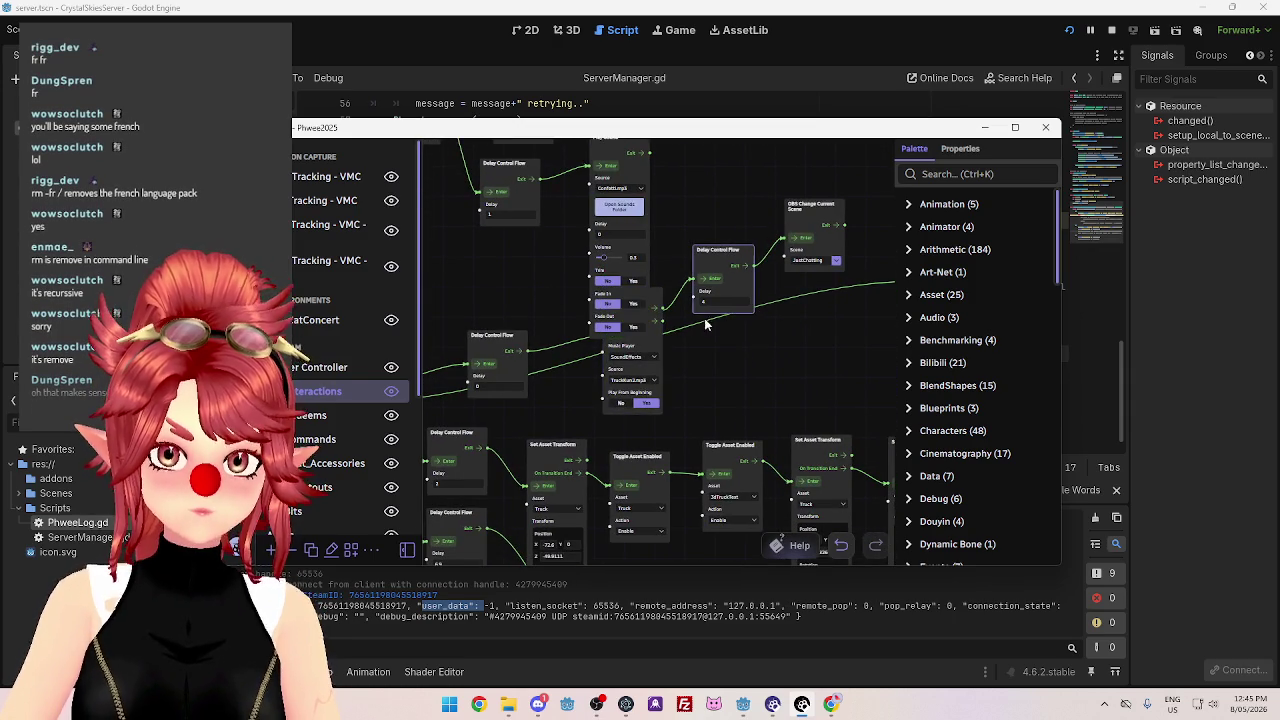
{"action": "key", "text": "ctrl+z"}
{"action": "key", "text": "ctrl+z"}
{"action": "key", "text": "ctrl+z"}
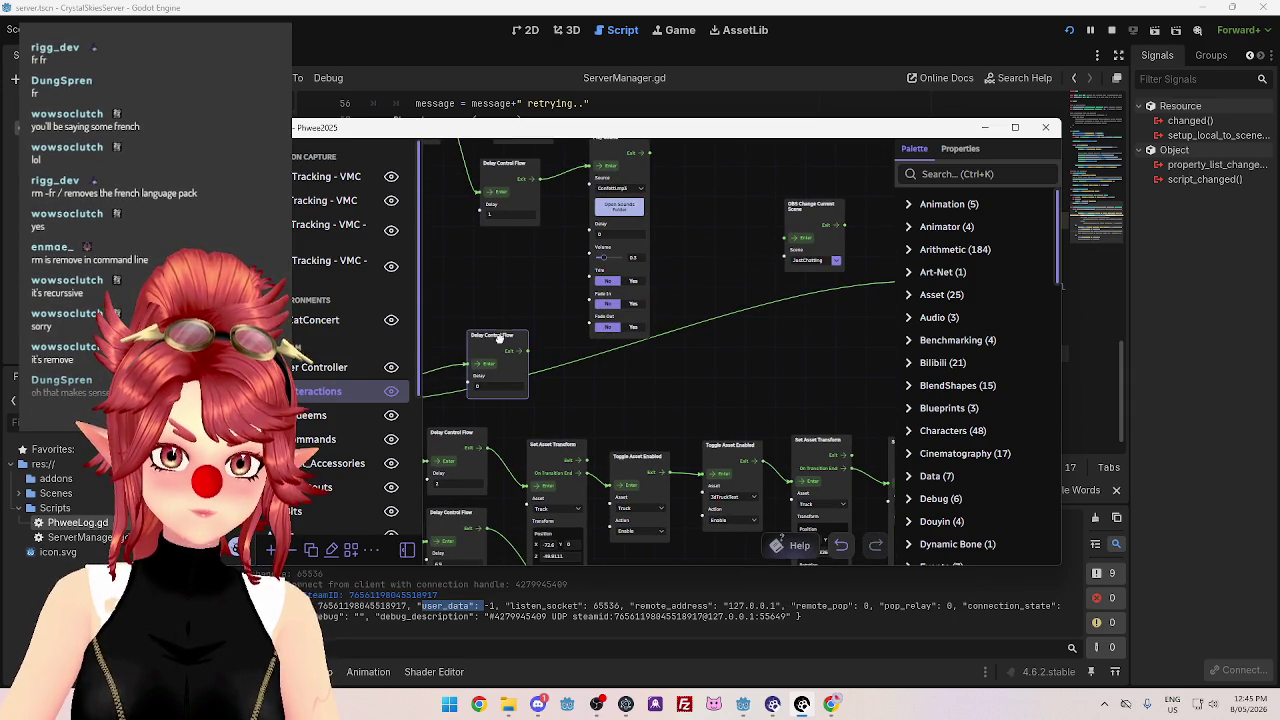
{"action": "key", "text": "ctrl+z"}
{"action": "key", "text": "ctrl+z"}
{"action": "key", "text": "ctrl+z"}
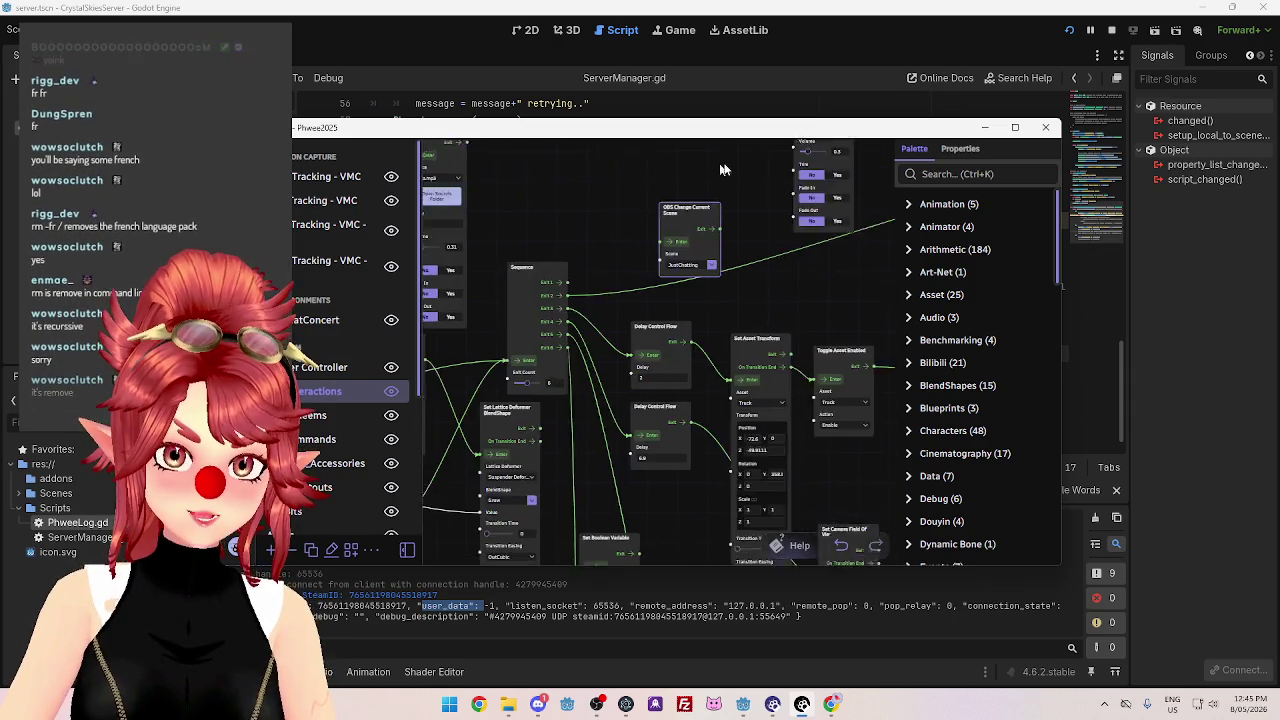
{"action": "mouse_move", "coordinate": [753, 208]}
{"action": "left_mouse_down"}
{"action": "mouse_move", "coordinate": [741, 233]}
{"action": "mouse_move", "coordinate": [800, 192]}
{"action": "left_mouse_up"}
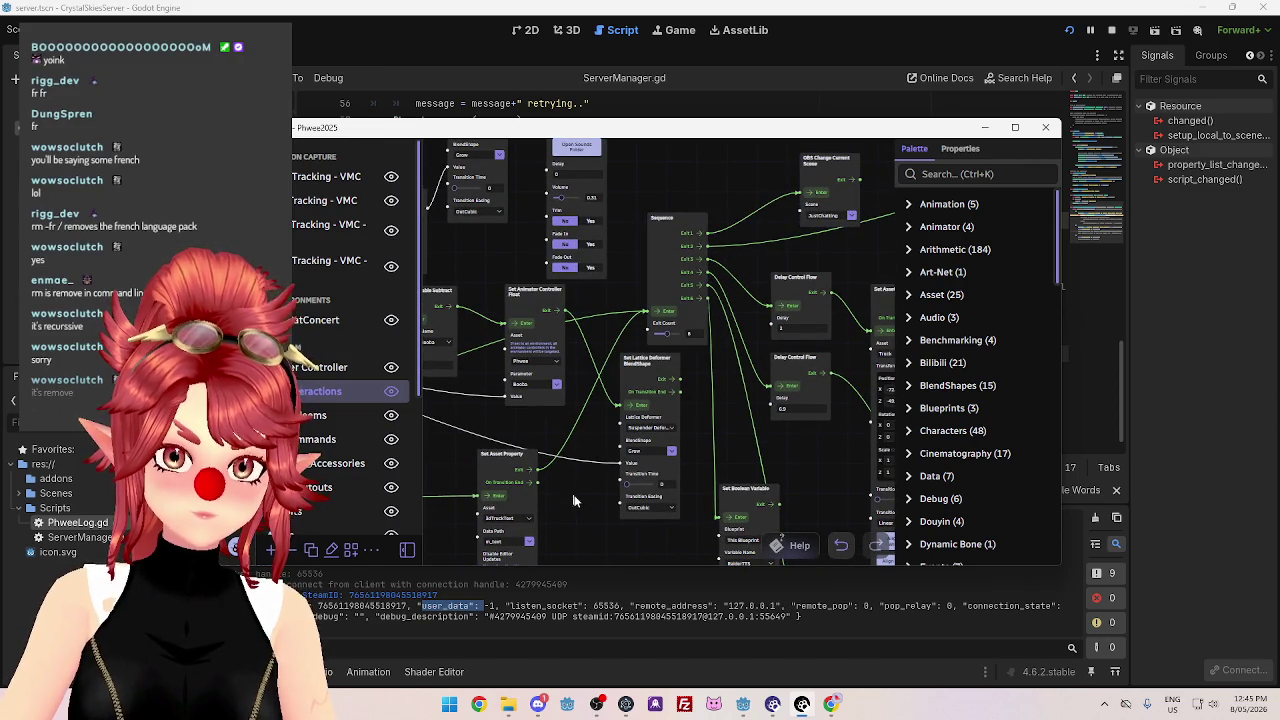
{"action": "left_click_drag", "start_coordinate": [573, 495], "coordinate": [690, 332]}
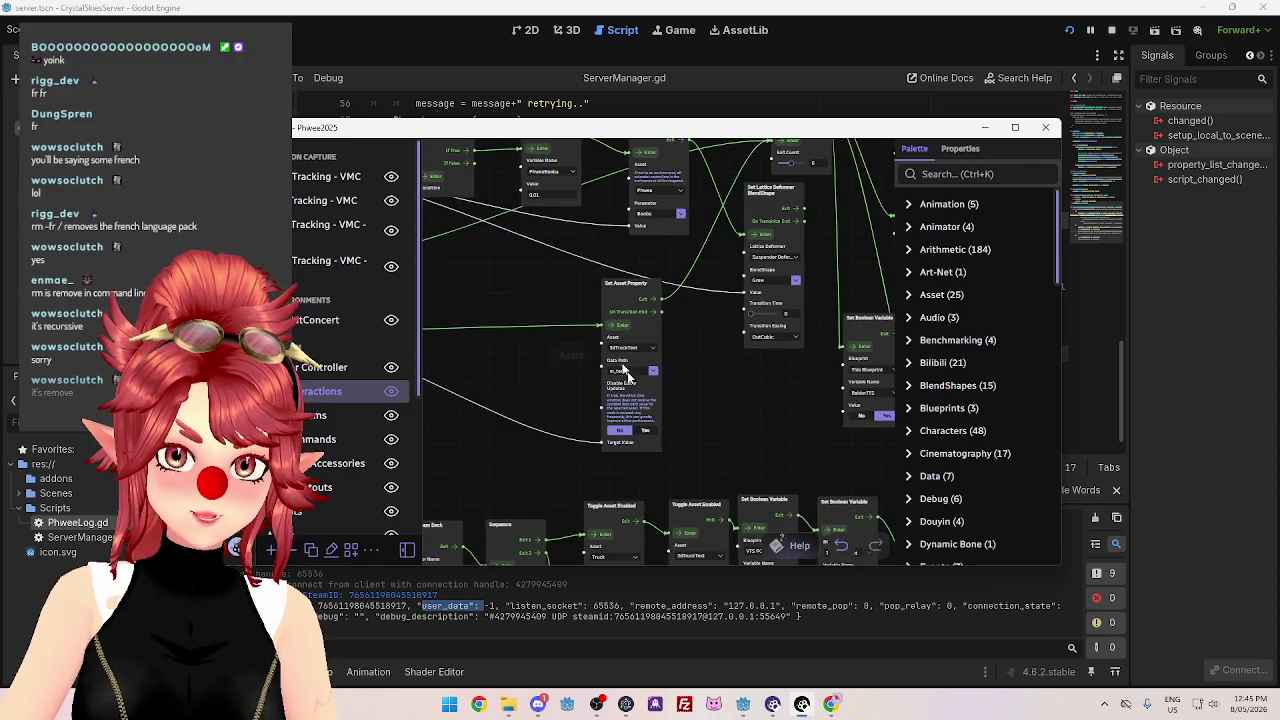
{"action": "scroll", "coordinate": [619, 363], "scroll_direction": "up", "scroll_amount": 5}
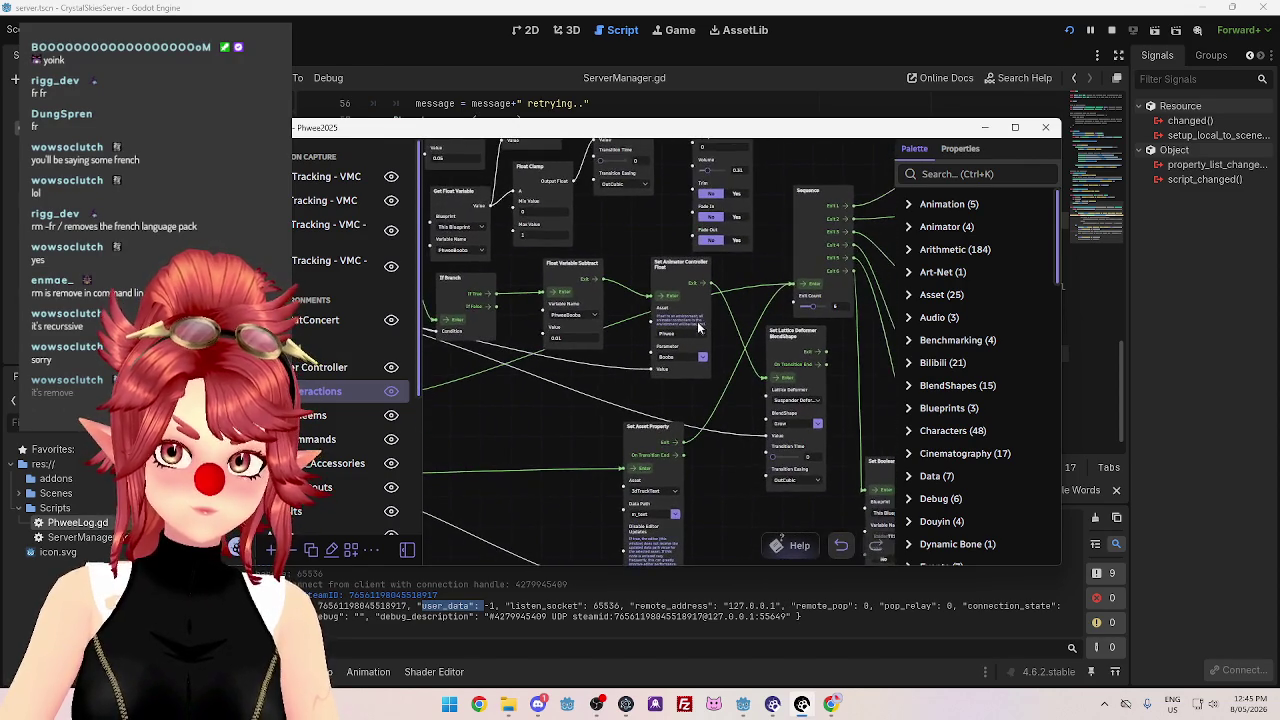
{"action": "mouse_move", "coordinate": [813, 189]}
{"action": "left_mouse_down"}
{"action": "mouse_move", "coordinate": [519, 409]}
{"action": "mouse_move", "coordinate": [690, 292]}
{"action": "left_mouse_up"}
Delete the Invoke Flow node and wire On Twitch Channel Raid into the Sequence node.
{"action": "left_click", "coordinate": [503, 294]}
{"action": "key", "text": "Delete"}
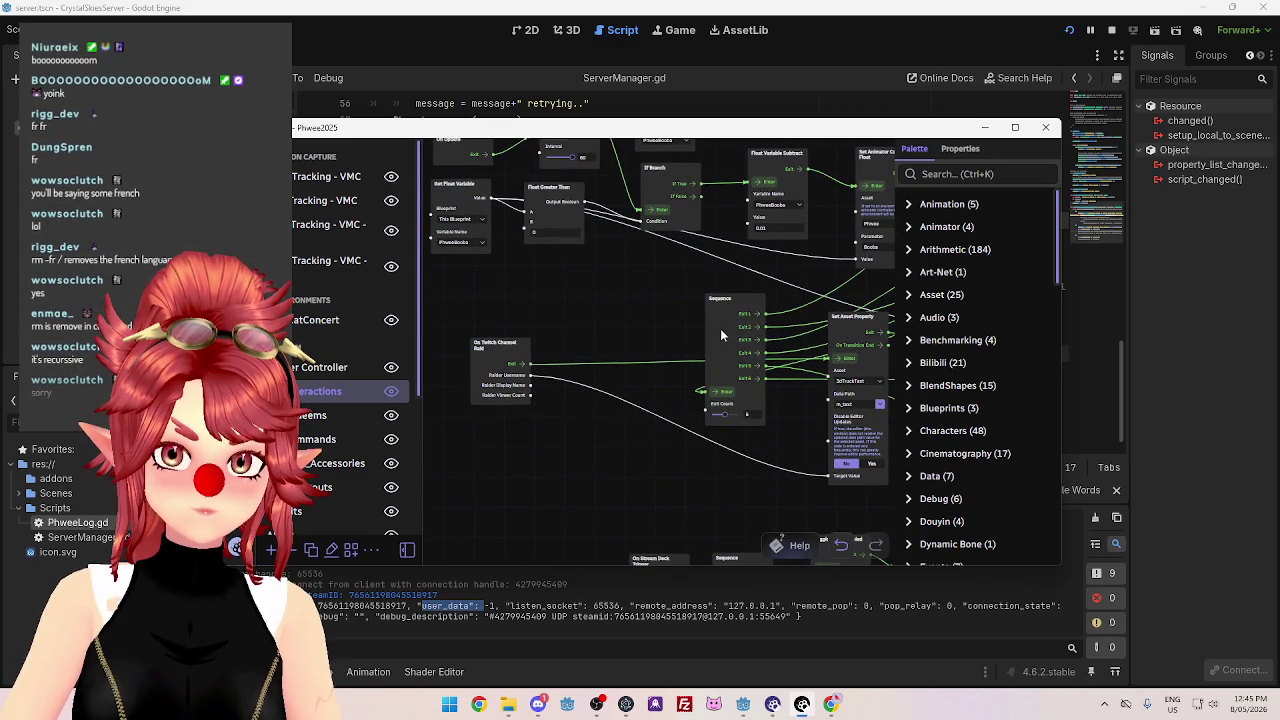
{"action": "left_click_drag", "start_coordinate": [500, 350], "coordinate": [475, 374]}
{"action": "mouse_move", "coordinate": [746, 302]}
{"action": "left_mouse_down"}
{"action": "mouse_move", "coordinate": [613, 263]}
{"action": "mouse_move", "coordinate": [651, 271]}
{"action": "left_mouse_up"}
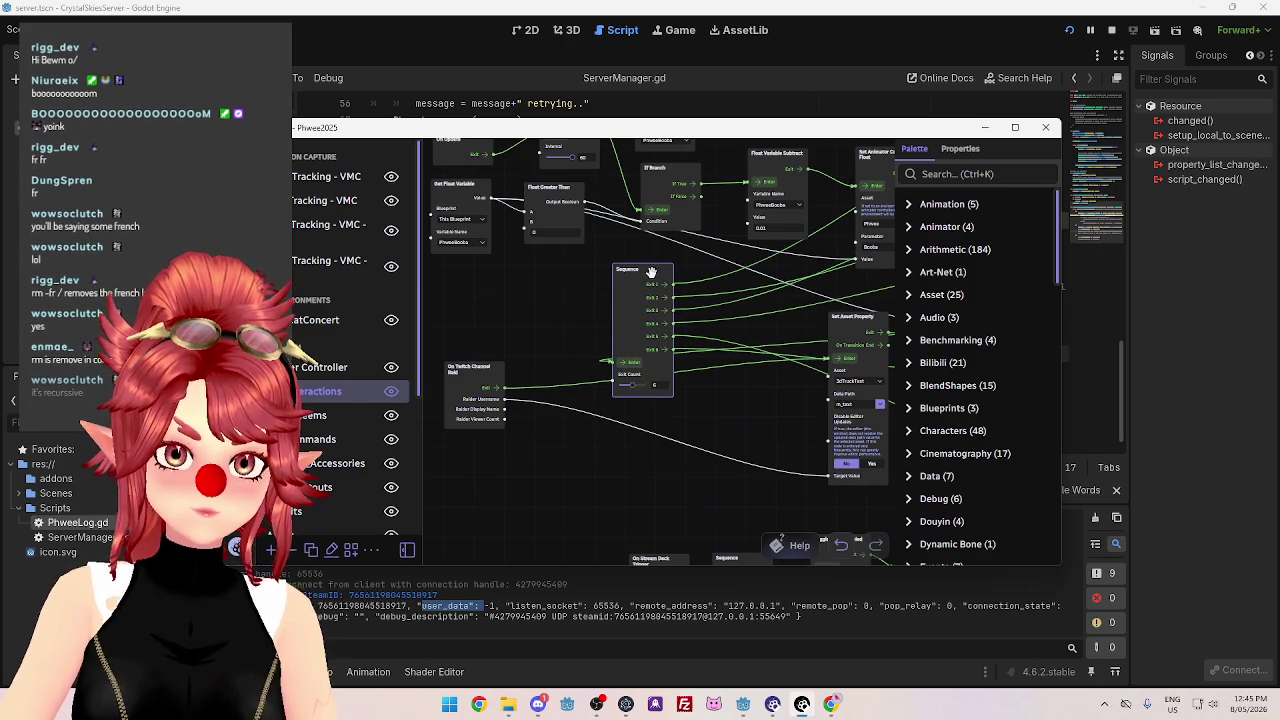
{"action": "left_click_drag", "start_coordinate": [608, 378], "coordinate": [507, 388]}
Delete the Set Asset Property node and reconnect the raid trigger's output to Sequence.
{"action": "scroll", "coordinate": [683, 406], "scroll_direction": "up", "scroll_amount": 2}
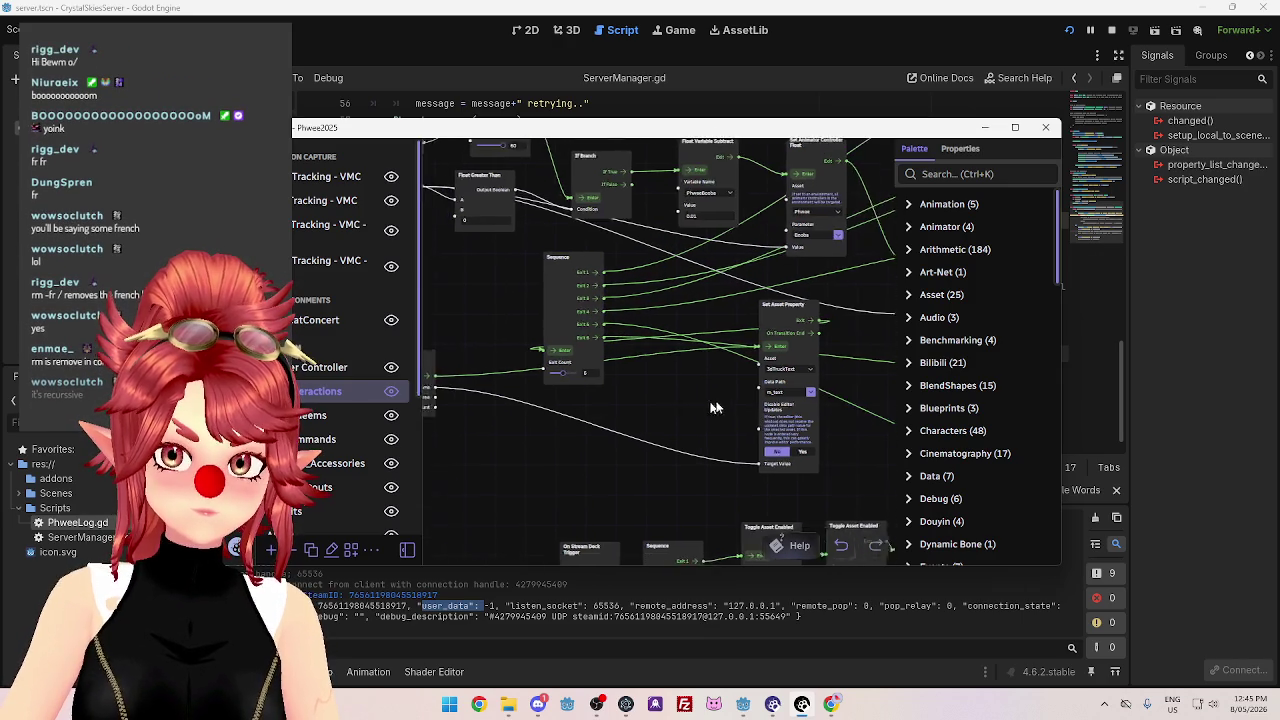
{"action": "scroll", "coordinate": [875, 355], "scroll_direction": "down", "scroll_amount": 2}
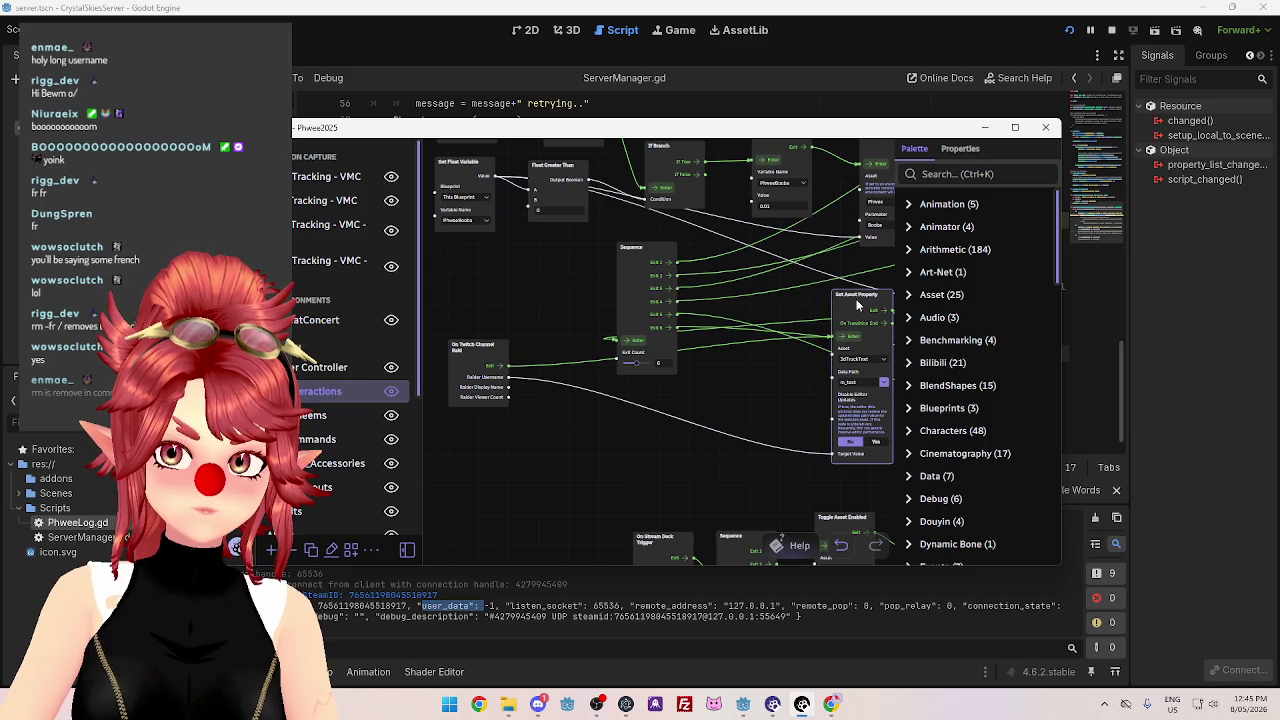
{"action": "key", "text": "Delete"}
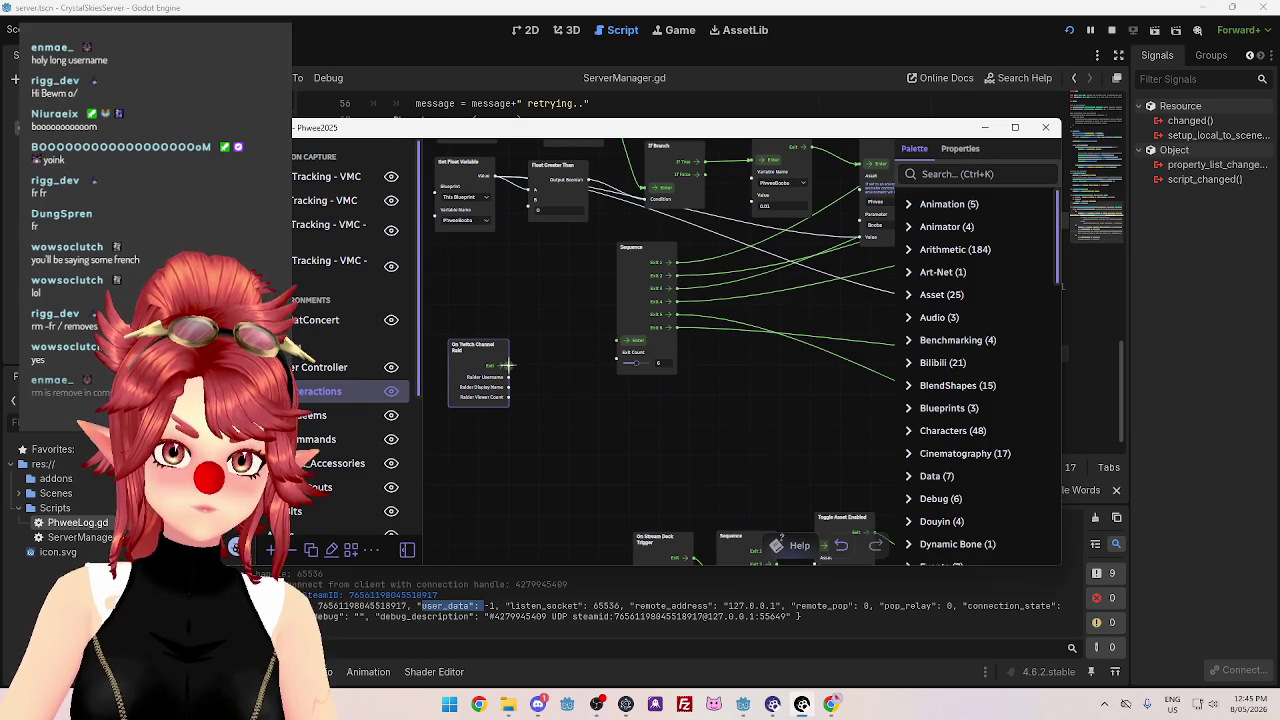
{"action": "left_click_drag", "start_coordinate": [507, 365], "coordinate": [619, 341]}
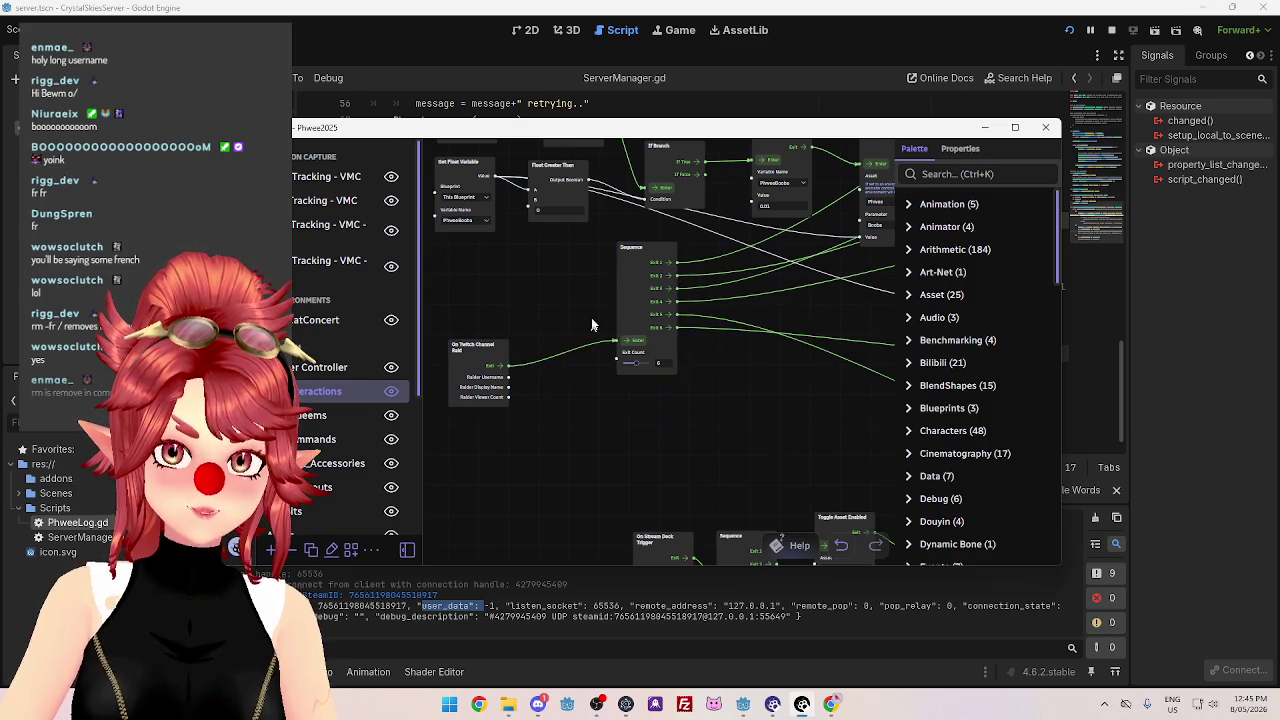
{"action": "left_click_drag", "start_coordinate": [642, 241], "coordinate": [585, 281]}
Place the OBS Change Current Scene node beside the Sequence node.
{"action": "scroll", "coordinate": [622, 472], "scroll_direction": "down", "scroll_amount": 5}
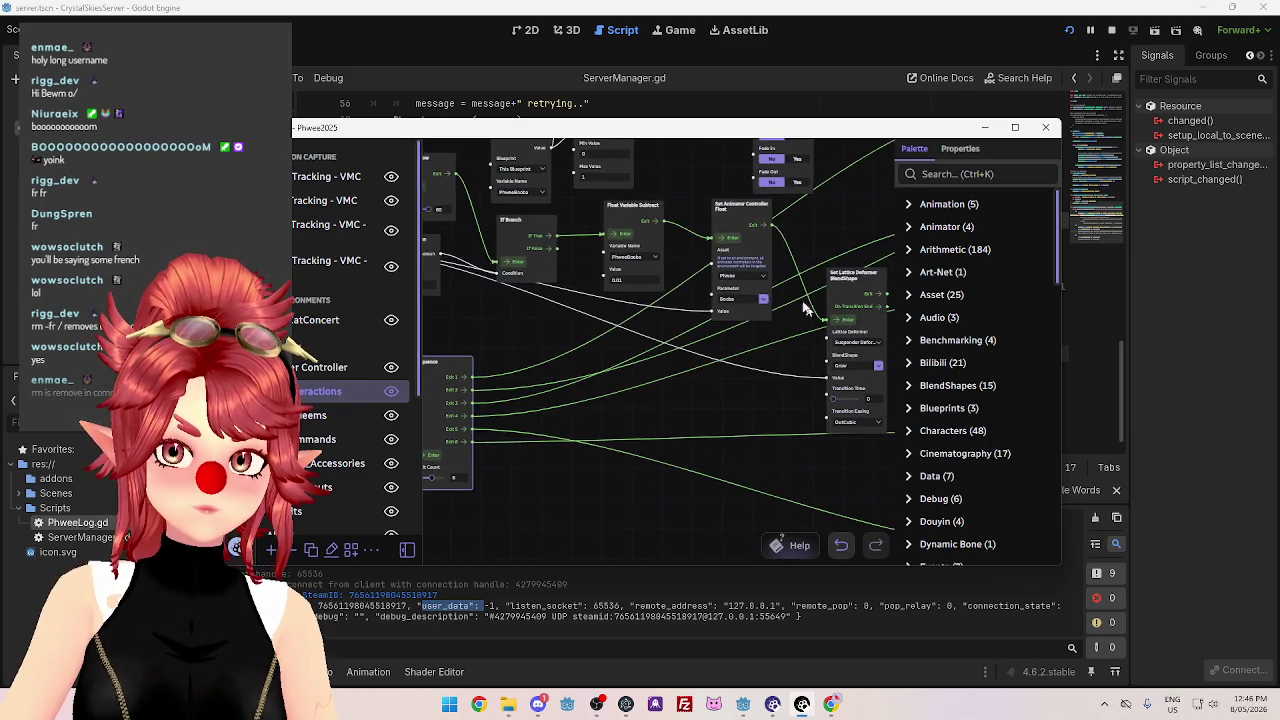
{"action": "scroll", "coordinate": [700, 366], "scroll_direction": "down", "scroll_amount": 5}
{"action": "mouse_move", "coordinate": [848, 214]}
{"action": "left_mouse_down"}
{"action": "mouse_move", "coordinate": [703, 334]}
{"action": "mouse_move", "coordinate": [502, 456]}
{"action": "left_mouse_up"}
{"action": "scroll", "coordinate": [502, 456], "scroll_direction": "down", "scroll_amount": 5}
{"action": "left_click_drag", "start_coordinate": [726, 273], "coordinate": [574, 285]}
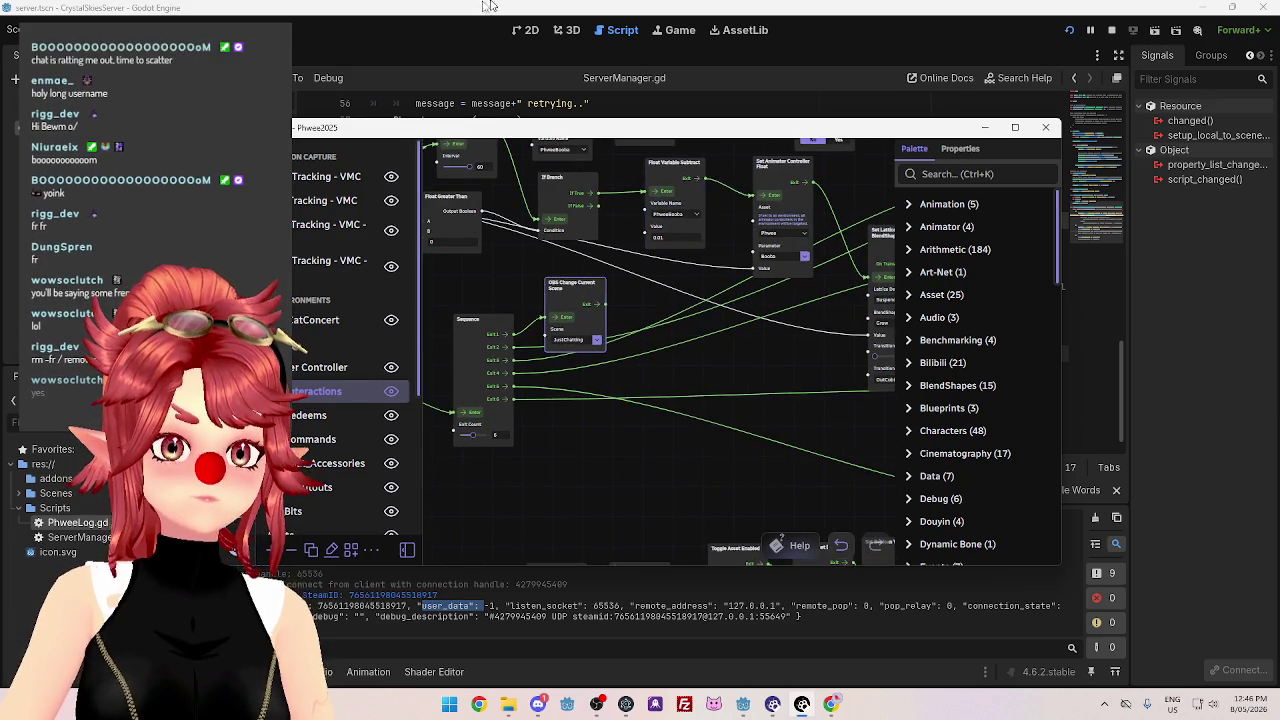
Maximize the blueprint editor and bring the lower-left node chain into view.
{"action": "left_click", "coordinate": [1016, 128]}
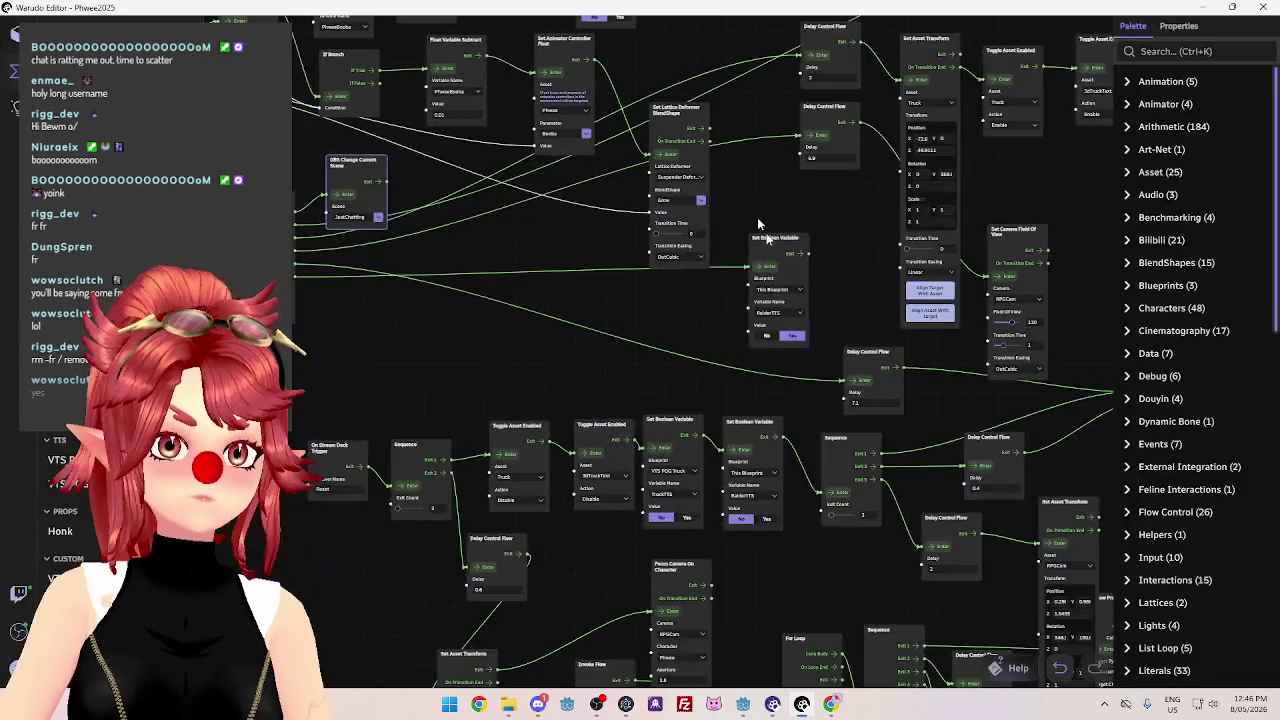
{"action": "scroll", "coordinate": [590, 236], "scroll_direction": "up", "scroll_amount": 5}
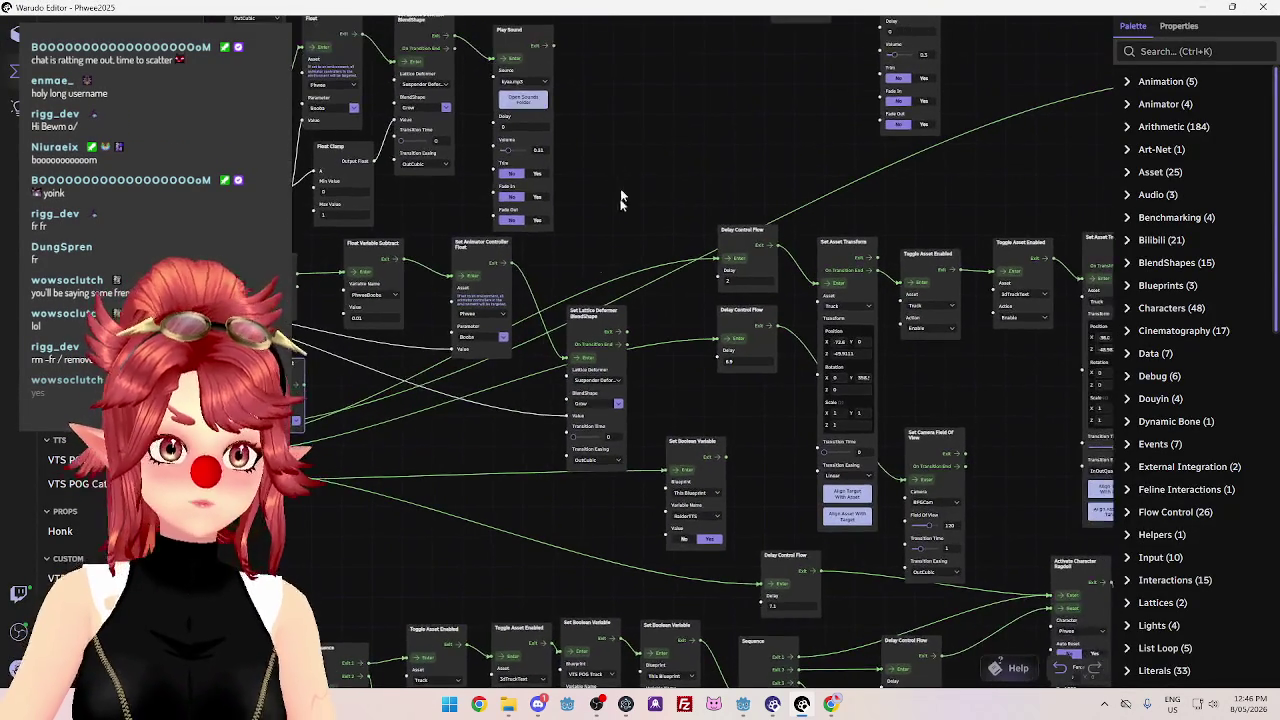
{"action": "mouse_move", "coordinate": [732, 183]}
{"action": "left_mouse_down"}
{"action": "mouse_move", "coordinate": [905, 202]}
{"action": "mouse_move", "coordinate": [945, 188]}
{"action": "mouse_move", "coordinate": [634, 300]}
{"action": "mouse_move", "coordinate": [730, 280]}
{"action": "left_mouse_up"}
{"action": "mouse_move", "coordinate": [963, 149]}
{"action": "left_mouse_down"}
{"action": "mouse_move", "coordinate": [735, 146]}
{"action": "mouse_move", "coordinate": [274, 201]}
{"action": "left_mouse_up"}
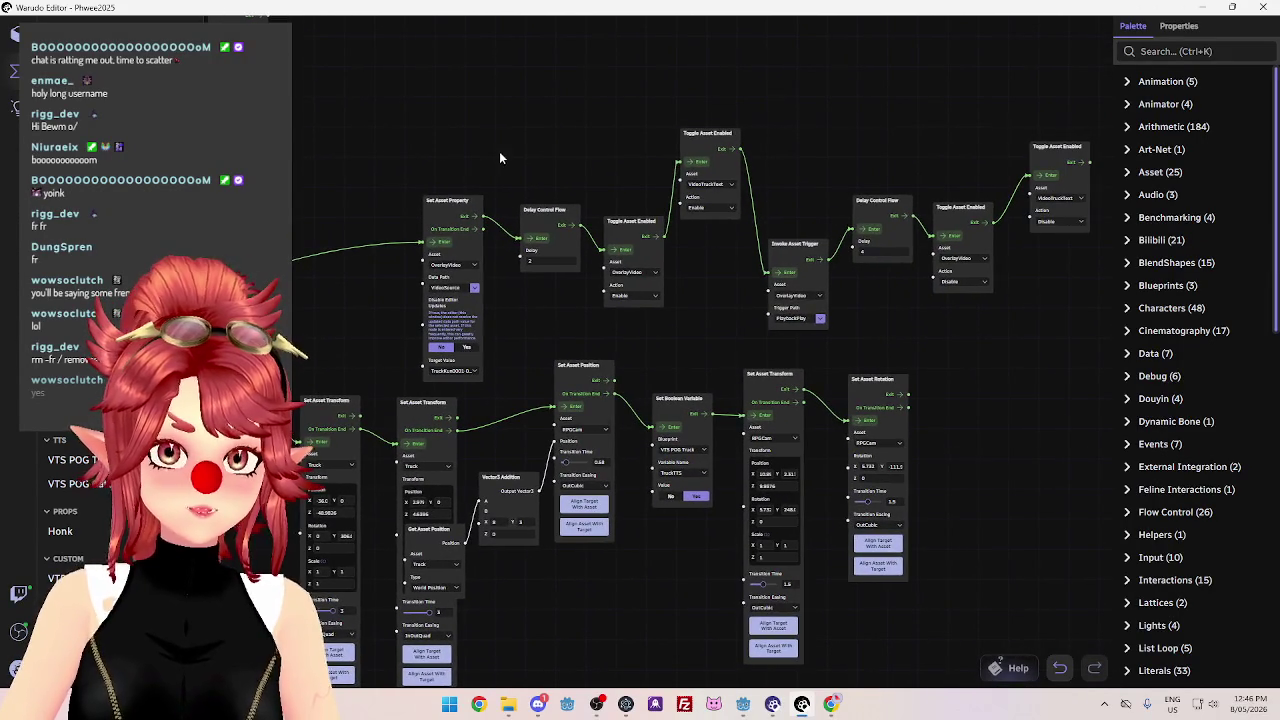
{"action": "mouse_move", "coordinate": [569, 122]}
{"action": "left_mouse_down"}
{"action": "mouse_move", "coordinate": [442, 212]}
{"action": "mouse_move", "coordinate": [473, 216]}
{"action": "left_mouse_up"}
Delete the toggle/delay node chain and its Set Asset Property node.
{"action": "key", "text": "Delete"}
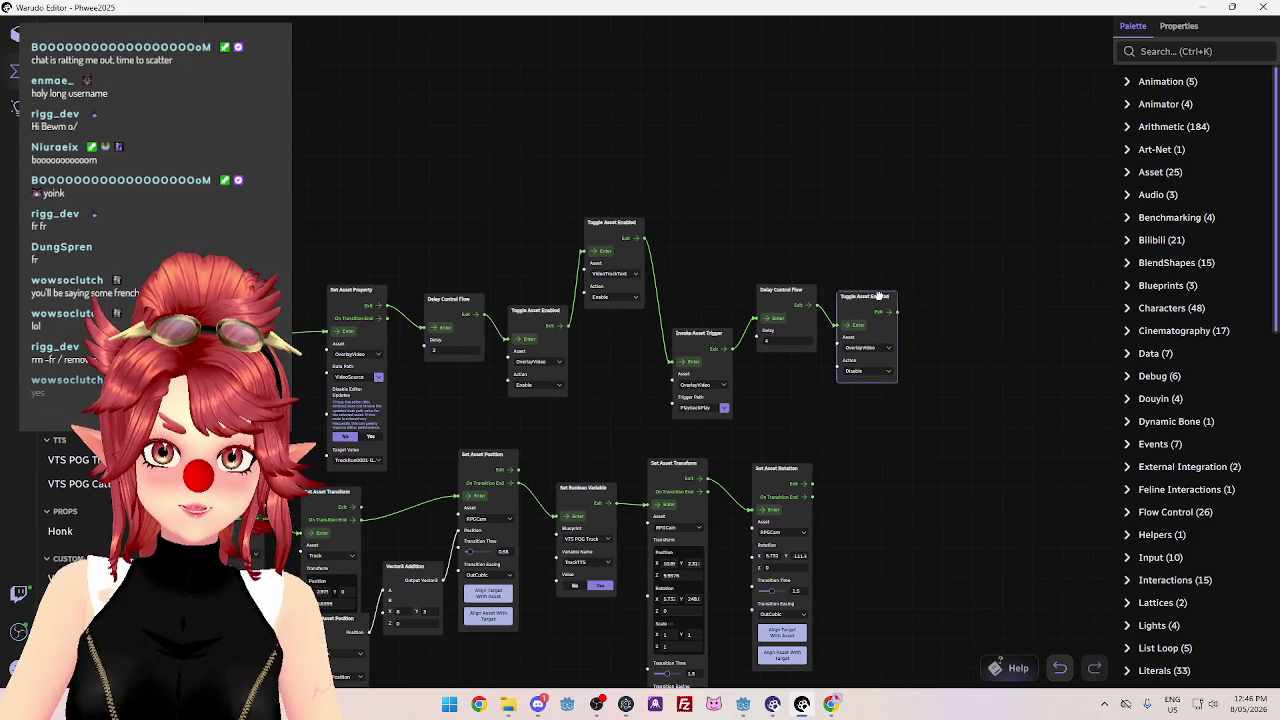
{"action": "left_click", "coordinate": [865, 297]}
{"action": "key", "text": "Delete"}
{"action": "left_click", "coordinate": [766, 298]}
{"action": "key", "text": "Delete"}
{"action": "left_click", "coordinate": [698, 335]}
{"action": "key", "text": "Delete"}
{"action": "left_click", "coordinate": [612, 290]}
{"action": "key", "text": "Delete"}
{"action": "left_click", "coordinate": [550, 313]}
{"action": "key", "text": "Delete"}
{"action": "left_click", "coordinate": [452, 316]}
{"action": "key", "text": "Delete"}
{"action": "left_click", "coordinate": [380, 300]}
{"action": "key", "text": "Delete"}
Delete the Sequence node after On Twitch Channel Raid along with its wires.
{"action": "mouse_move", "coordinate": [466, 297]}
{"action": "left_mouse_down"}
{"action": "mouse_move", "coordinate": [793, 188]}
{"action": "mouse_move", "coordinate": [971, 106]}
{"action": "mouse_move", "coordinate": [806, 61]}
{"action": "left_mouse_up"}
{"action": "scroll", "coordinate": [806, 61], "scroll_direction": "down", "scroll_amount": 3}
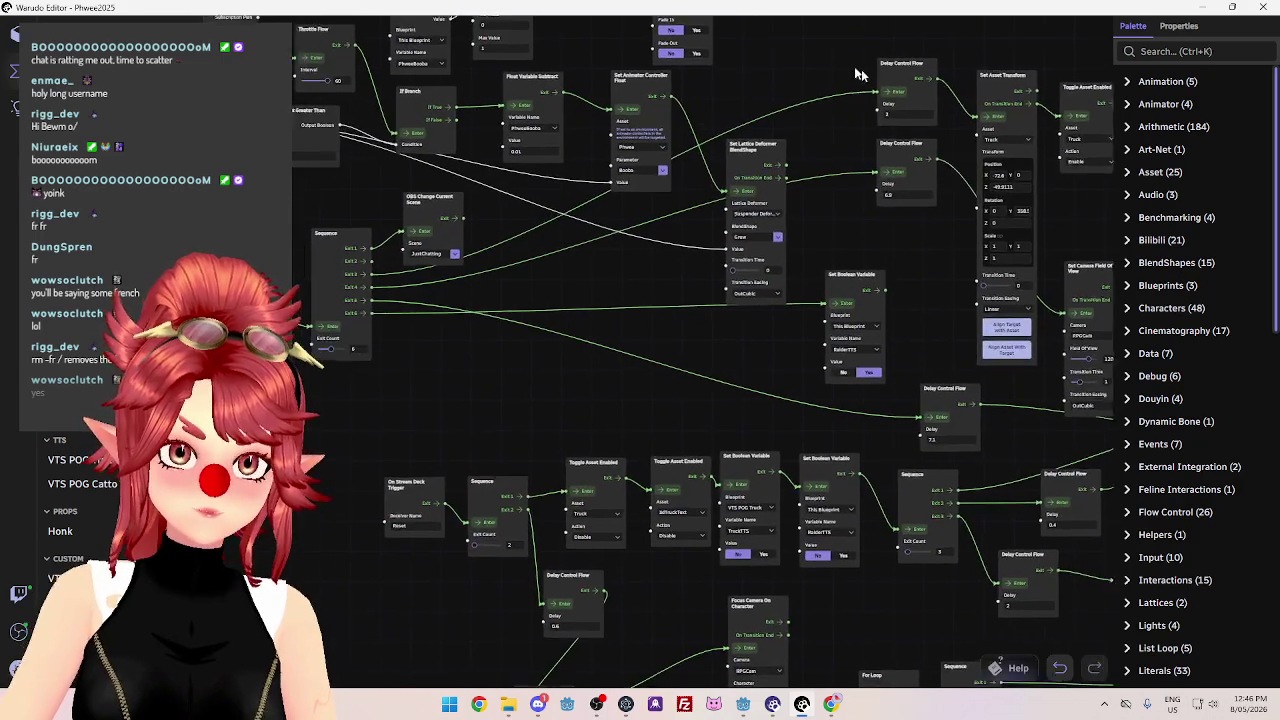
{"action": "scroll", "coordinate": [871, 72], "scroll_direction": "up", "scroll_amount": 3}
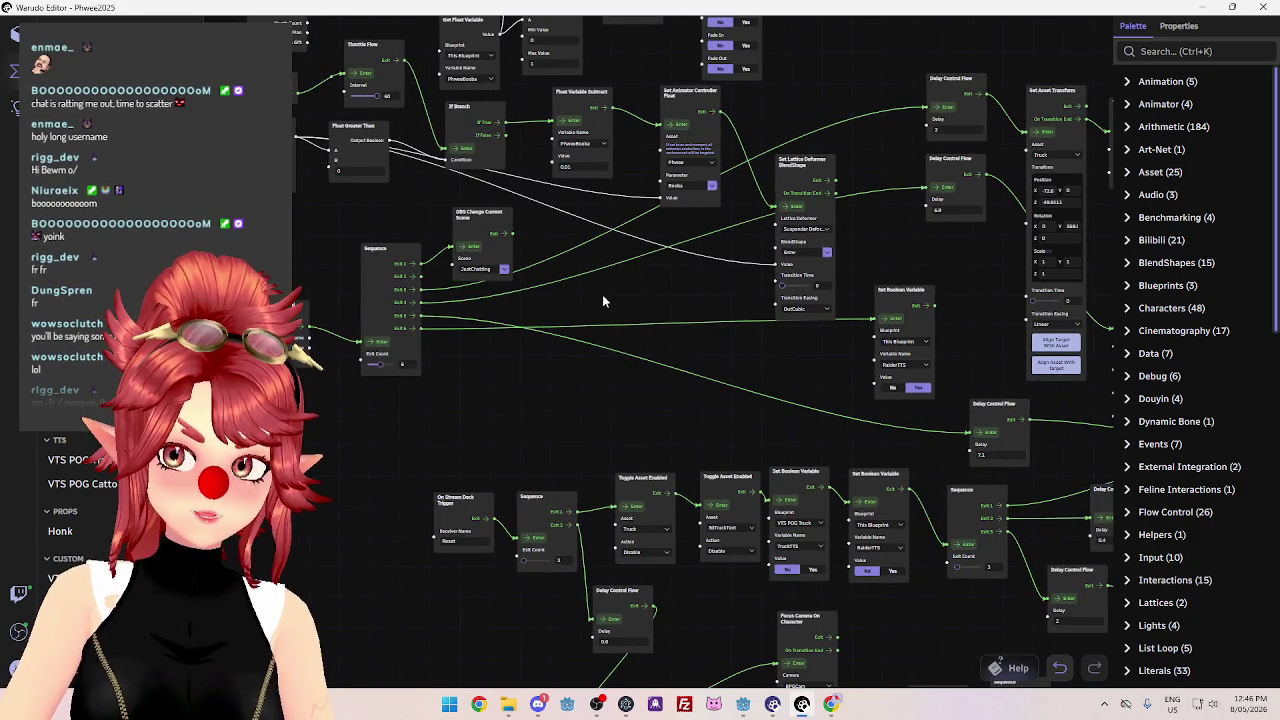
{"action": "mouse_move", "coordinate": [658, 418]}
{"action": "left_mouse_down"}
{"action": "mouse_move", "coordinate": [658, 392]}
{"action": "mouse_move", "coordinate": [670, 390]}
{"action": "left_mouse_up"}
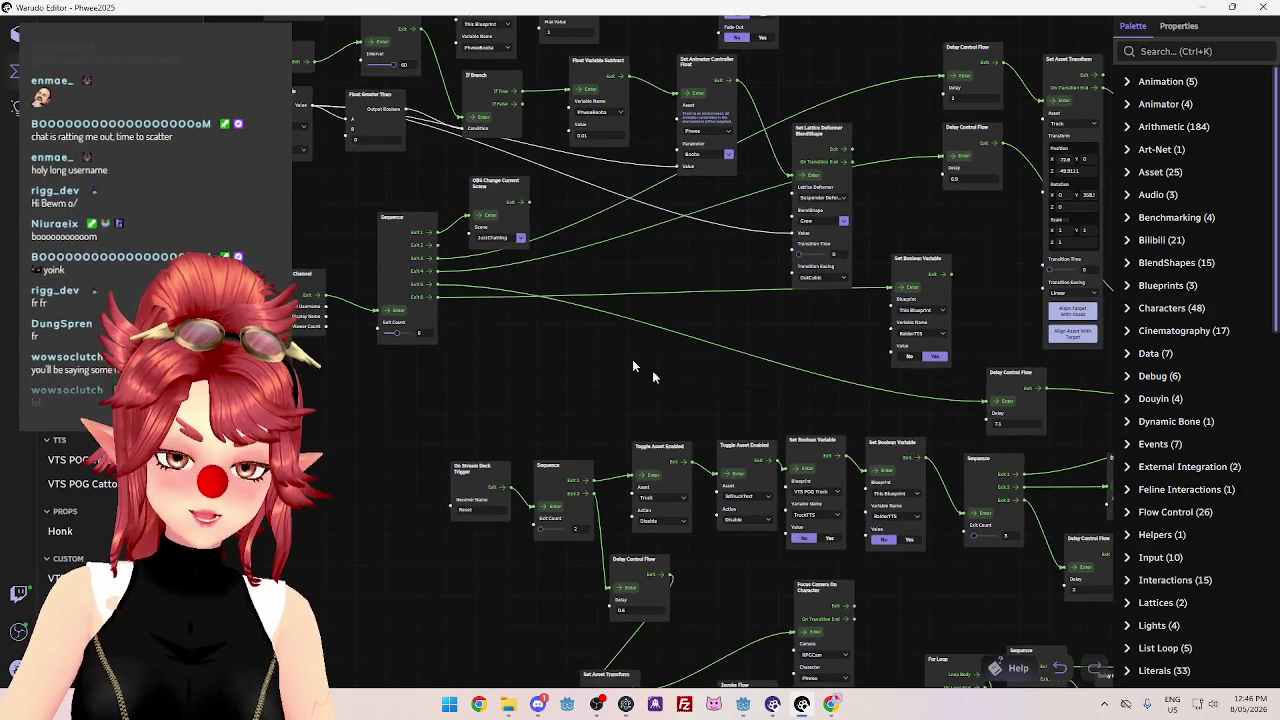
{"action": "left_click_drag", "start_coordinate": [532, 371], "coordinate": [522, 387]}
{"action": "left_click_drag", "start_coordinate": [401, 235], "coordinate": [406, 249]}
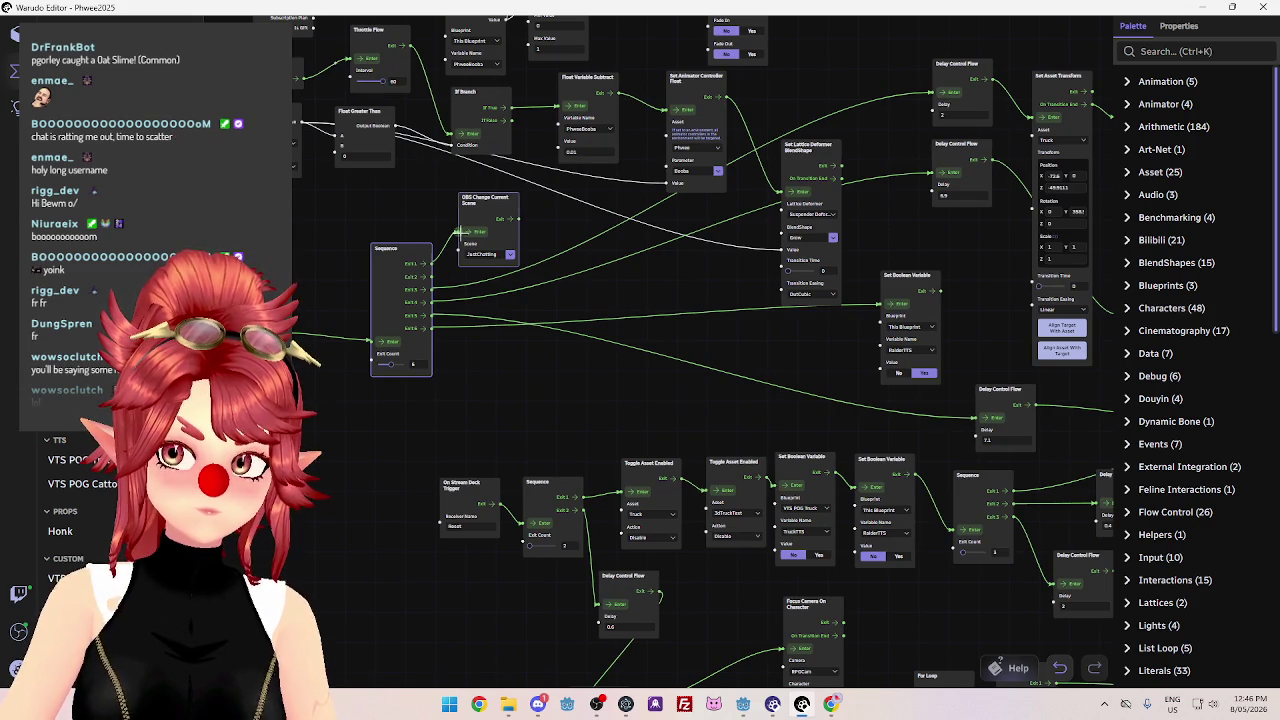
{"action": "scroll", "coordinate": [661, 372], "scroll_direction": "down", "scroll_amount": 2}
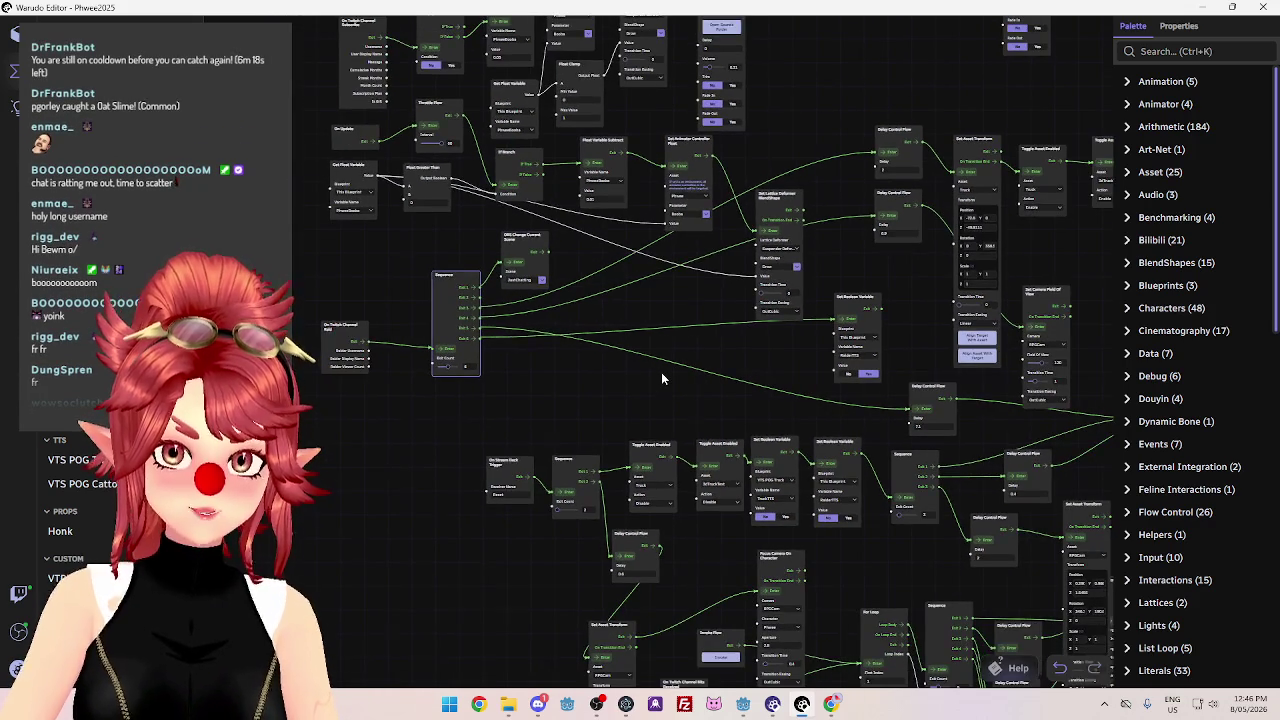
{"action": "scroll", "coordinate": [661, 378], "scroll_direction": "down", "scroll_amount": 1}
{"action": "key", "text": "Delete"}
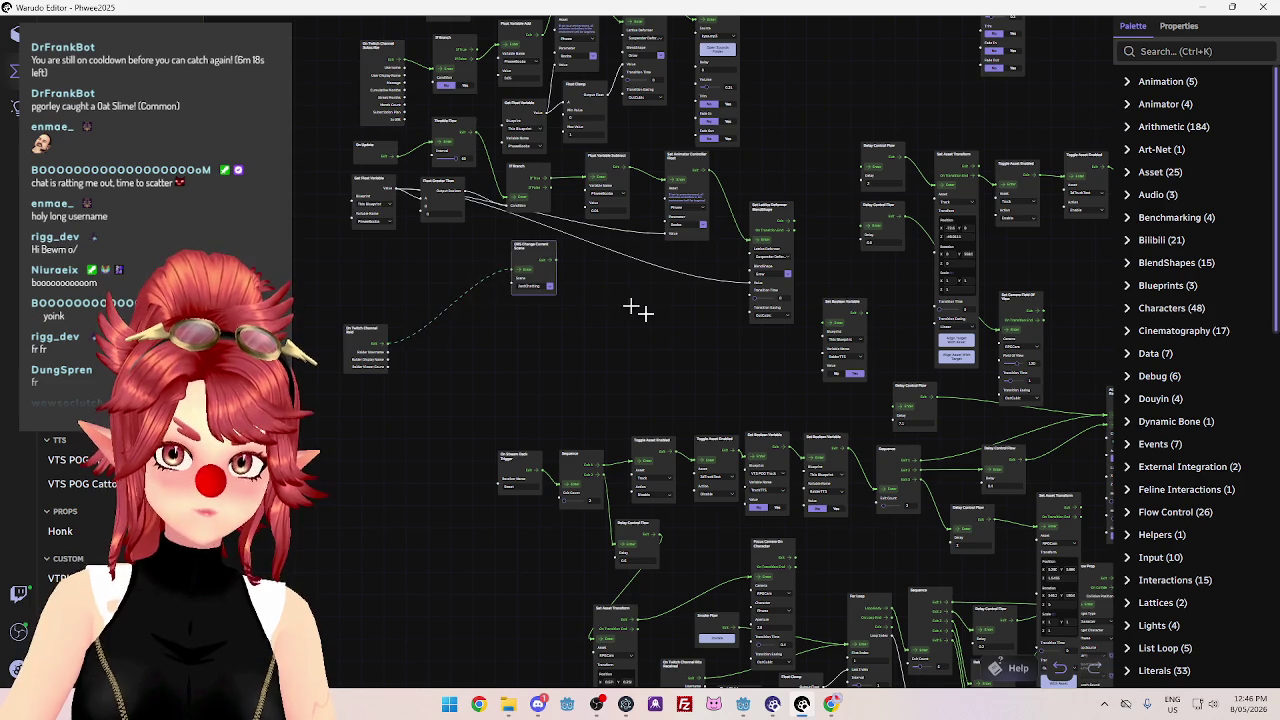
{"action": "scroll", "coordinate": [518, 356], "scroll_direction": "down", "scroll_amount": 2}
{"action": "scroll", "coordinate": [523, 191], "scroll_direction": "up", "scroll_amount": 1}
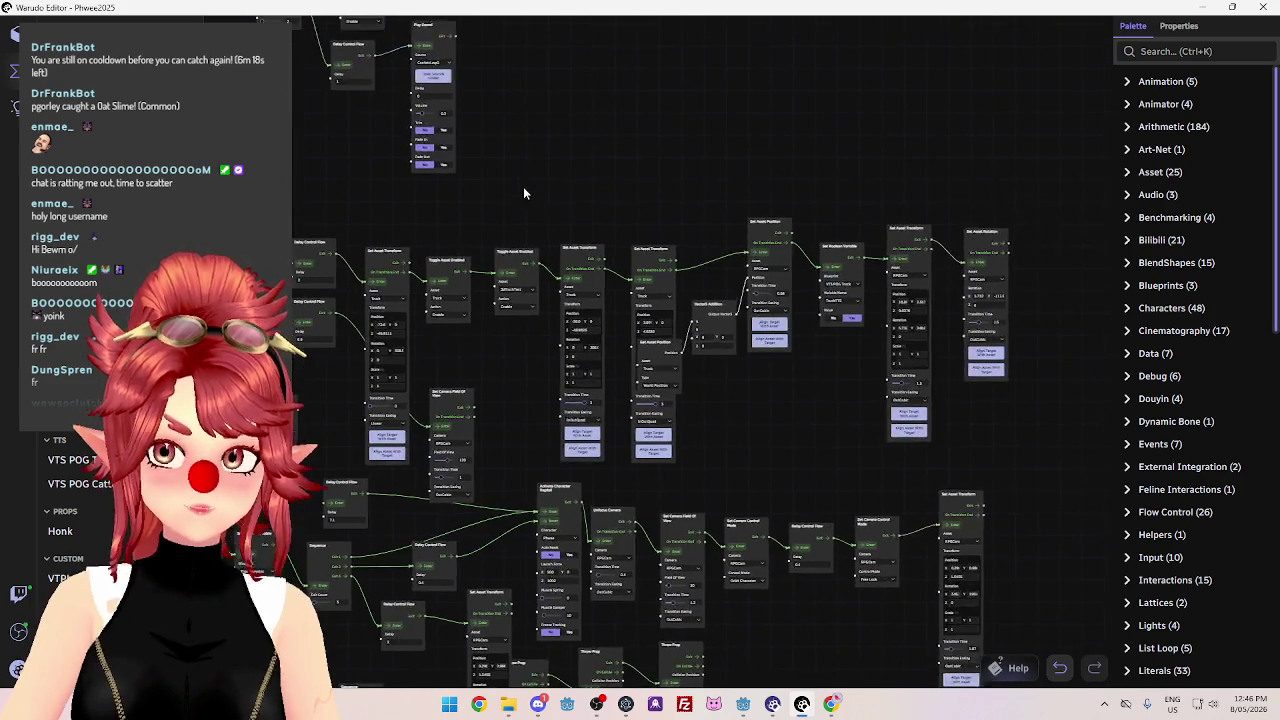
Delete the Set Asset Rotation, Set Asset Transform, Set Boolean Variable and Set Asset Position nodes.
{"action": "scroll", "coordinate": [362, 250], "scroll_direction": "up", "scroll_amount": 2}
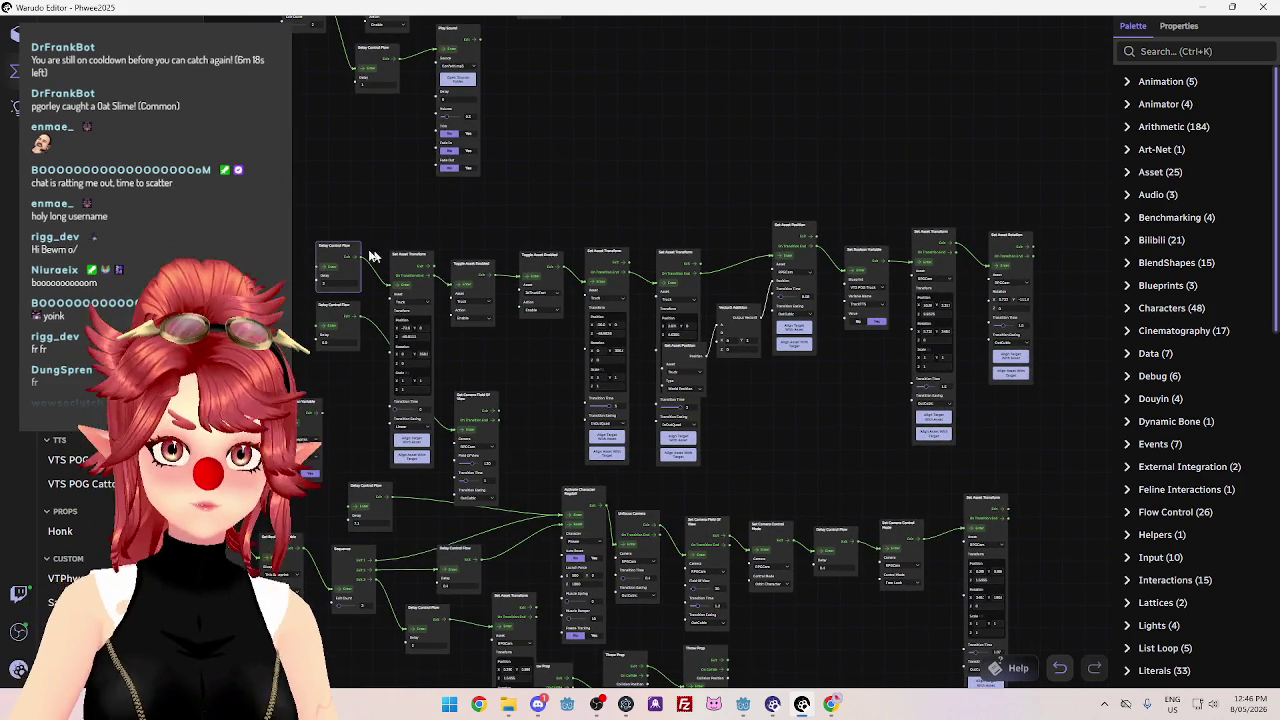
{"action": "scroll", "coordinate": [682, 276], "scroll_direction": "down", "scroll_amount": 3}
{"action": "scroll", "coordinate": [602, 213], "scroll_direction": "up", "scroll_amount": 4}
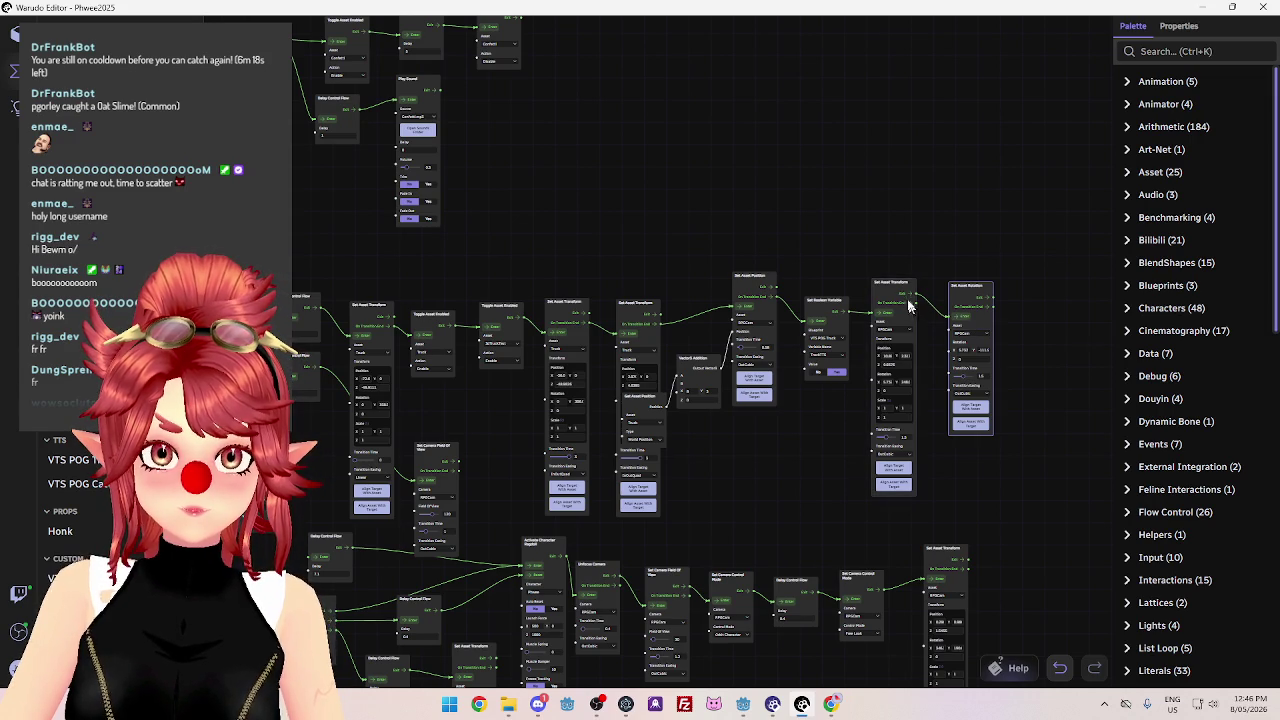
{"action": "mouse_move", "coordinate": [886, 271]}
{"action": "left_mouse_down"}
{"action": "mouse_move", "coordinate": [918, 200]}
{"action": "mouse_move", "coordinate": [991, 169]}
{"action": "mouse_move", "coordinate": [847, 181]}
{"action": "left_mouse_up"}
{"action": "scroll", "coordinate": [956, 272], "scroll_direction": "up", "scroll_amount": 3}
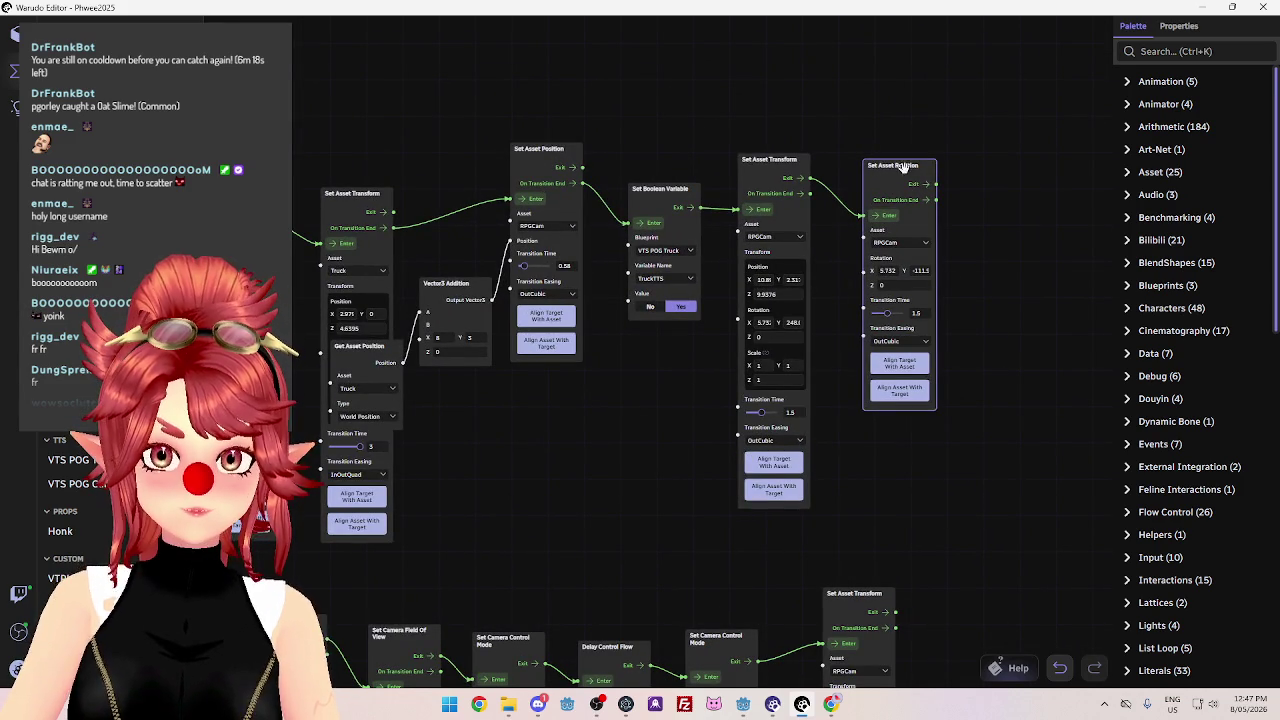
{"action": "key", "text": "ctrl+z"}
{"action": "key", "text": "ctrl+z"}
{"action": "key", "text": "ctrl+z"}
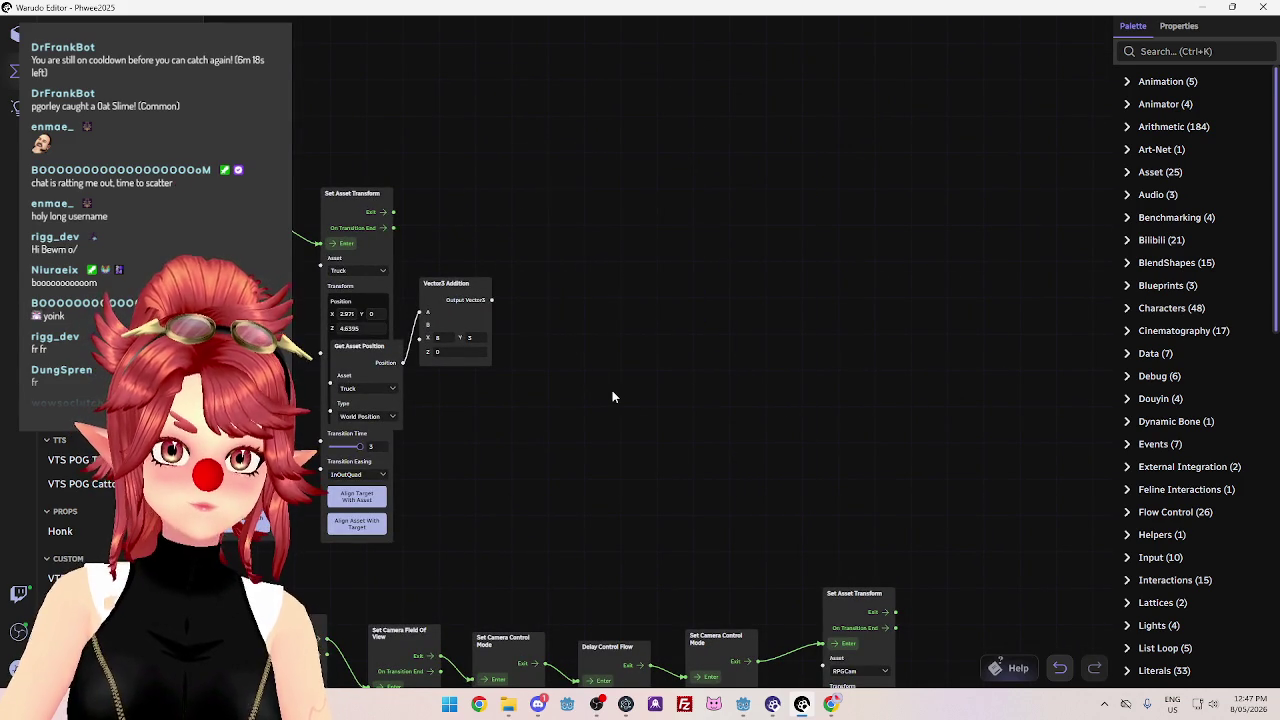
Delete Vector3 Addition, Get Asset Position, the last Set Asset Transform and Toggle Asset Enabled nodes.
{"action": "left_click_drag", "start_coordinate": [612, 397], "coordinate": [888, 290]}
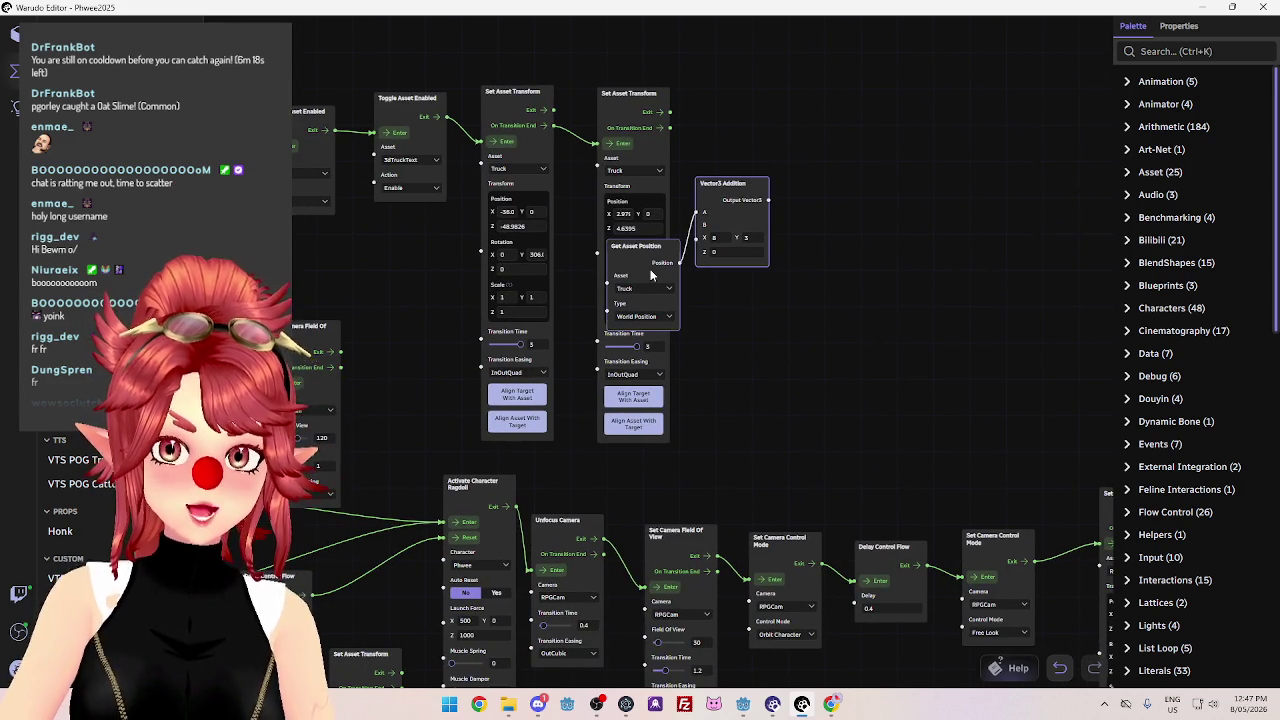
{"action": "key", "text": "ctrl+z"}
{"action": "key", "text": "ctrl+z"}
{"action": "key", "text": "ctrl+z"}
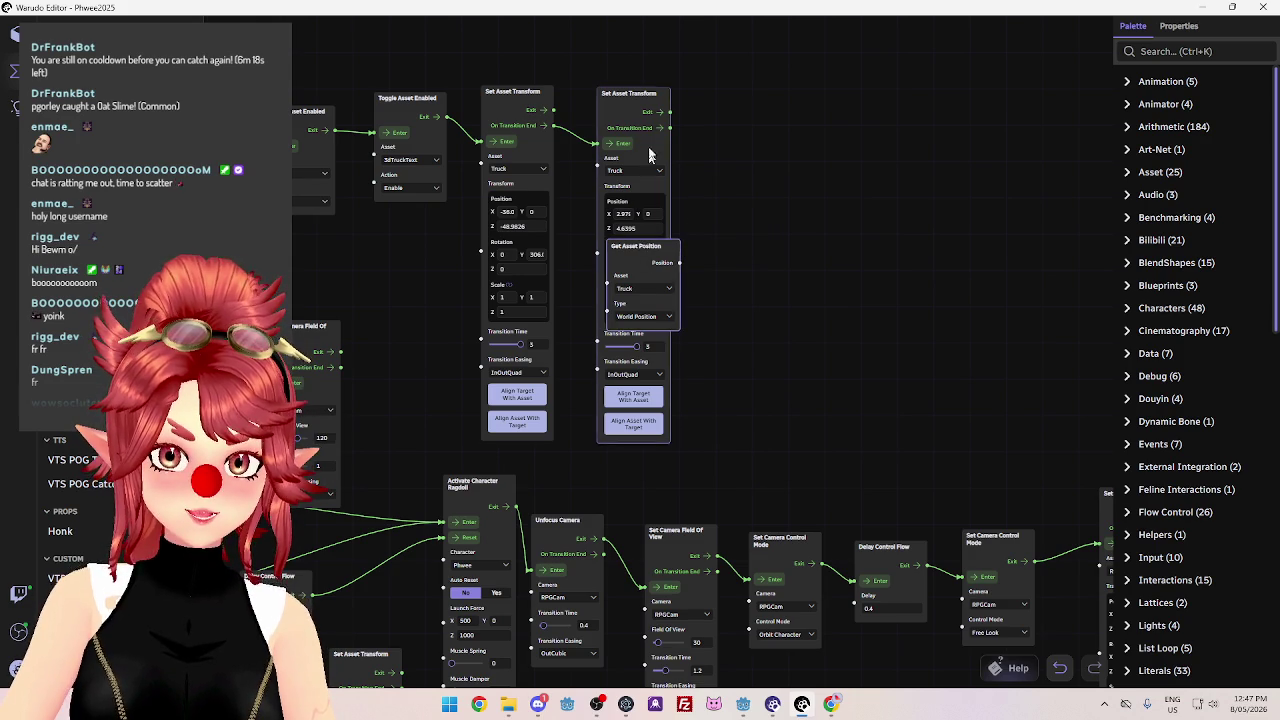
{"action": "key", "text": "ctrl+z"}
{"action": "key", "text": "ctrl+z"}
{"action": "key", "text": "ctrl+z"}
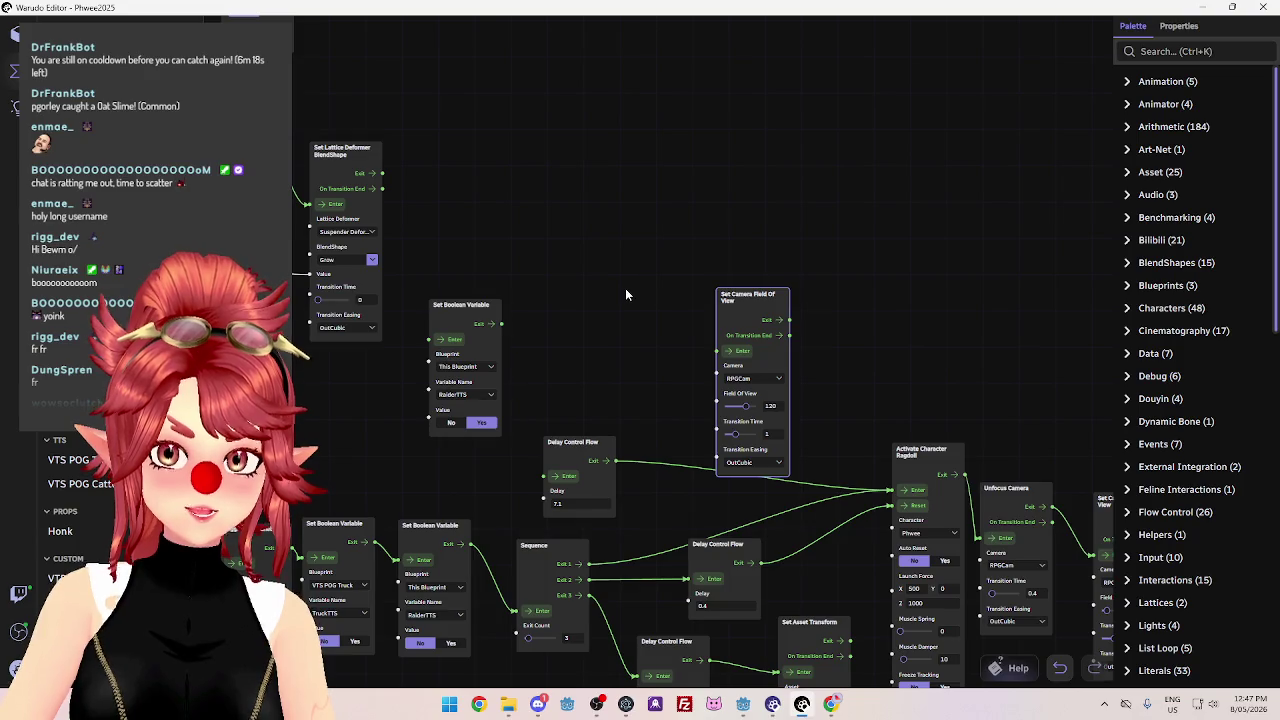
{"action": "scroll", "coordinate": [625, 294], "scroll_direction": "down", "scroll_amount": 2}
{"action": "key", "text": "ctrl+z"}
{"action": "key", "text": "ctrl+z"}
{"action": "scroll", "coordinate": [506, 392], "scroll_direction": "down", "scroll_amount": 3}
{"action": "scroll", "coordinate": [423, 391], "scroll_direction": "down", "scroll_amount": 2}
{"action": "left_click_drag", "start_coordinate": [423, 391], "coordinate": [560, 191]}
{"action": "scroll", "coordinate": [651, 414], "scroll_direction": "up", "scroll_amount": 3}
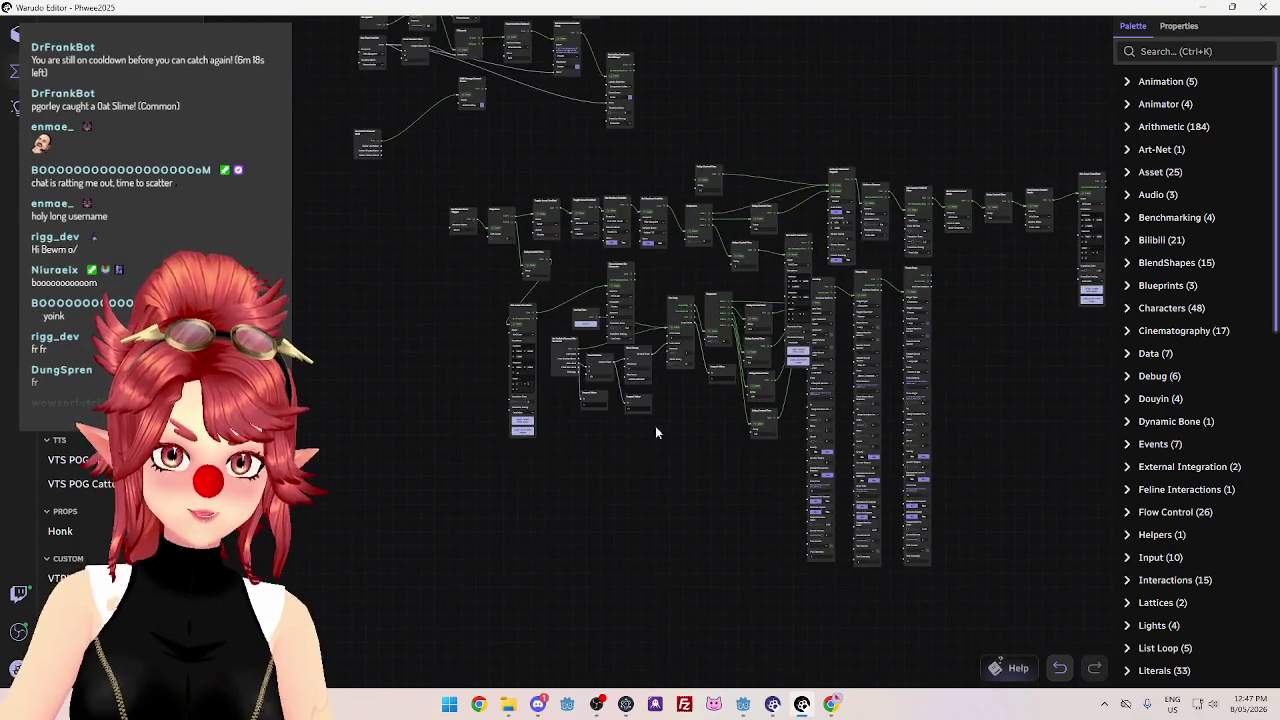
Shift the On Twitch Channel Bits Received, Invoke Flow and Focus Camera On Character nodes left.
{"action": "scroll", "coordinate": [638, 462], "scroll_direction": "up", "scroll_amount": 2}
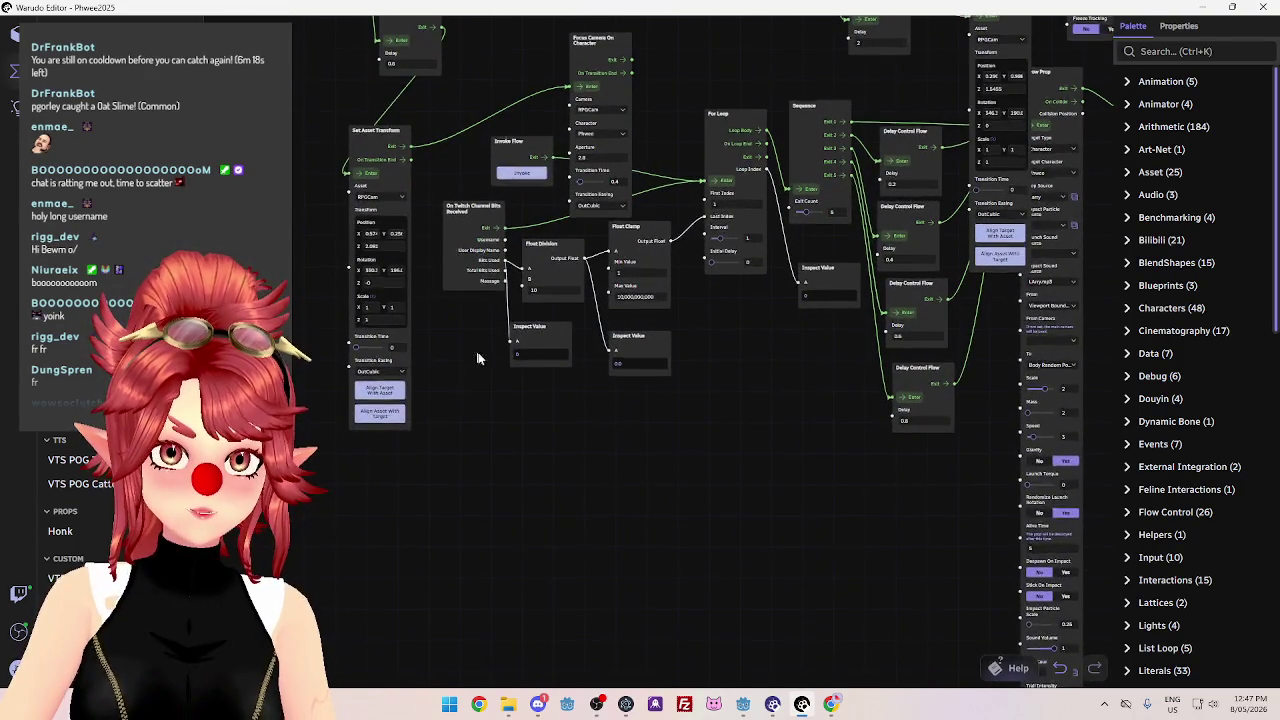
{"action": "scroll", "coordinate": [474, 346], "scroll_direction": "down", "scroll_amount": 2}
{"action": "scroll", "coordinate": [543, 491], "scroll_direction": "up", "scroll_amount": 2}
{"action": "scroll", "coordinate": [486, 460], "scroll_direction": "up", "scroll_amount": 2}
{"action": "left_click_drag", "start_coordinate": [505, 320], "coordinate": [494, 338]}
{"action": "left_click_drag", "start_coordinate": [541, 255], "coordinate": [524, 264]}
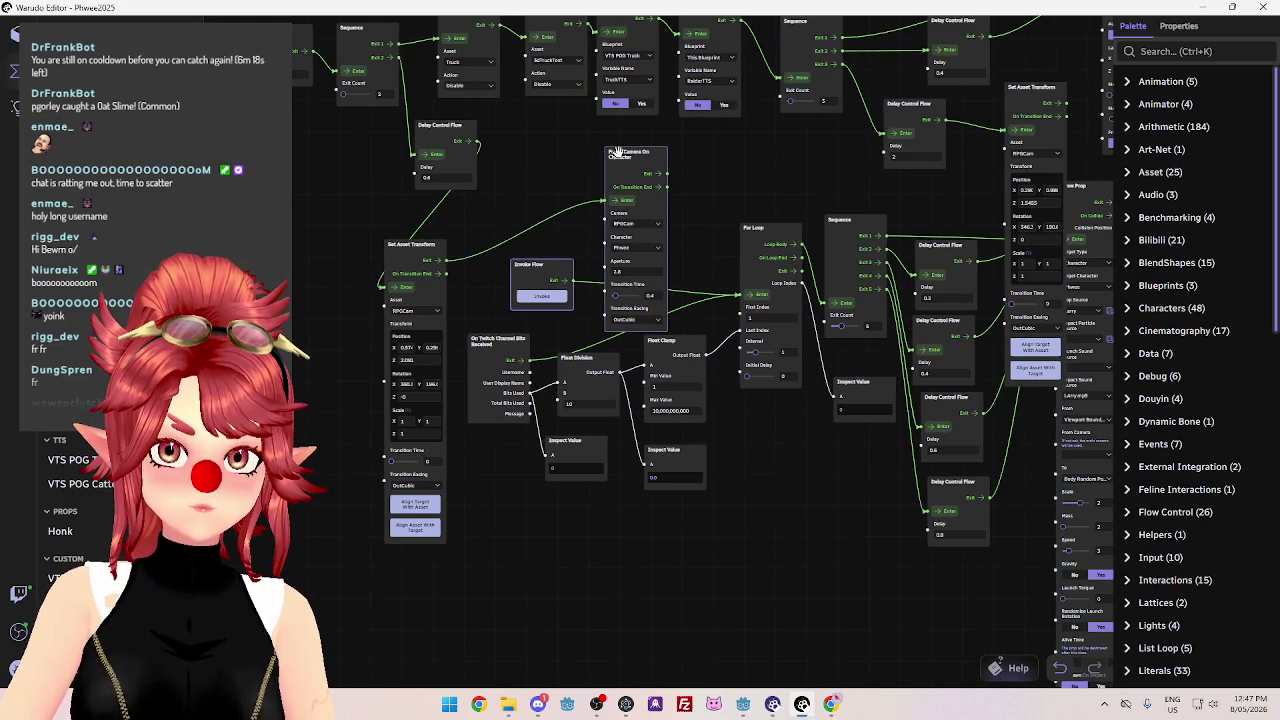
{"action": "left_click_drag", "start_coordinate": [617, 150], "coordinate": [577, 132]}
Move the Stream Deck trigger left and place the Sequence node beside it.
{"action": "scroll", "coordinate": [479, 325], "scroll_direction": "down", "scroll_amount": 5}
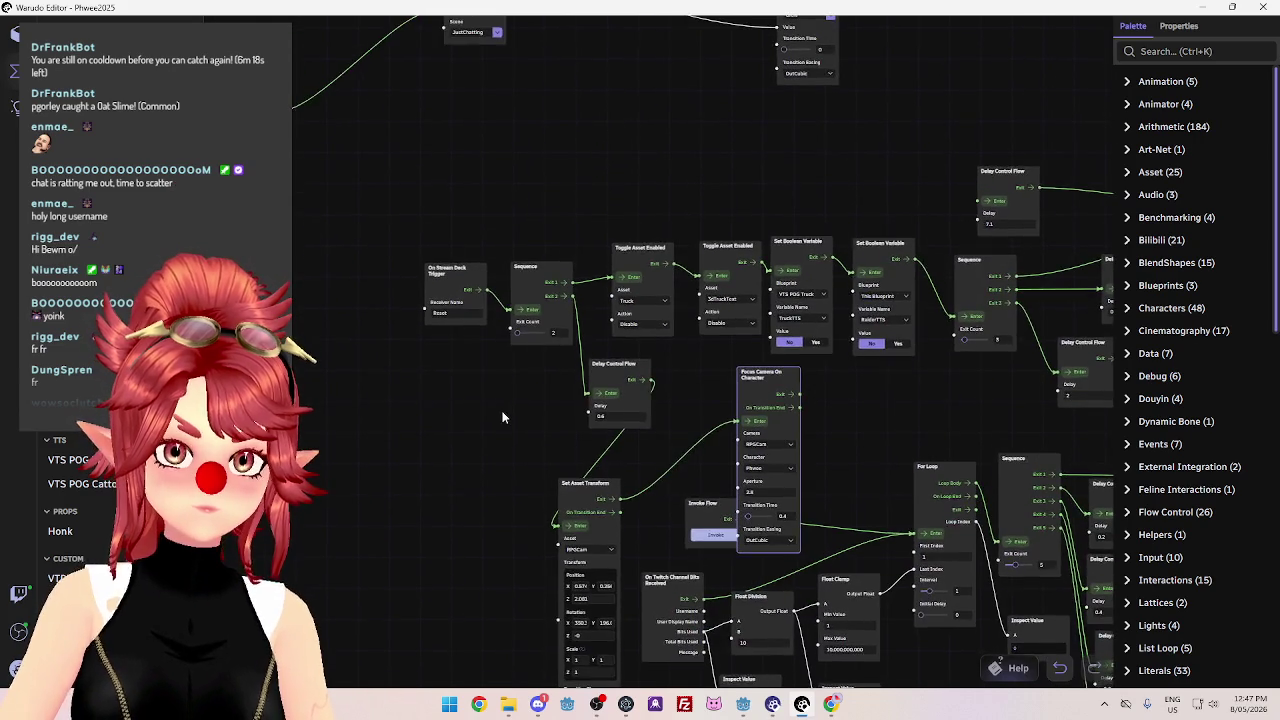
{"action": "scroll", "coordinate": [406, 246], "scroll_direction": "up", "scroll_amount": 5}
{"action": "mouse_move", "coordinate": [340, 170]}
{"action": "left_mouse_down"}
{"action": "mouse_move", "coordinate": [510, 165]}
{"action": "mouse_move", "coordinate": [372, 199]}
{"action": "left_mouse_up"}
{"action": "left_click_drag", "start_coordinate": [664, 240], "coordinate": [497, 206]}
{"action": "scroll", "coordinate": [441, 172], "scroll_direction": "down", "scroll_amount": 3}
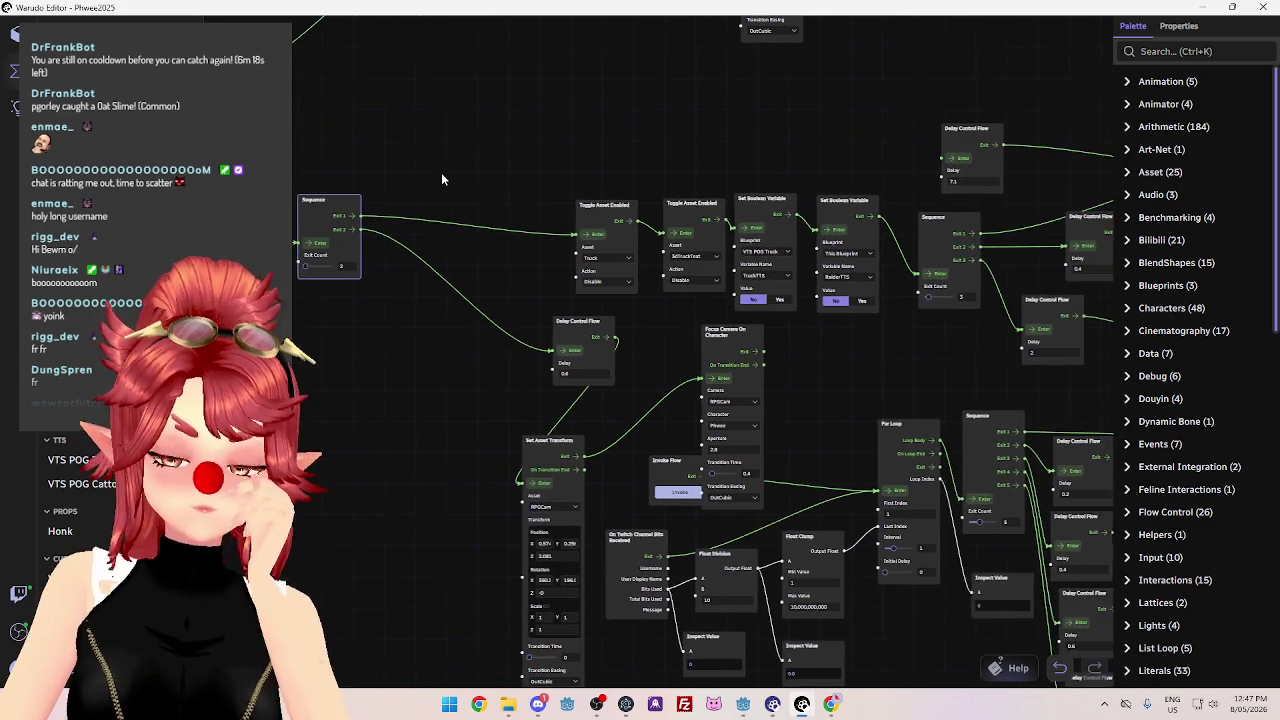
{"action": "scroll", "coordinate": [539, 194], "scroll_direction": "up", "scroll_amount": 3}
Select the Toggle Asset Enabled node, then the Set Asset Transform node.
{"action": "left_click", "coordinate": [549, 197]}
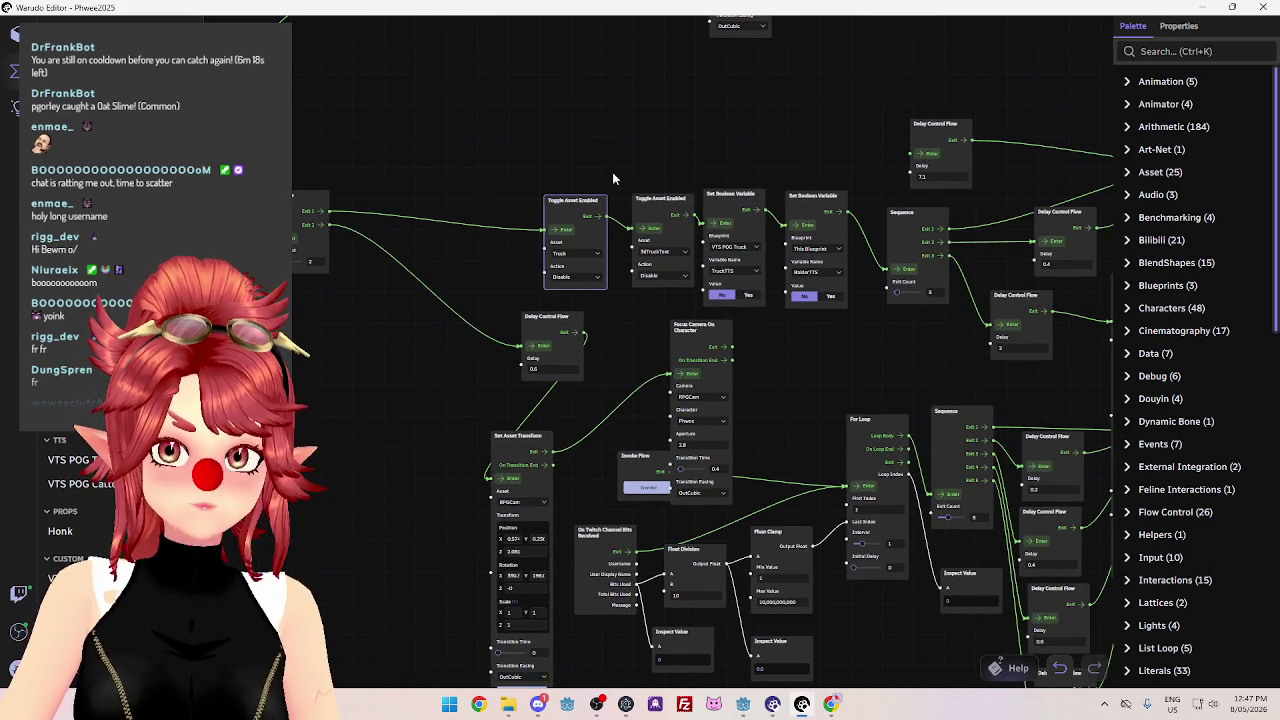
{"action": "scroll", "coordinate": [590, 190], "scroll_direction": "down", "scroll_amount": 3}
{"action": "scroll", "coordinate": [580, 172], "scroll_direction": "up", "scroll_amount": 3}
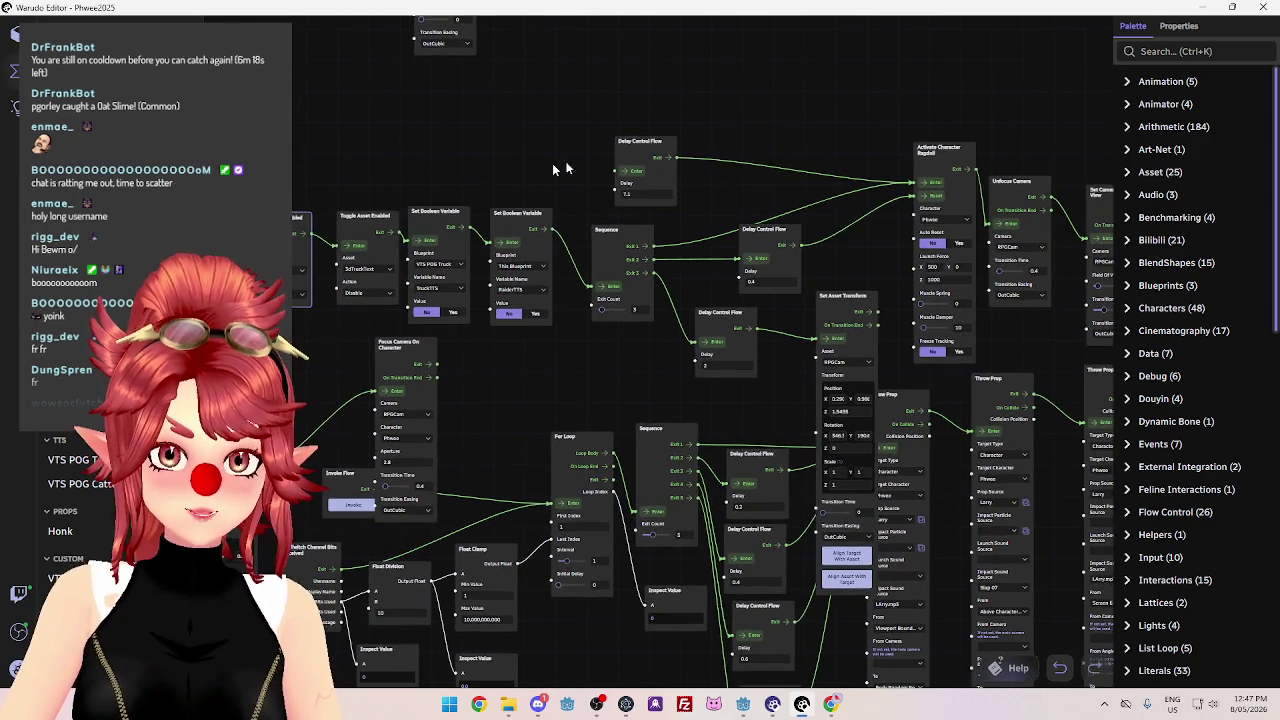
{"action": "scroll", "coordinate": [575, 163], "scroll_direction": "down", "scroll_amount": 3}
{"action": "scroll", "coordinate": [443, 149], "scroll_direction": "up", "scroll_amount": 3}
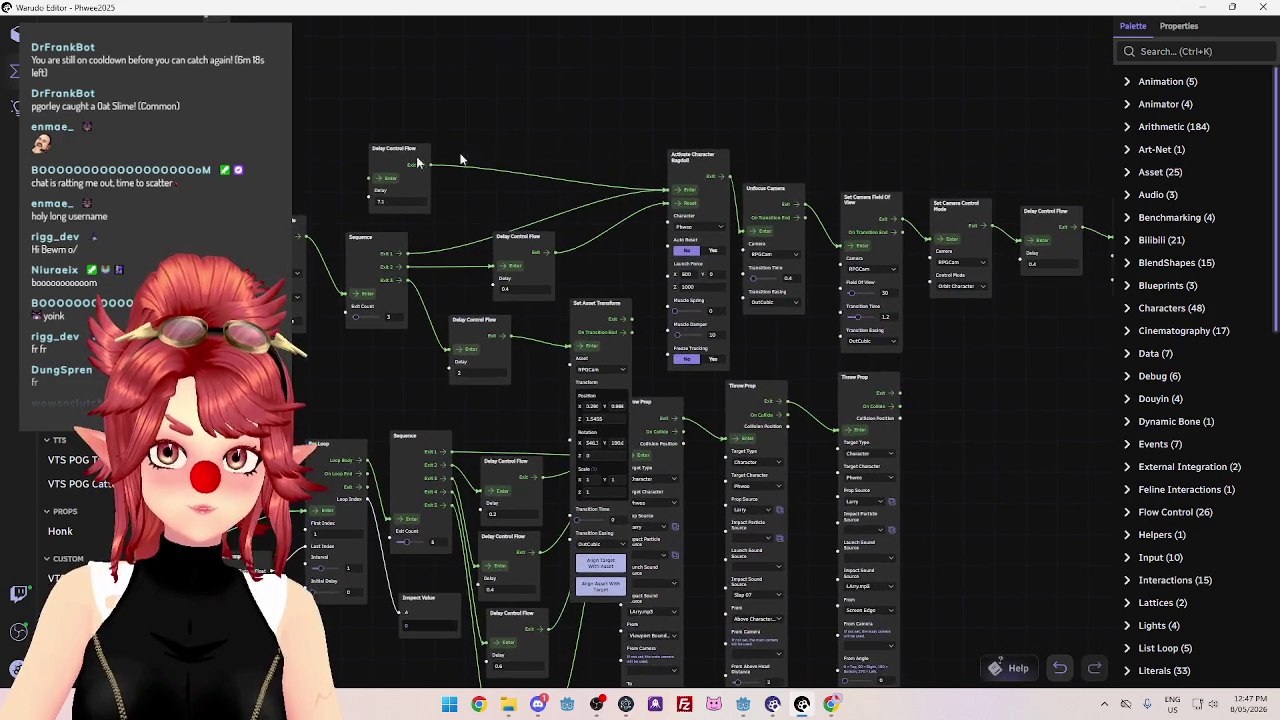
{"action": "scroll", "coordinate": [775, 130], "scroll_direction": "down", "scroll_amount": 3}
{"action": "scroll", "coordinate": [758, 130], "scroll_direction": "up", "scroll_amount": 3}
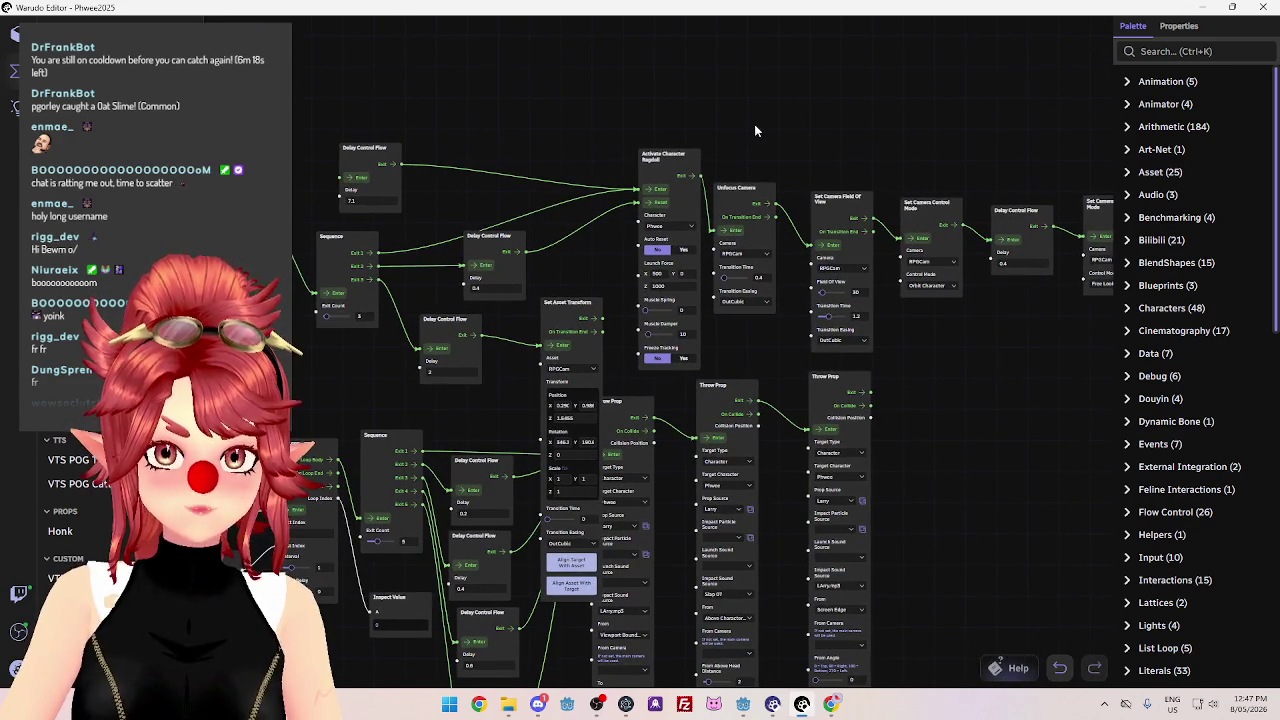
{"action": "scroll", "coordinate": [700, 118], "scroll_direction": "down", "scroll_amount": 3}
{"action": "scroll", "coordinate": [590, 112], "scroll_direction": "up", "scroll_amount": 3}
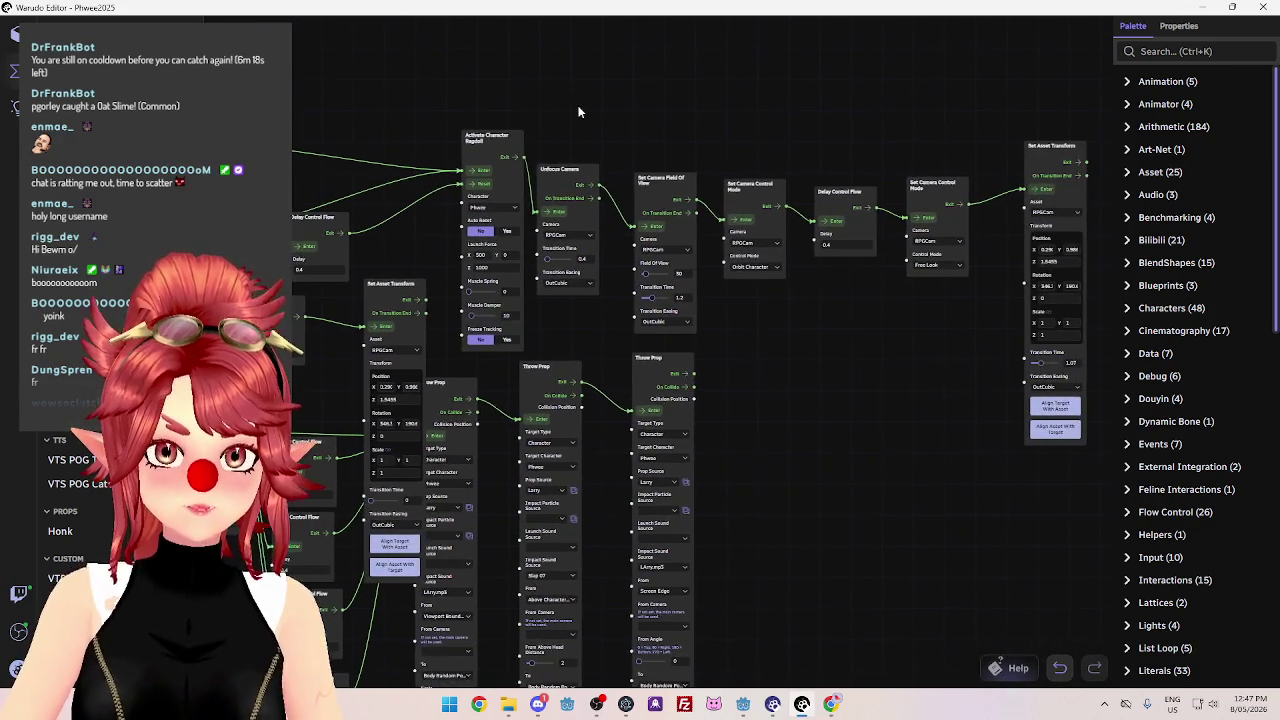
{"action": "left_click_drag", "start_coordinate": [578, 112], "coordinate": [562, 110]}
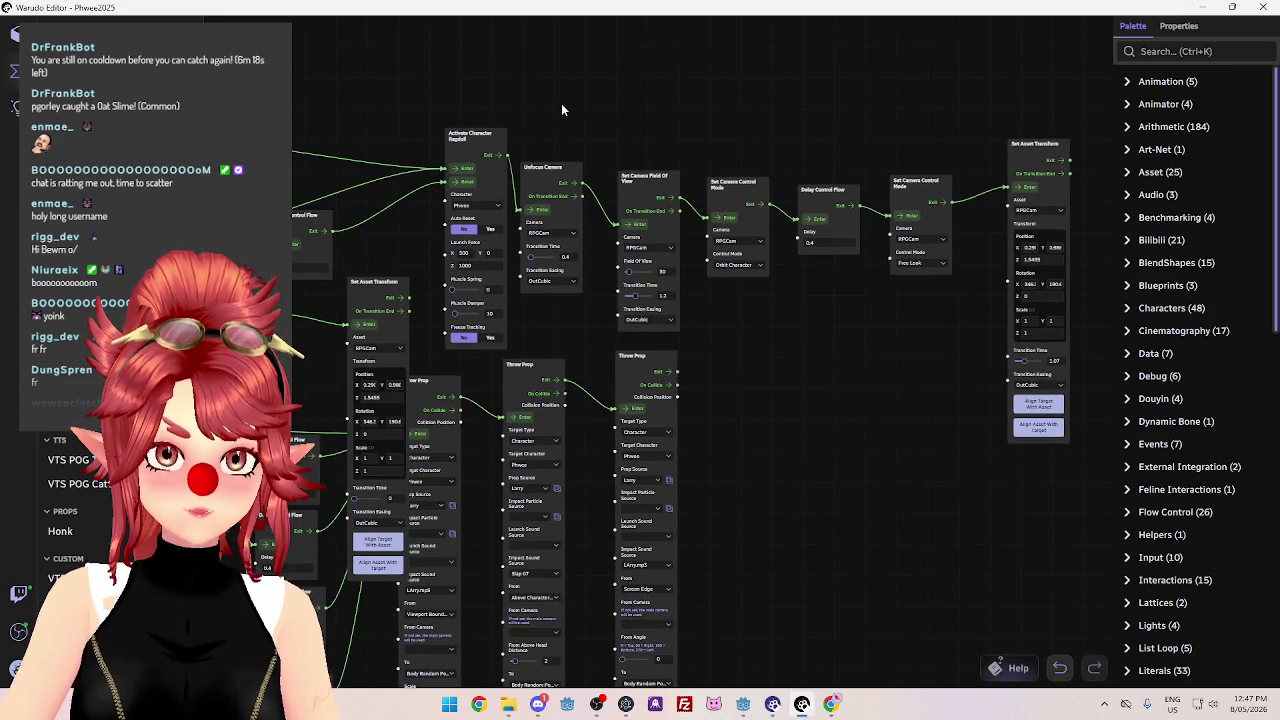
{"action": "scroll", "coordinate": [563, 106], "scroll_direction": "down", "scroll_amount": 3}
{"action": "scroll", "coordinate": [540, 105], "scroll_direction": "up", "scroll_amount": 3}
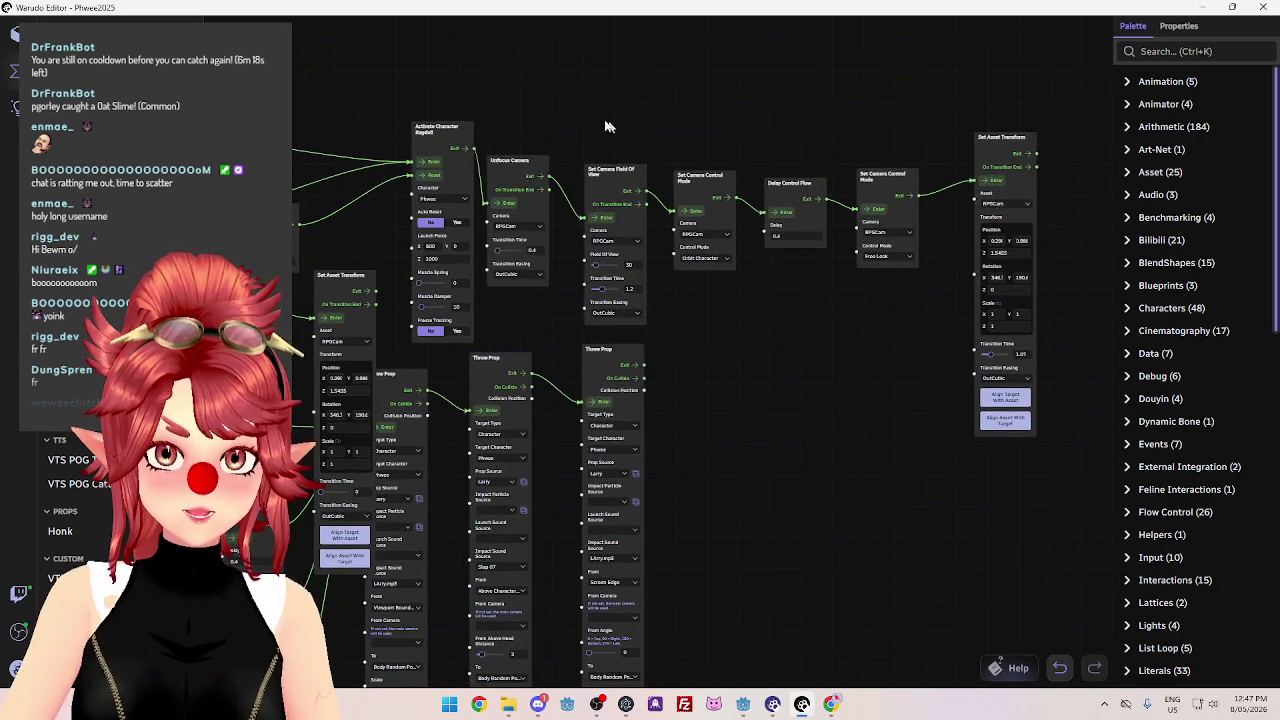
{"action": "left_click_drag", "start_coordinate": [614, 128], "coordinate": [562, 110]}
{"action": "left_click", "coordinate": [946, 121]}
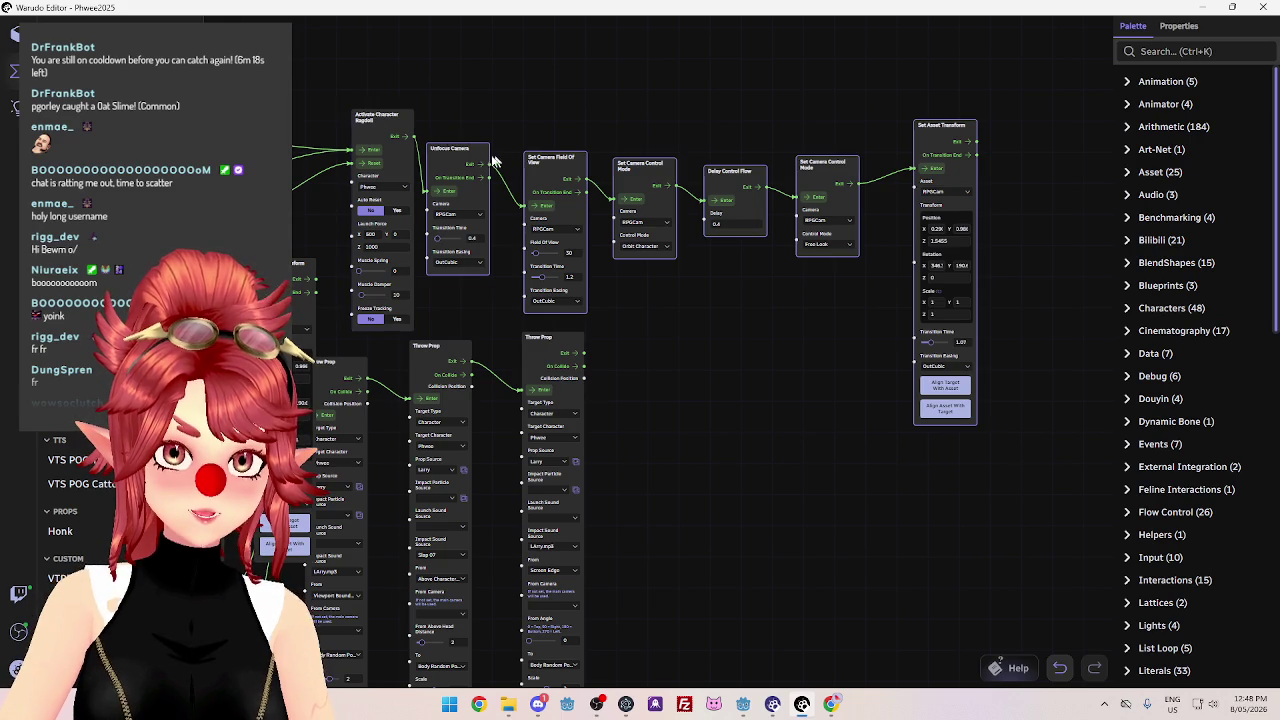
Pan across the graph to the Twitch Bits Received and Float Division nodes.
{"action": "mouse_move", "coordinate": [456, 90]}
{"action": "left_mouse_down"}
{"action": "mouse_move", "coordinate": [300, 96]}
{"action": "mouse_move", "coordinate": [391, 103]}
{"action": "left_mouse_up"}
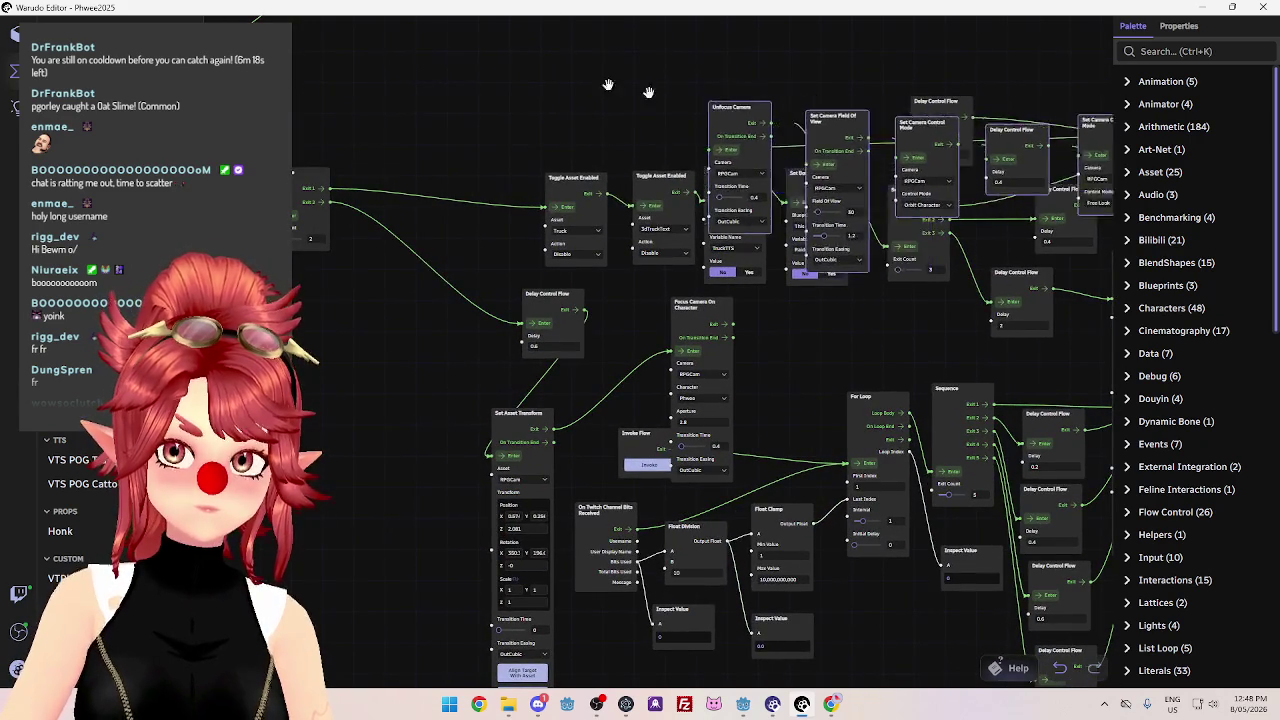
{"action": "mouse_move", "coordinate": [427, 33]}
{"action": "left_mouse_down"}
{"action": "mouse_move", "coordinate": [477, 153]}
{"action": "mouse_move", "coordinate": [430, 506]}
{"action": "mouse_move", "coordinate": [340, 560]}
{"action": "left_mouse_up"}
{"action": "mouse_move", "coordinate": [446, 455]}
{"action": "left_mouse_down"}
{"action": "mouse_move", "coordinate": [757, 257]}
{"action": "mouse_move", "coordinate": [450, 220]}
{"action": "left_mouse_up"}
{"action": "scroll", "coordinate": [661, 200], "scroll_direction": "up", "scroll_amount": 6}
{"action": "left_click_drag", "start_coordinate": [940, 426], "coordinate": [400, 426]}
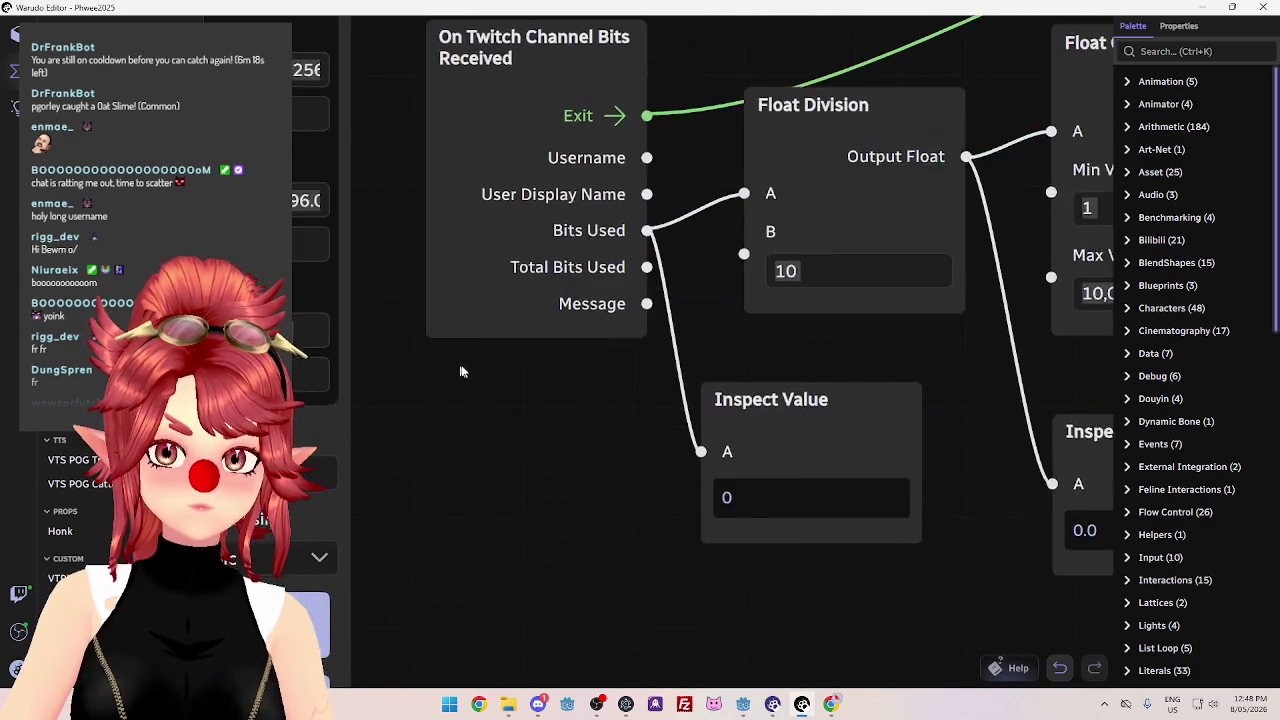
Delete the tall node at the top right of the graph with all its links.
{"action": "scroll", "coordinate": [523, 426], "scroll_direction": "down", "scroll_amount": 8}
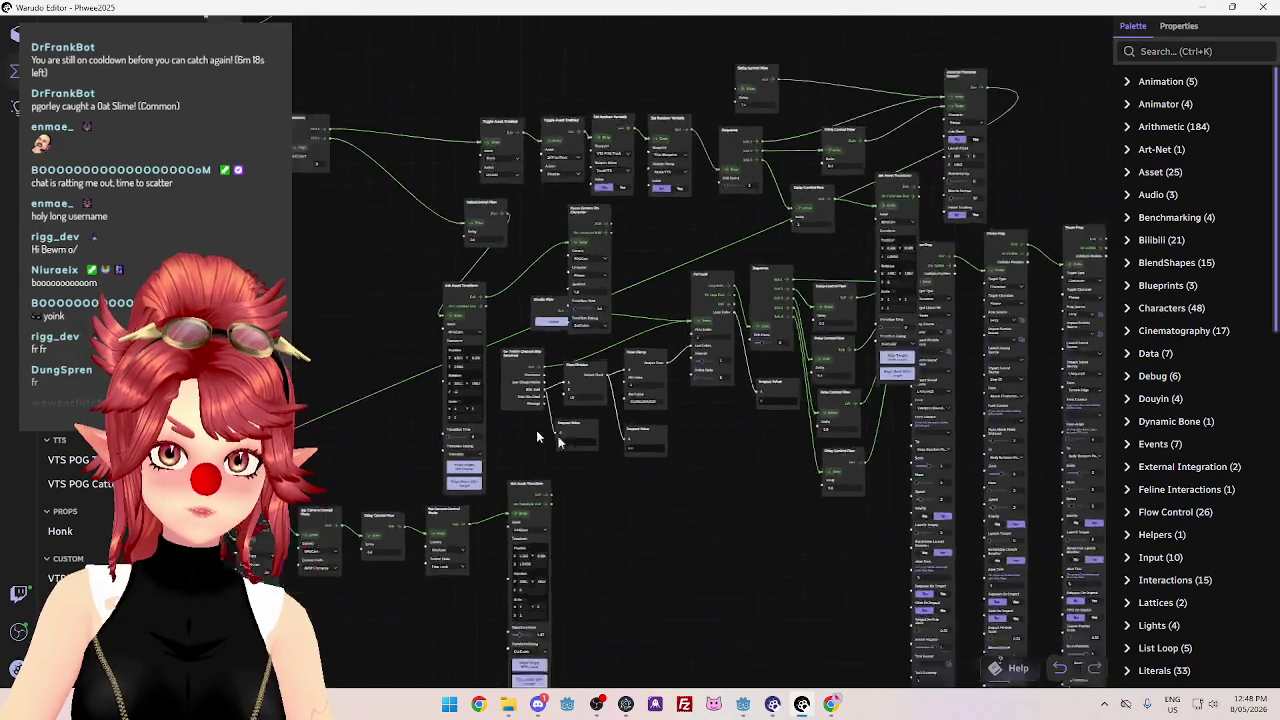
{"action": "mouse_move", "coordinate": [713, 477]}
{"action": "left_mouse_down"}
{"action": "mouse_move", "coordinate": [866, 508]}
{"action": "mouse_move", "coordinate": [953, 285]}
{"action": "left_mouse_up"}
{"action": "left_click", "coordinate": [1012, 152]}
{"action": "key", "text": "Delete"}
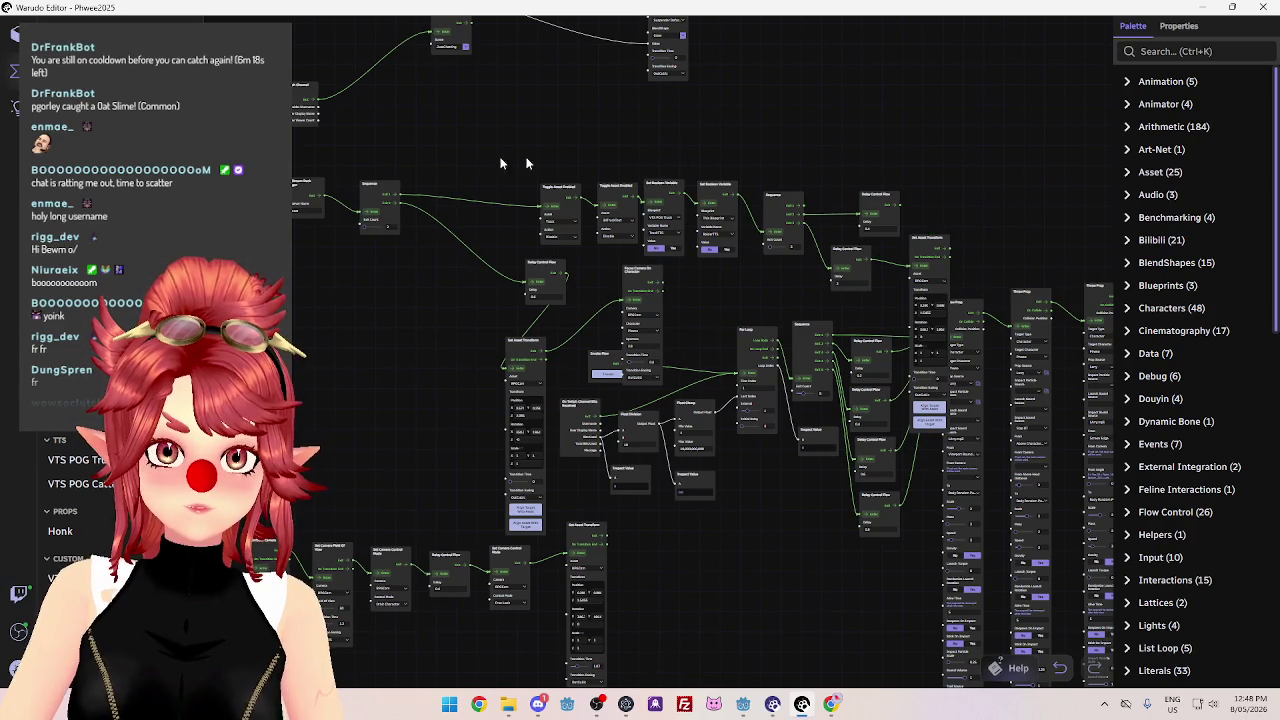
Pan across the graph to survey the remaining nodes.
{"action": "scroll", "coordinate": [443, 160], "scroll_direction": "up", "scroll_amount": 3}
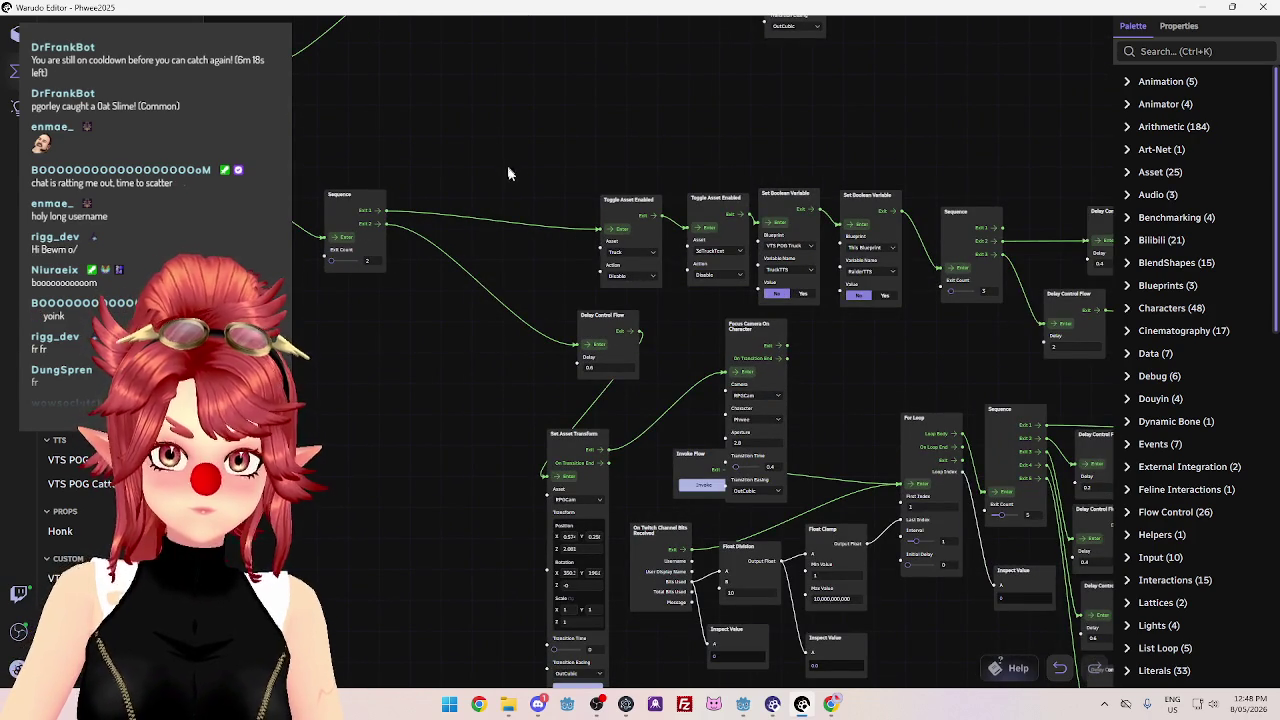
{"action": "scroll", "coordinate": [520, 157], "scroll_direction": "down", "scroll_amount": 3}
{"action": "scroll", "coordinate": [346, 97], "scroll_direction": "up", "scroll_amount": 3}
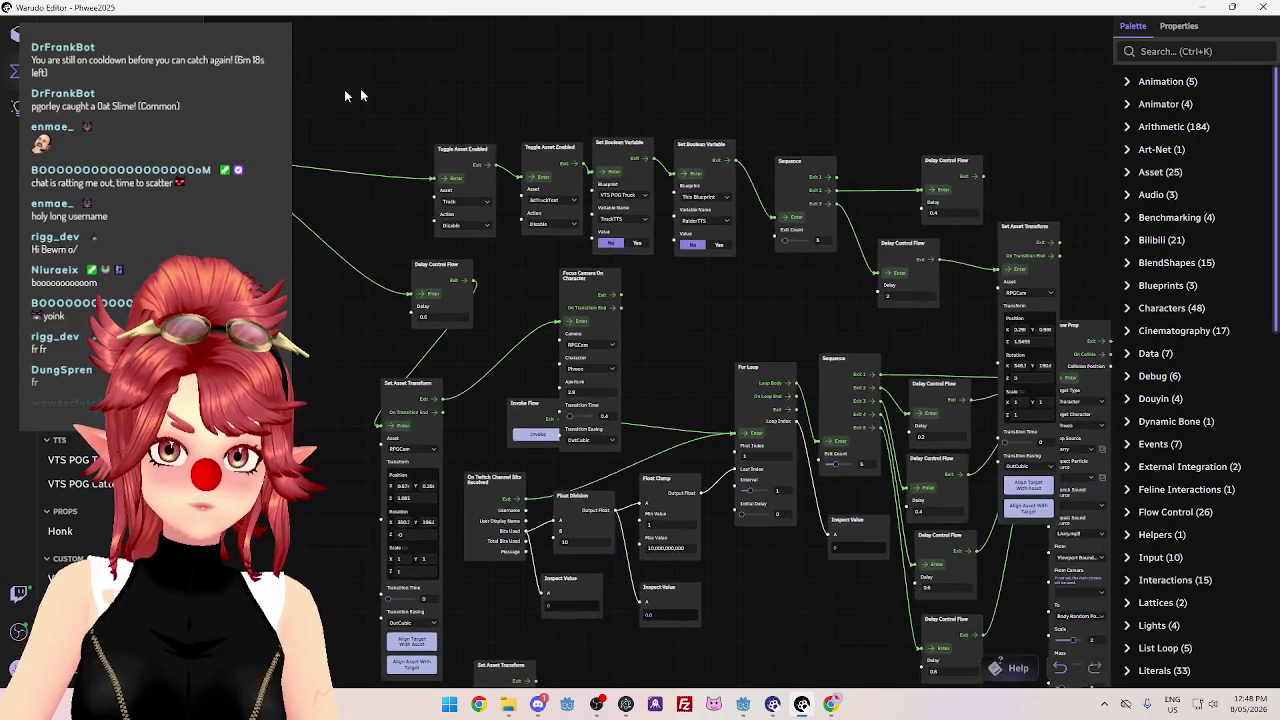
{"action": "mouse_move", "coordinate": [668, 120]}
{"action": "left_mouse_down"}
{"action": "mouse_move", "coordinate": [468, 138]}
{"action": "mouse_move", "coordinate": [329, 114]}
{"action": "left_mouse_up"}
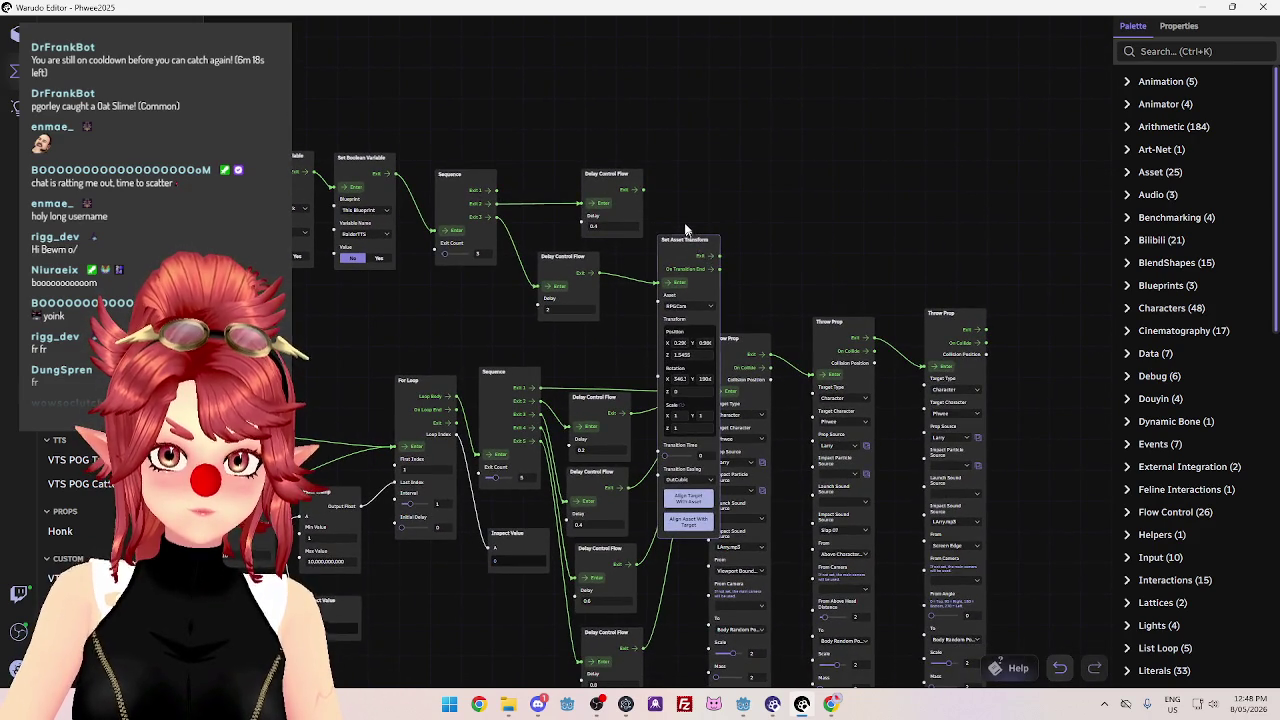
{"action": "mouse_move", "coordinate": [691, 200]}
{"action": "left_mouse_down"}
{"action": "mouse_move", "coordinate": [703, 171]}
{"action": "mouse_move", "coordinate": [971, 120]}
{"action": "mouse_move", "coordinate": [1143, 200]}
{"action": "mouse_move", "coordinate": [773, 193]}
{"action": "left_mouse_up"}
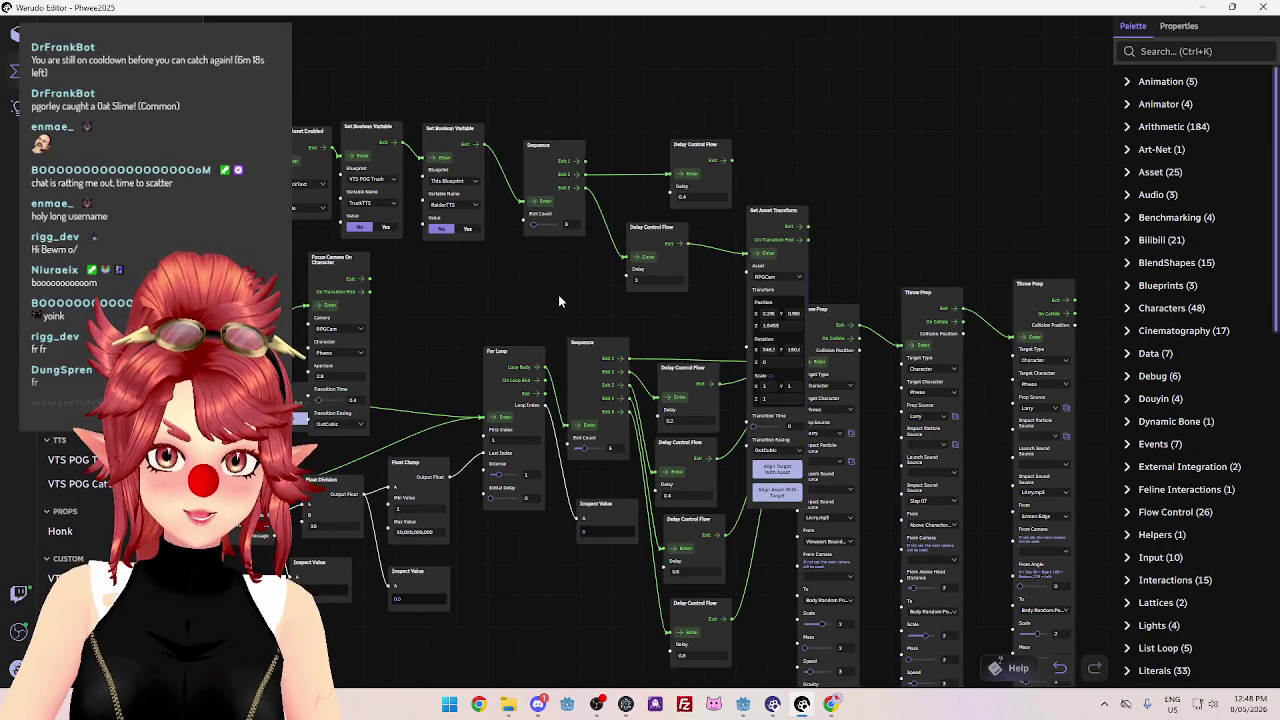
{"action": "mouse_move", "coordinate": [558, 294]}
{"action": "left_mouse_down"}
{"action": "mouse_move", "coordinate": [572, 271]}
{"action": "mouse_move", "coordinate": [862, 82]}
{"action": "mouse_move", "coordinate": [452, 284]}
{"action": "left_mouse_up"}
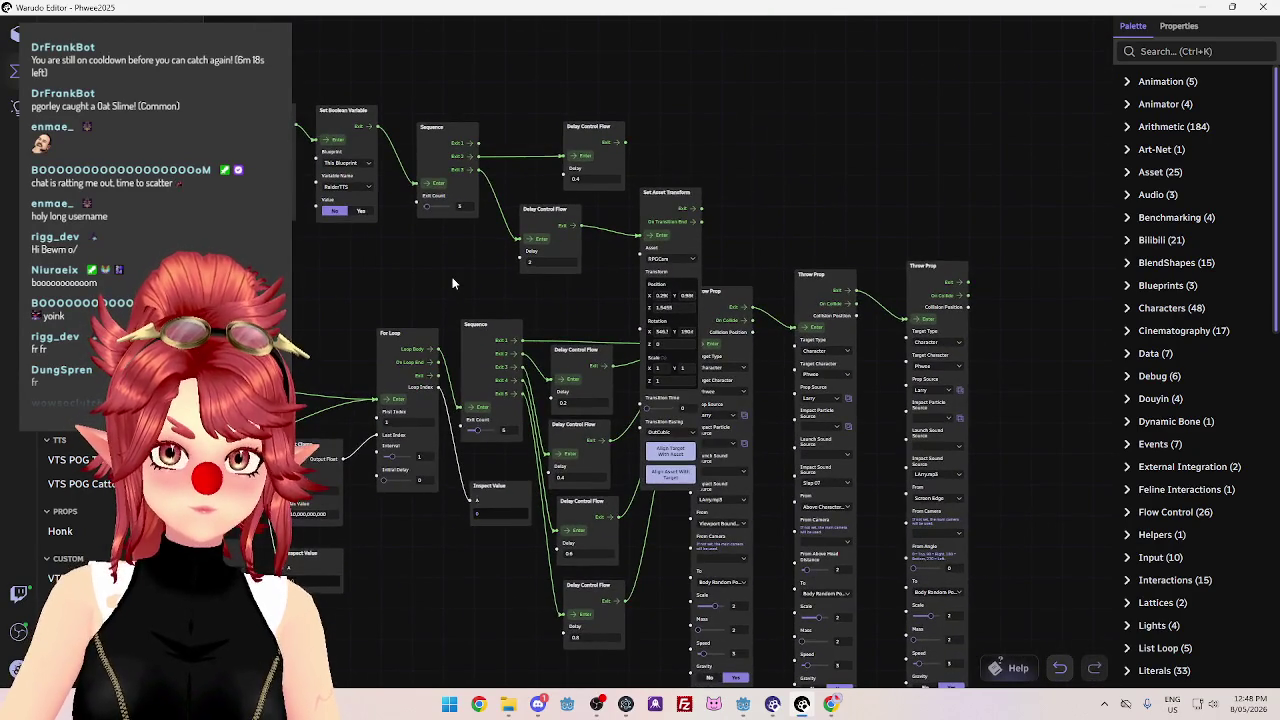
Delete the upper Delay, toggle, boolean and Sequence nodes from the graph.
{"action": "key", "text": "Delete"}
{"action": "left_click", "coordinate": [588, 128]}
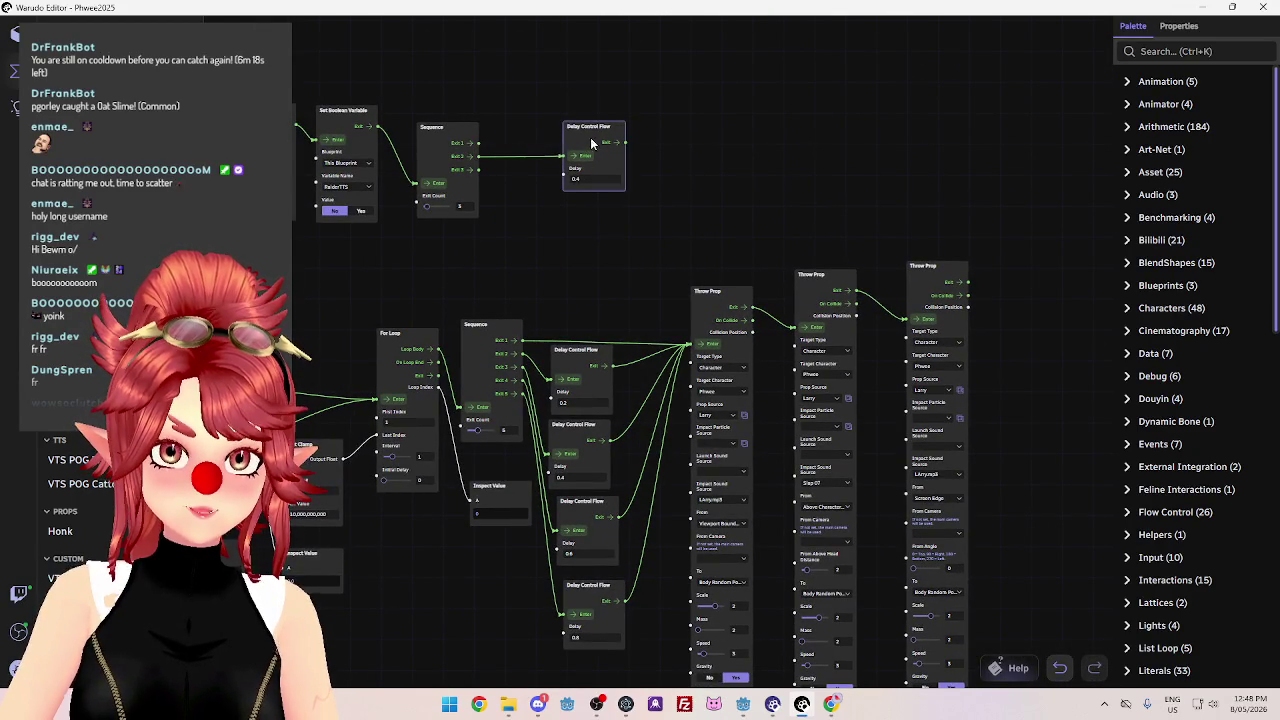
{"action": "key", "text": "Delete"}
{"action": "left_click", "coordinate": [440, 128]}
{"action": "key", "text": "Delete"}
{"action": "left_click", "coordinate": [343, 111]}
{"action": "key", "text": "Delete"}
{"action": "left_click_drag", "start_coordinate": [447, 89], "coordinate": [890, 112]}
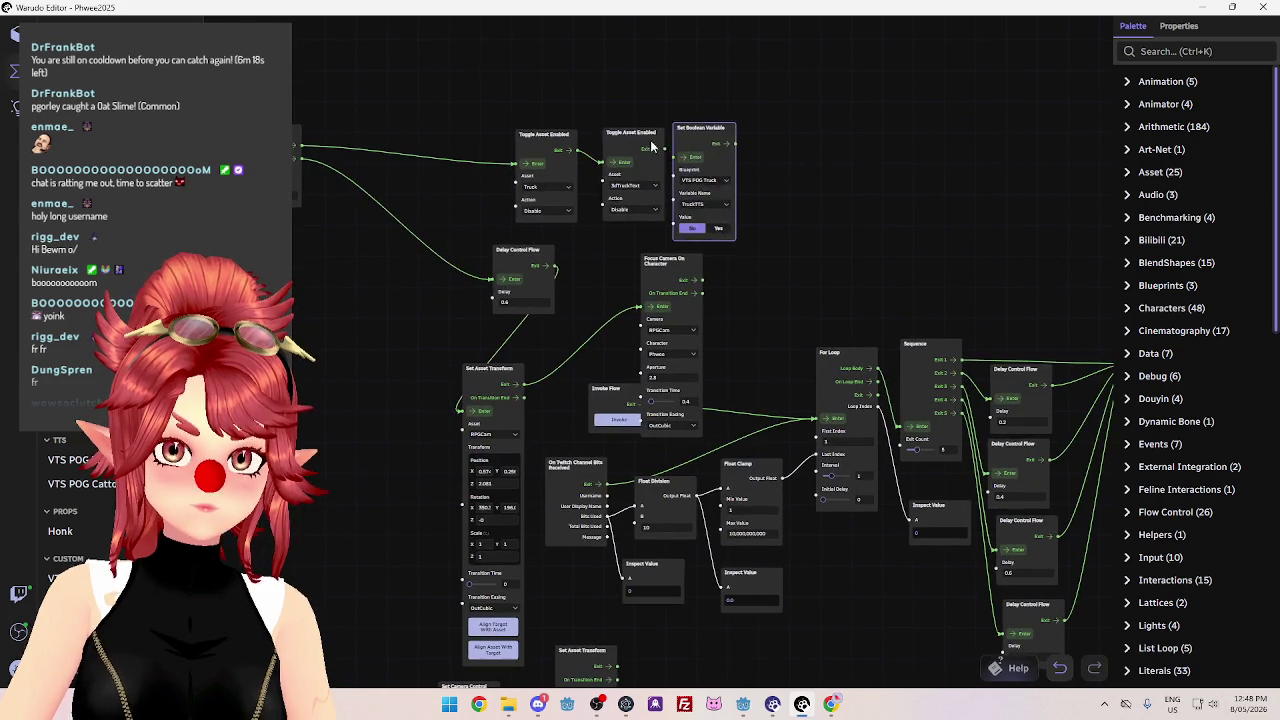
{"action": "left_click", "coordinate": [670, 135]}
{"action": "key", "text": "Delete"}
{"action": "left_click", "coordinate": [546, 135]}
{"action": "key", "text": "Delete"}
Move the Delay Control Flow node up-left and bring the lower camera chain into view.
{"action": "mouse_move", "coordinate": [649, 179]}
{"action": "left_mouse_down"}
{"action": "mouse_move", "coordinate": [647, 51]}
{"action": "mouse_move", "coordinate": [593, 15]}
{"action": "mouse_move", "coordinate": [803, 354]}
{"action": "mouse_move", "coordinate": [580, 191]}
{"action": "left_mouse_up"}
{"action": "left_click_drag", "start_coordinate": [479, 221], "coordinate": [446, 143]}
{"action": "mouse_move", "coordinate": [517, 254]}
{"action": "left_mouse_down"}
{"action": "mouse_move", "coordinate": [560, 109]}
{"action": "mouse_move", "coordinate": [522, 112]}
{"action": "left_mouse_up"}
{"action": "left_click_drag", "start_coordinate": [856, 392], "coordinate": [848, 289]}
{"action": "mouse_move", "coordinate": [382, 196]}
{"action": "left_mouse_down"}
{"action": "mouse_move", "coordinate": [440, 290]}
{"action": "mouse_move", "coordinate": [512, 368]}
{"action": "mouse_move", "coordinate": [406, 164]}
{"action": "left_mouse_up"}
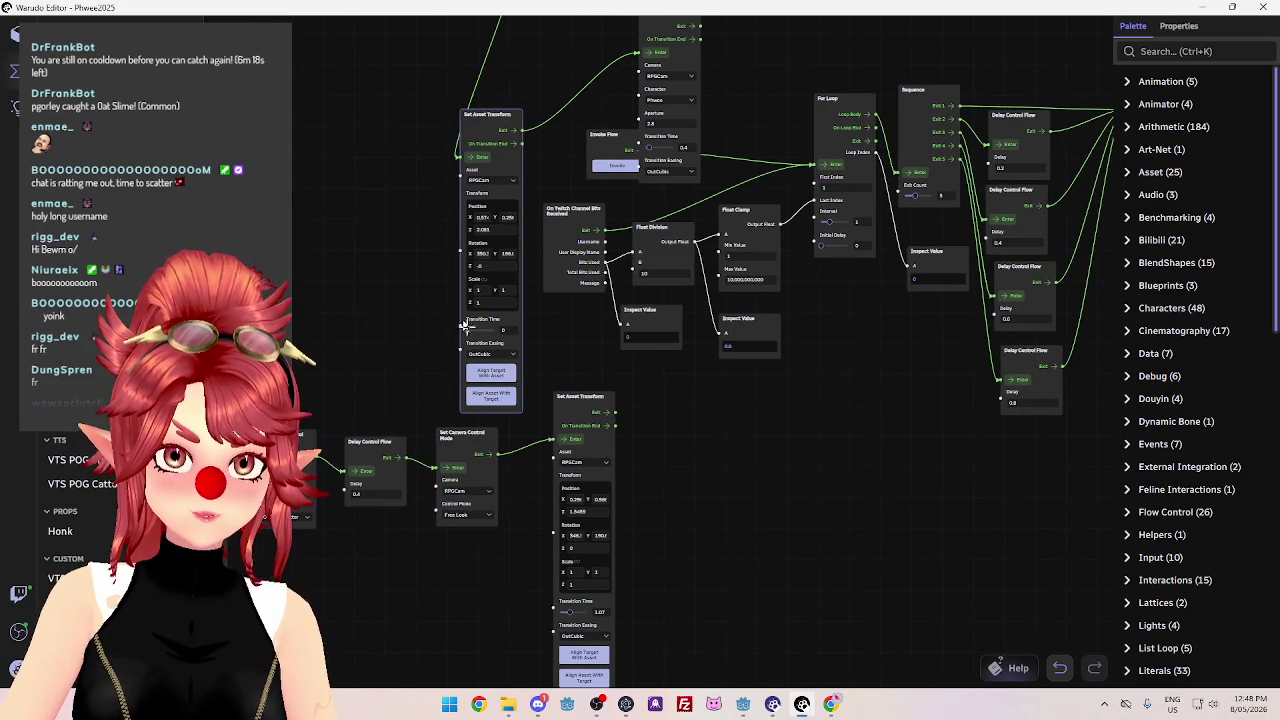
{"action": "mouse_move", "coordinate": [368, 303]}
{"action": "left_mouse_down"}
{"action": "mouse_move", "coordinate": [523, 153]}
{"action": "mouse_move", "coordinate": [563, 131]}
{"action": "mouse_move", "coordinate": [584, 157]}
{"action": "left_mouse_up"}
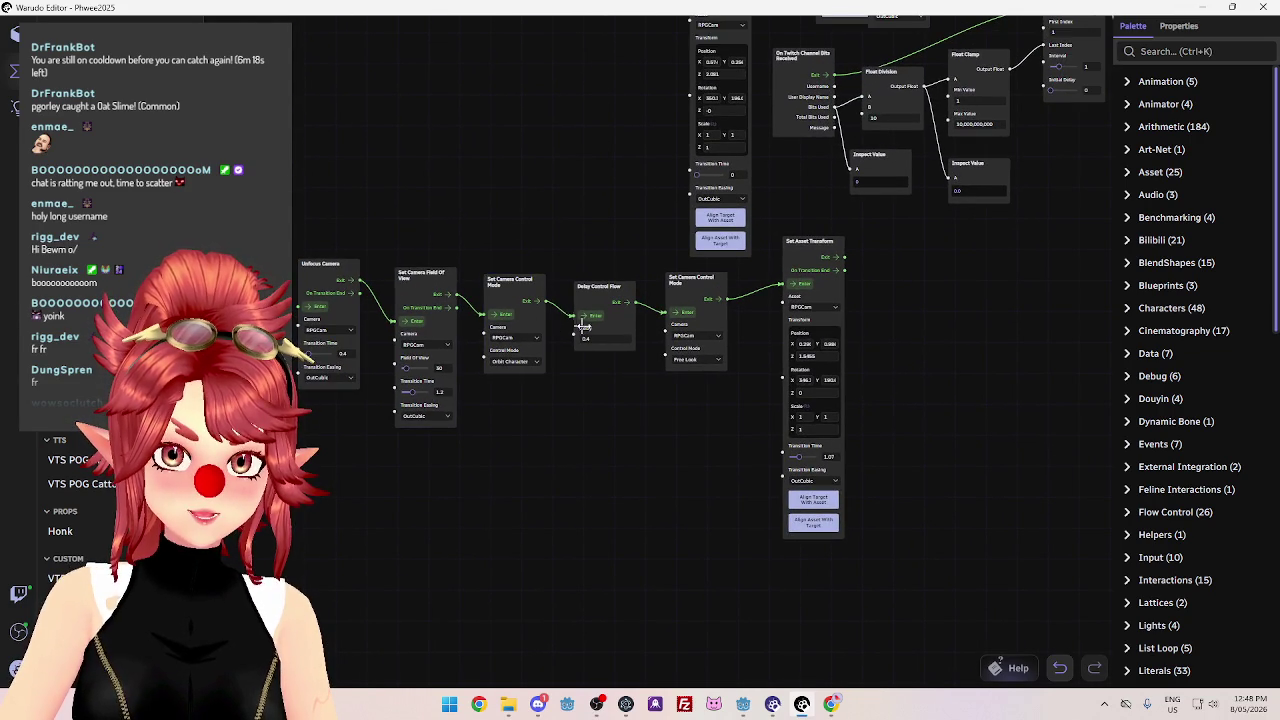
{"action": "mouse_move", "coordinate": [840, 350]}
{"action": "left_mouse_down"}
{"action": "mouse_move", "coordinate": [594, 150]}
{"action": "mouse_move", "coordinate": [652, 260]}
{"action": "mouse_move", "coordinate": [557, 222]}
{"action": "left_mouse_up"}
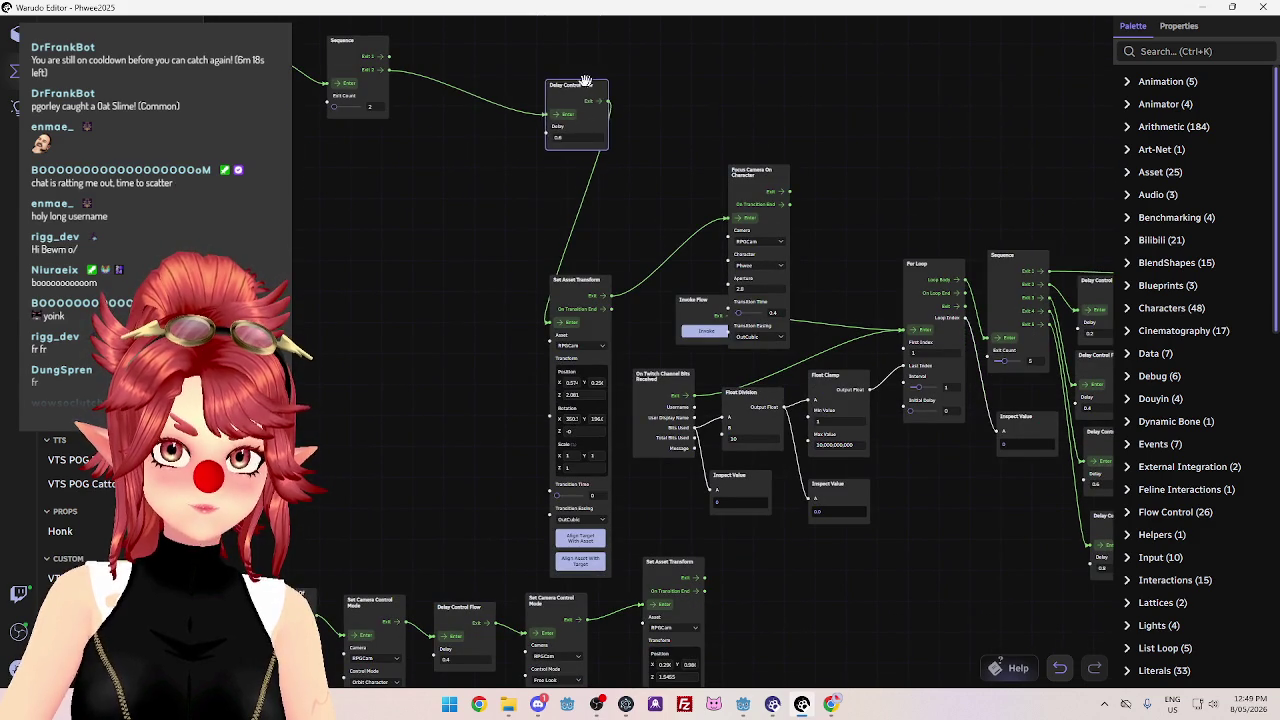
Reposition the Delay Control Flow, Set Asset Transform and Focus Camera On Character nodes higher.
{"action": "left_click_drag", "start_coordinate": [589, 82], "coordinate": [492, 72]}
{"action": "mouse_move", "coordinate": [425, 203]}
{"action": "left_mouse_down"}
{"action": "mouse_move", "coordinate": [365, 118]}
{"action": "mouse_move", "coordinate": [210, 118]}
{"action": "left_mouse_up"}
{"action": "left_click_drag", "start_coordinate": [376, 207], "coordinate": [376, 50]}
{"action": "left_click_drag", "start_coordinate": [430, 150], "coordinate": [456, 122]}
{"action": "mouse_move", "coordinate": [491, 443]}
{"action": "left_mouse_down"}
{"action": "mouse_move", "coordinate": [451, 407]}
{"action": "mouse_move", "coordinate": [517, 427]}
{"action": "left_mouse_up"}
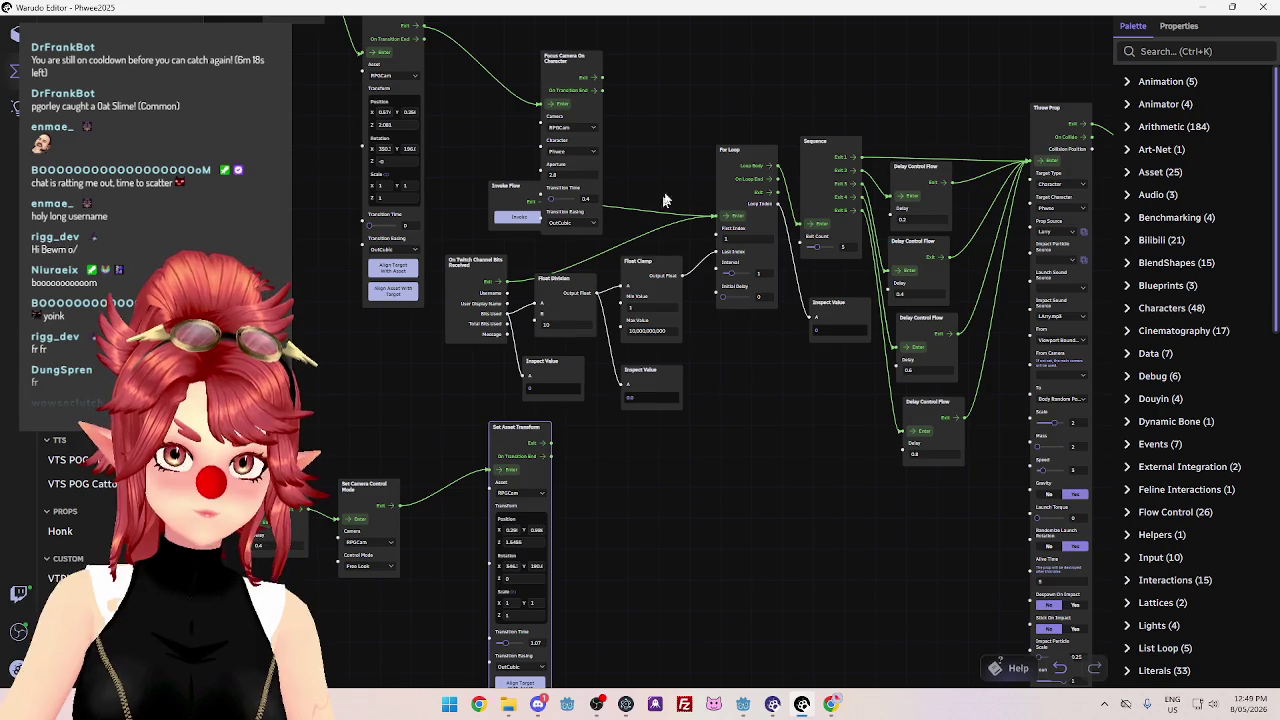
{"action": "left_click_drag", "start_coordinate": [640, 206], "coordinate": [638, 292]}
{"action": "left_click_drag", "start_coordinate": [578, 142], "coordinate": [543, 70]}
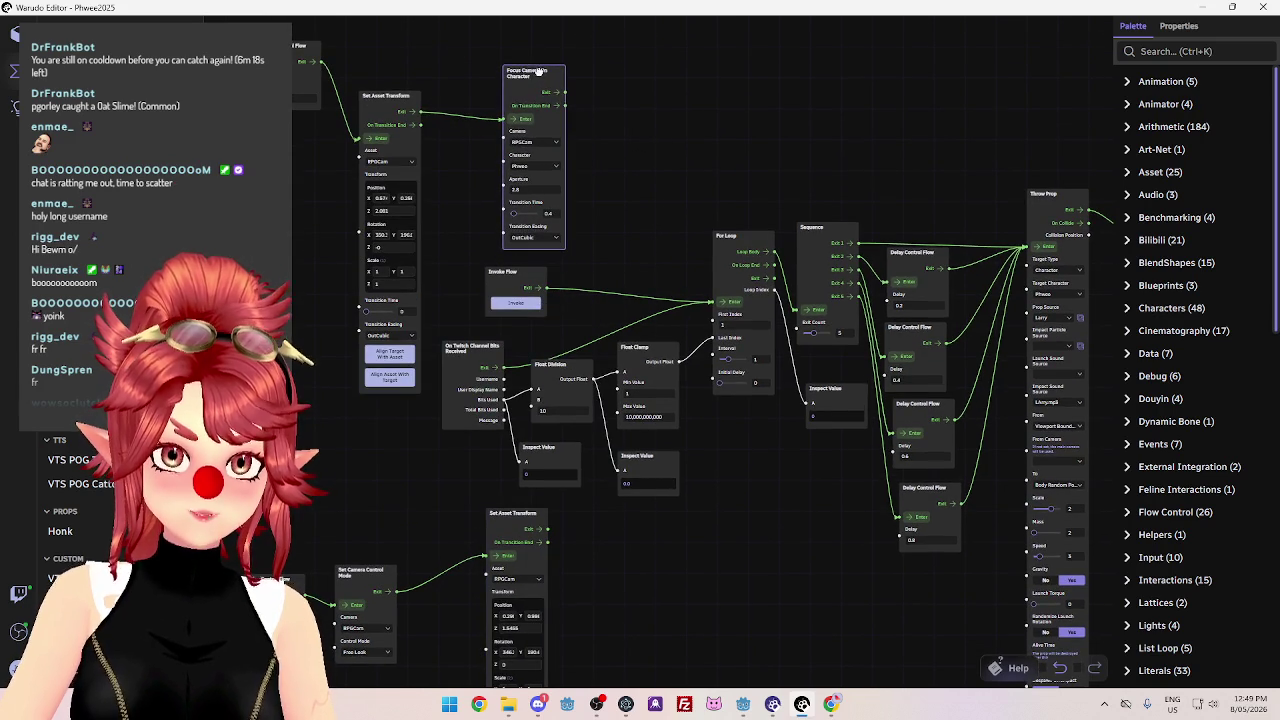
{"action": "left_click_drag", "start_coordinate": [608, 182], "coordinate": [696, 179]}
{"action": "left_click_drag", "start_coordinate": [478, 95], "coordinate": [492, 53]}
{"action": "left_click_drag", "start_coordinate": [731, 170], "coordinate": [435, 204]}
Delete the Invoke Flow node and its wire.
{"action": "left_click", "coordinate": [343, 248]}
{"action": "key", "text": "Delete"}
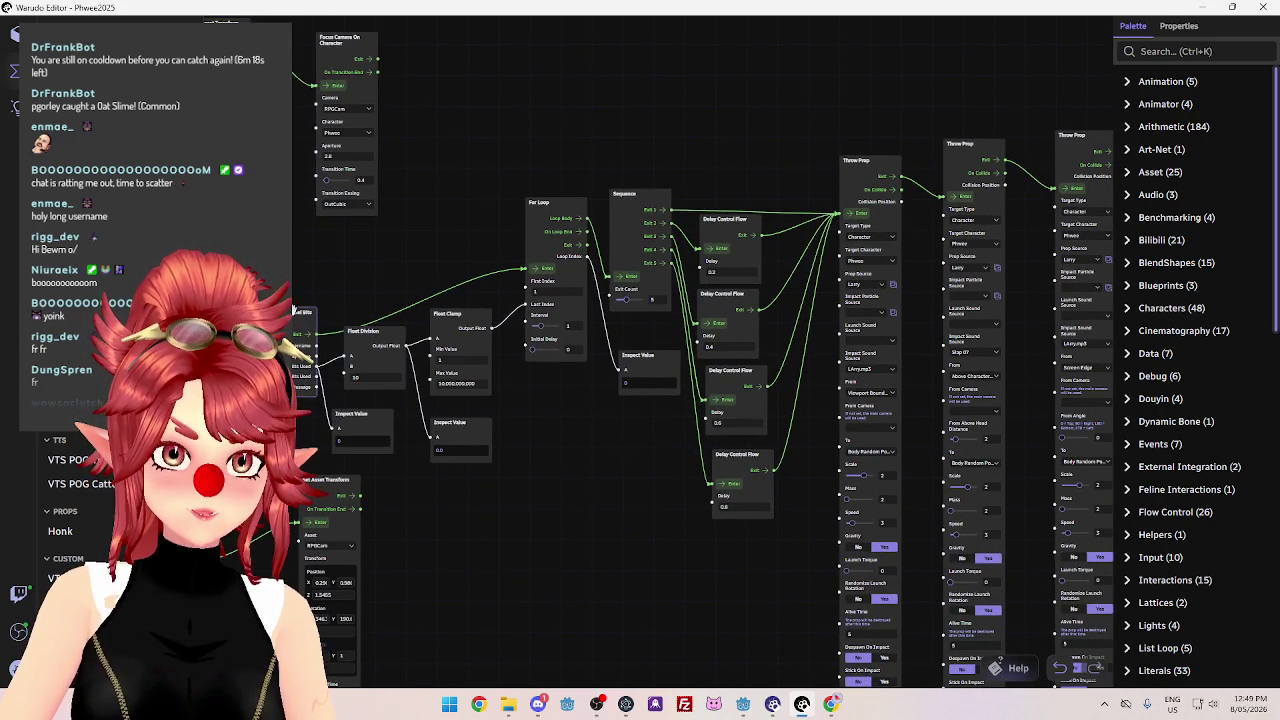
{"action": "mouse_move", "coordinate": [416, 264]}
{"action": "left_mouse_down"}
{"action": "mouse_move", "coordinate": [481, 229]}
{"action": "mouse_move", "coordinate": [333, 309]}
{"action": "mouse_move", "coordinate": [480, 350]}
{"action": "mouse_move", "coordinate": [583, 401]}
{"action": "mouse_move", "coordinate": [640, 305]}
{"action": "left_mouse_up"}
Box-select the five camera chain nodes and move them near the top of the canvas.
{"action": "mouse_move", "coordinate": [905, 412]}
{"action": "left_mouse_down"}
{"action": "mouse_move", "coordinate": [586, 429]}
{"action": "mouse_move", "coordinate": [360, 408]}
{"action": "left_mouse_up"}
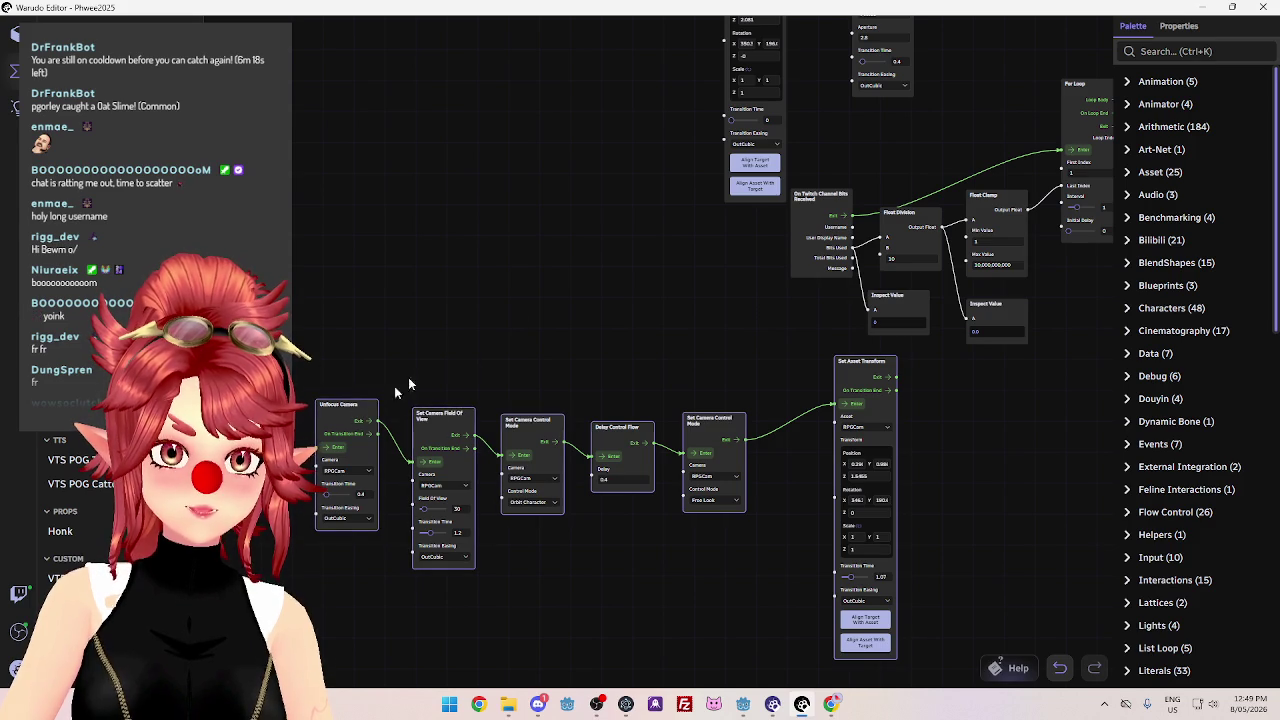
{"action": "mouse_move", "coordinate": [866, 362]}
{"action": "left_mouse_down"}
{"action": "mouse_move", "coordinate": [880, 130]}
{"action": "mouse_move", "coordinate": [992, 44]}
{"action": "mouse_move", "coordinate": [796, 326]}
{"action": "left_mouse_up"}
{"action": "mouse_move", "coordinate": [688, 310]}
{"action": "left_mouse_down"}
{"action": "mouse_move", "coordinate": [870, 12]}
{"action": "mouse_move", "coordinate": [838, 7]}
{"action": "left_mouse_up"}
{"action": "mouse_move", "coordinate": [794, 279]}
{"action": "left_mouse_down"}
{"action": "mouse_move", "coordinate": [815, 370]}
{"action": "mouse_move", "coordinate": [969, 485]}
{"action": "left_mouse_up"}
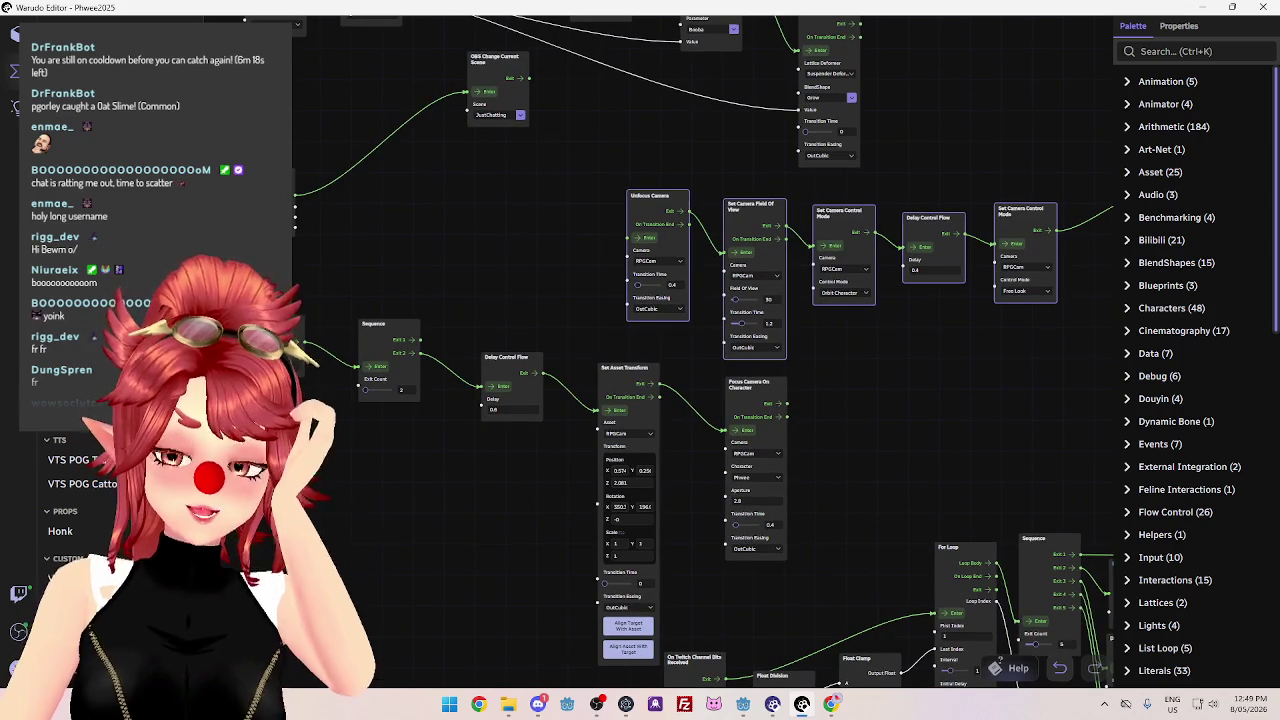
{"action": "left_click_drag", "start_coordinate": [446, 208], "coordinate": [460, 274]}
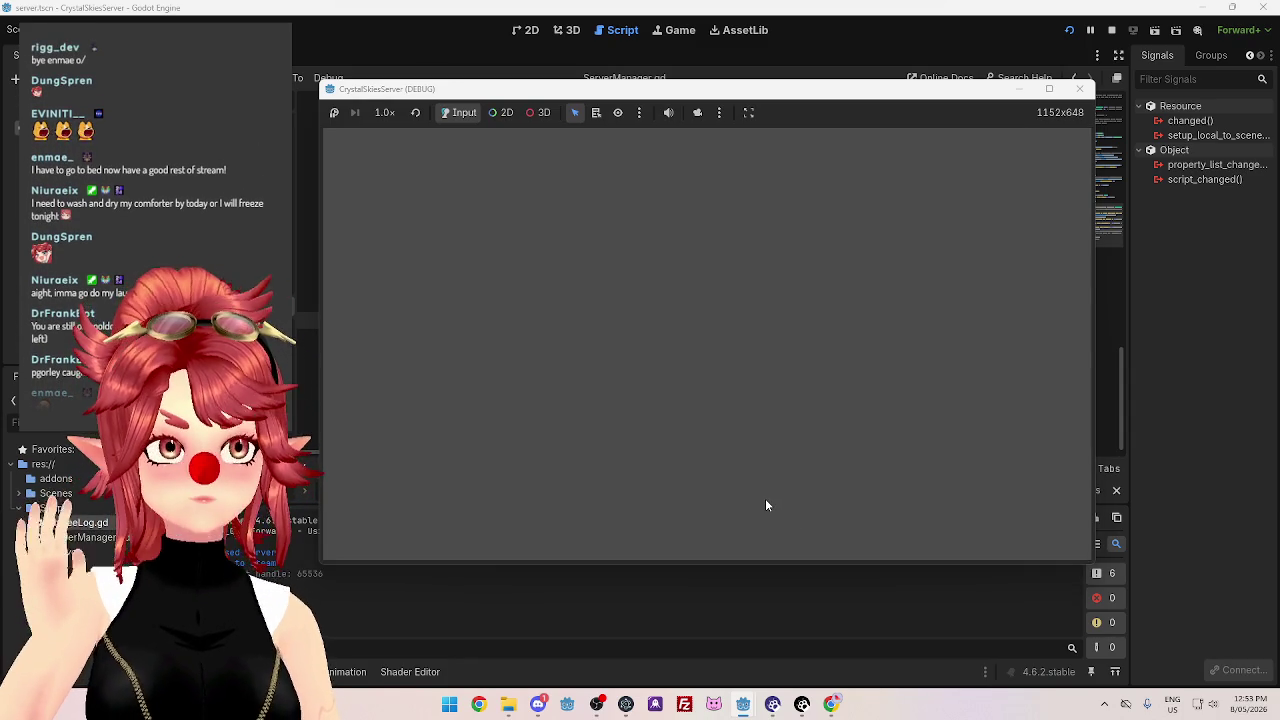
Run the client from the main_menu.tscn window, view the Crystal Skies menu, then stop it.
{"action": "mouse_move", "coordinate": [743, 705]}
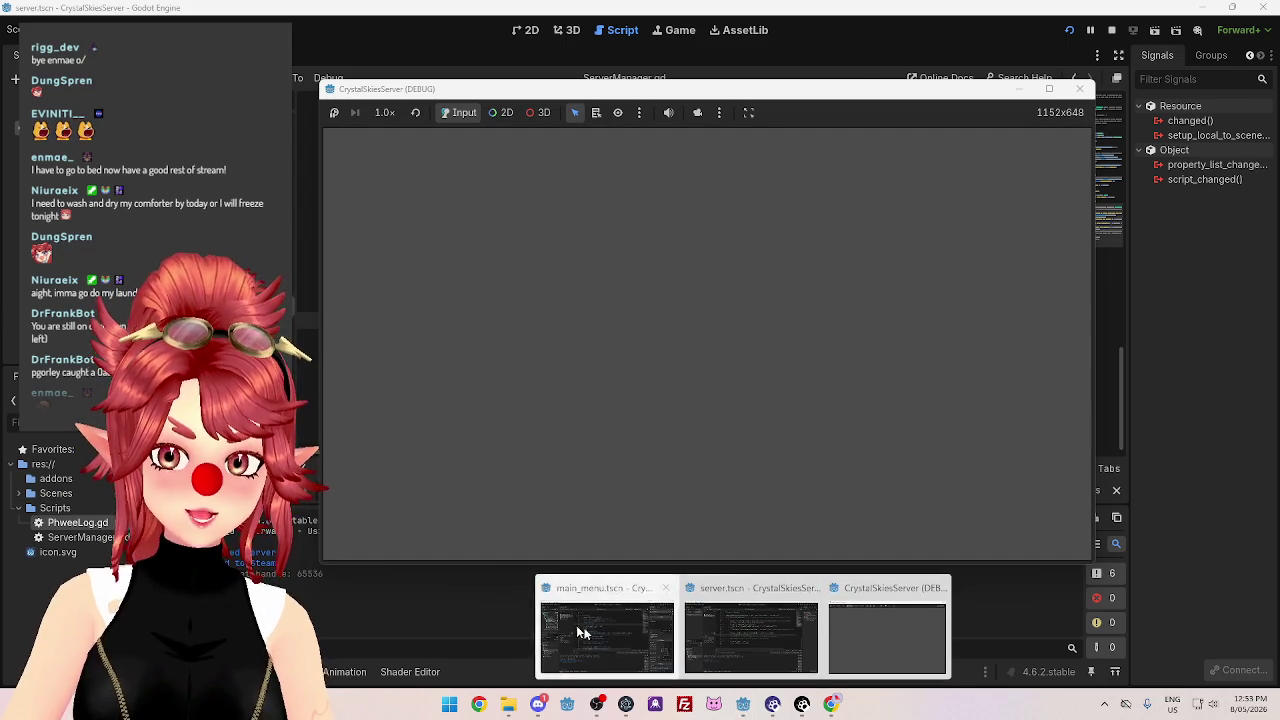
{"action": "left_click", "coordinate": [605, 625]}
{"action": "left_click", "coordinate": [1068, 31]}
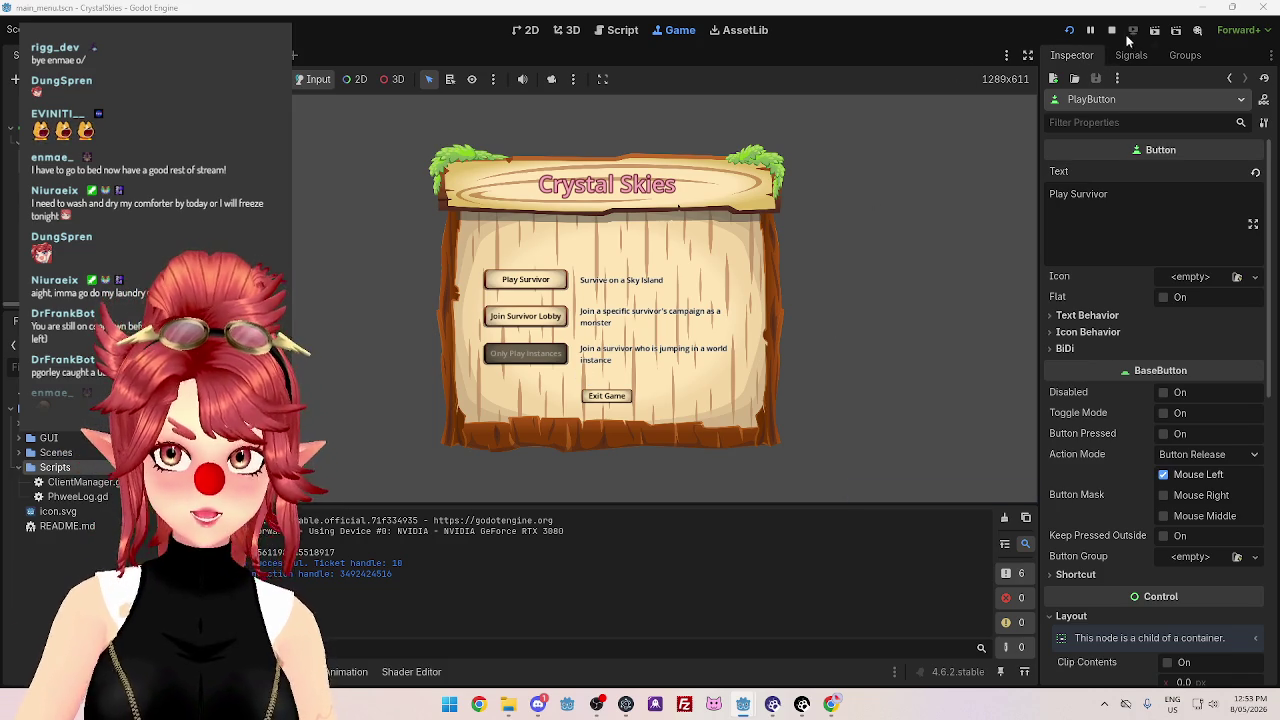
{"action": "left_click", "coordinate": [1113, 31]}
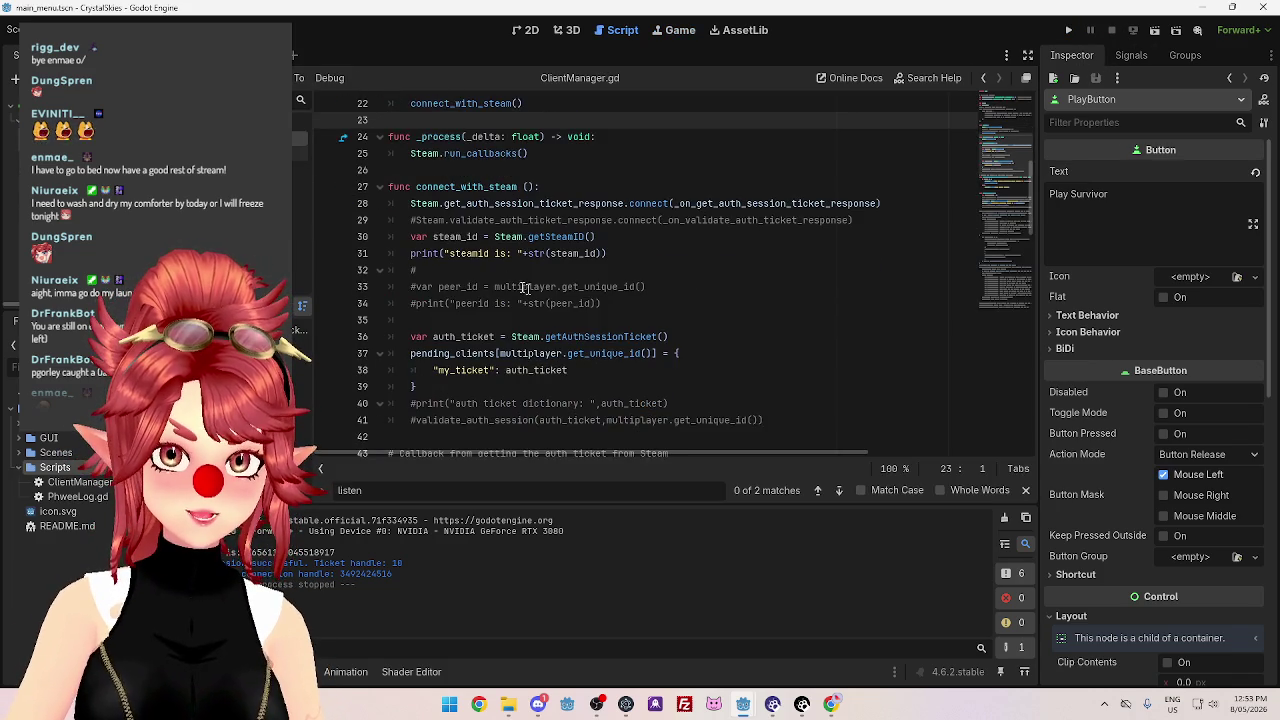
Briefly comment and uncomment line 28, then scroll through the script.
{"action": "left_click", "coordinate": [410, 204]}
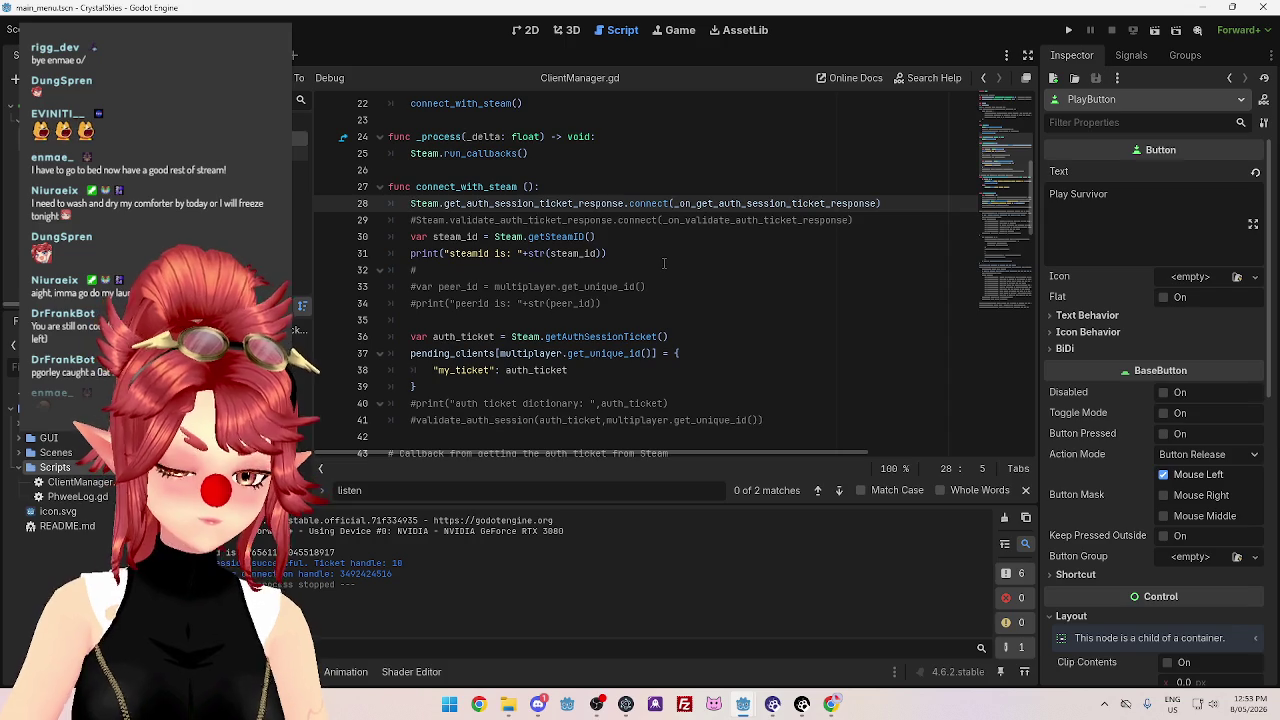
{"action": "type", "text": "#"}
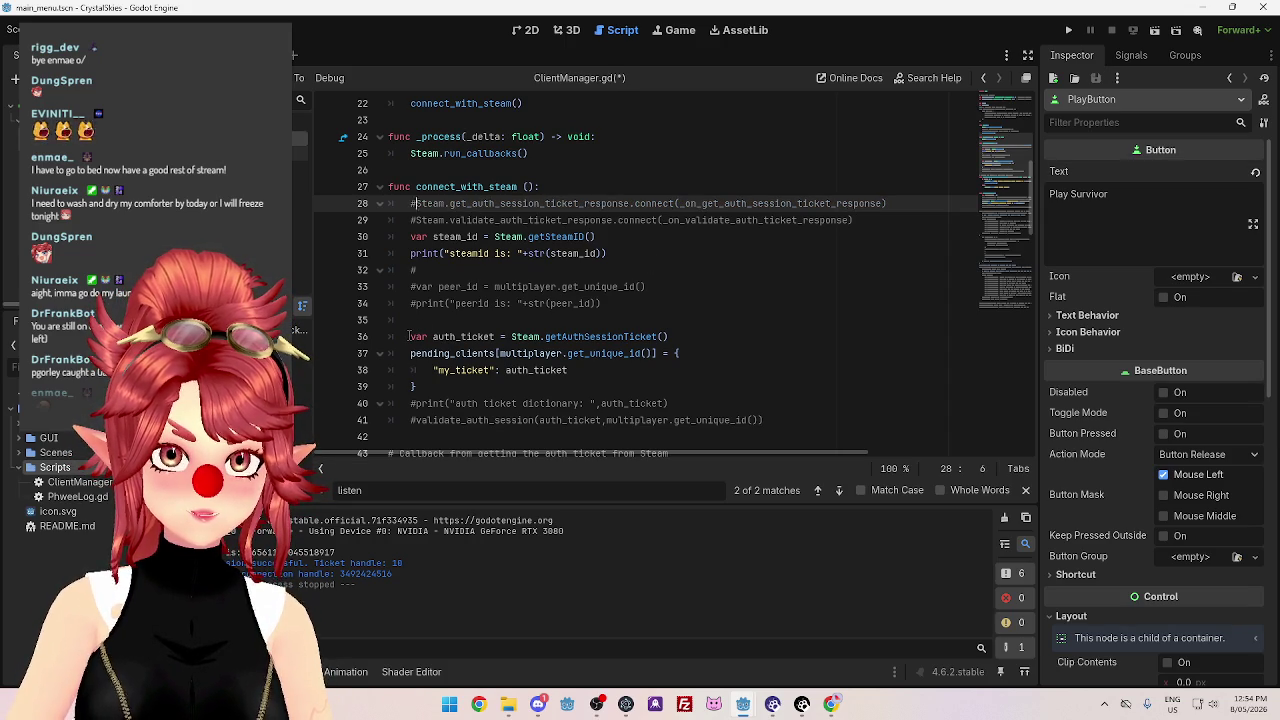
{"action": "key", "text": "BackSpace"}
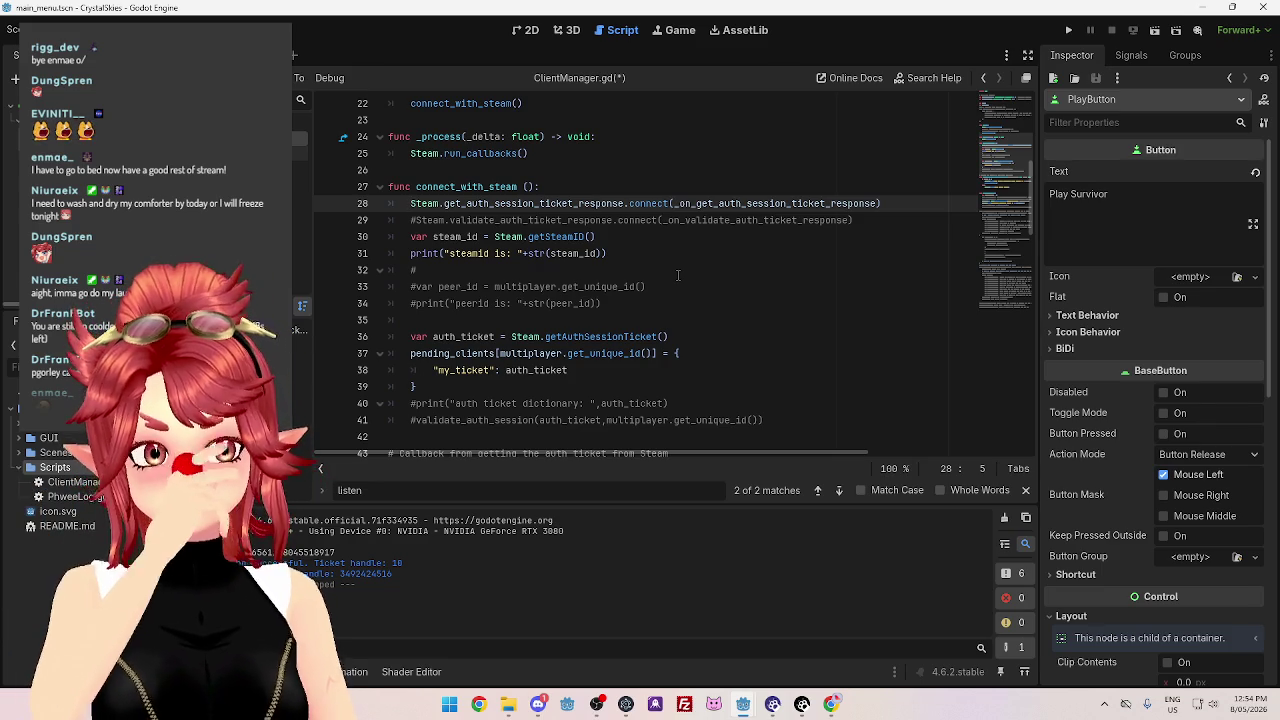
{"action": "scroll", "coordinate": [678, 275], "scroll_direction": "up", "scroll_amount": 7}
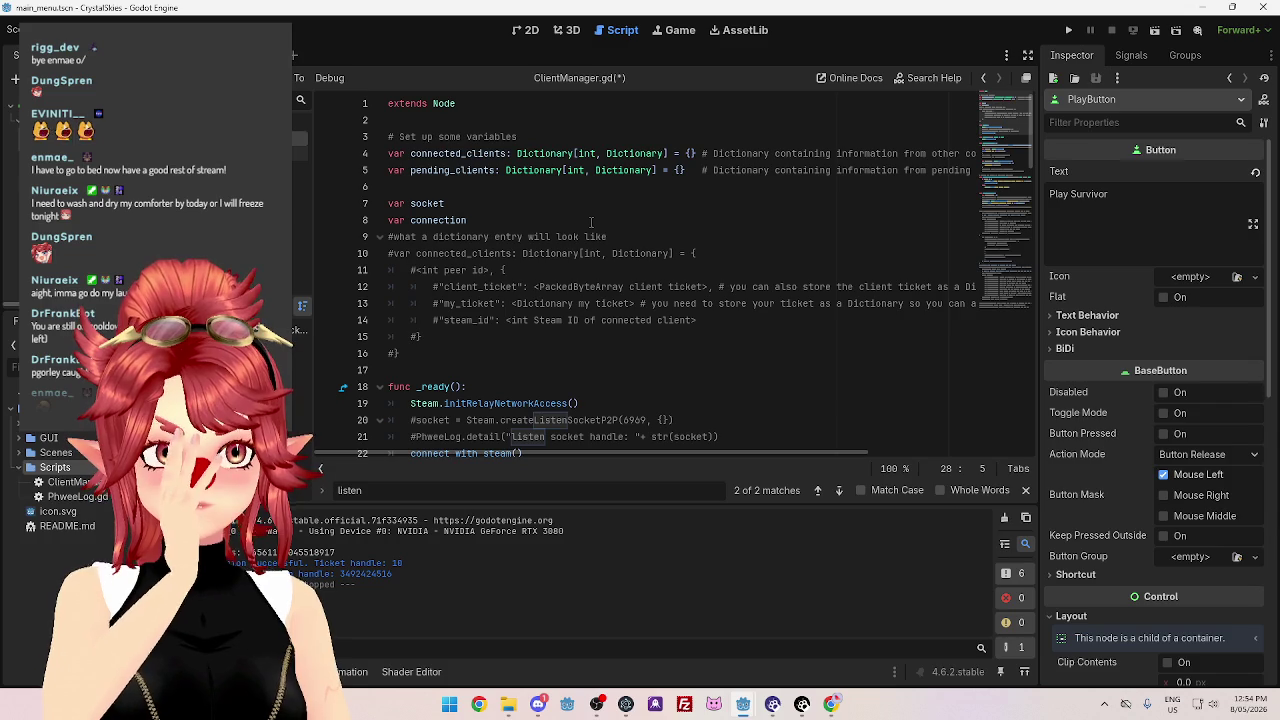
{"action": "scroll", "coordinate": [560, 222], "scroll_direction": "down", "scroll_amount": 4}
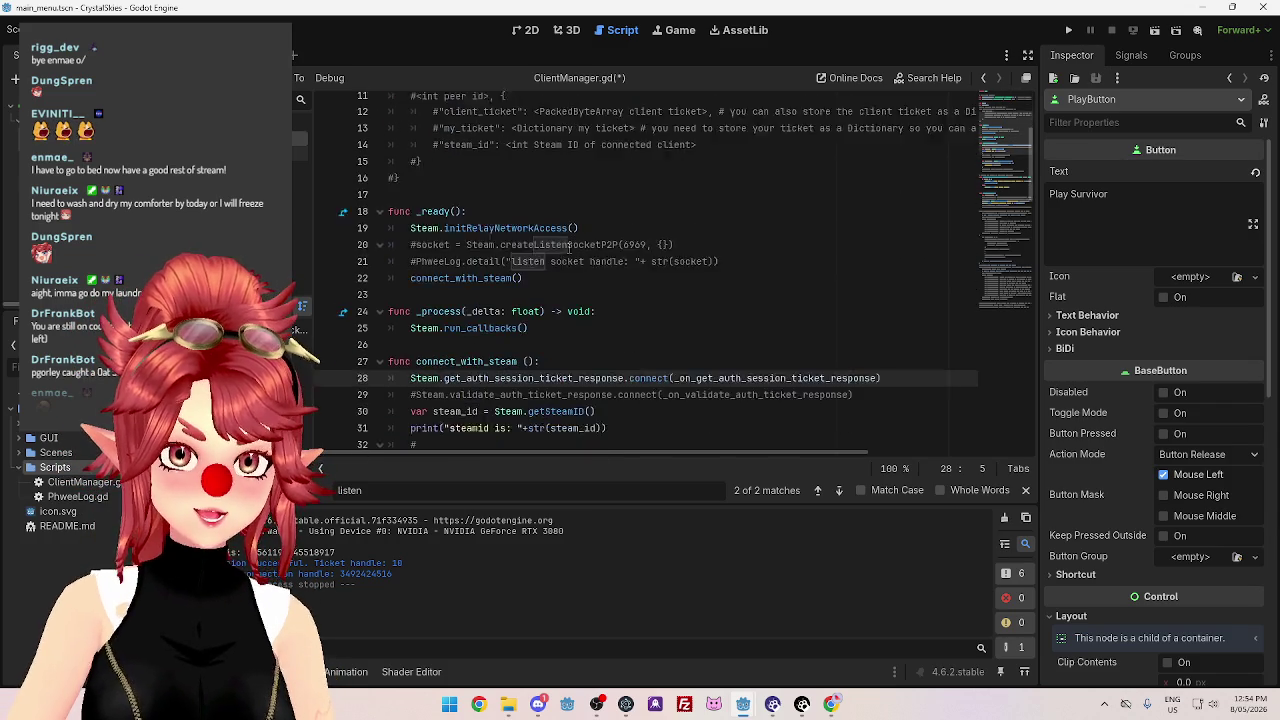
{"action": "scroll", "coordinate": [601, 276], "scroll_direction": "up", "scroll_amount": 4}
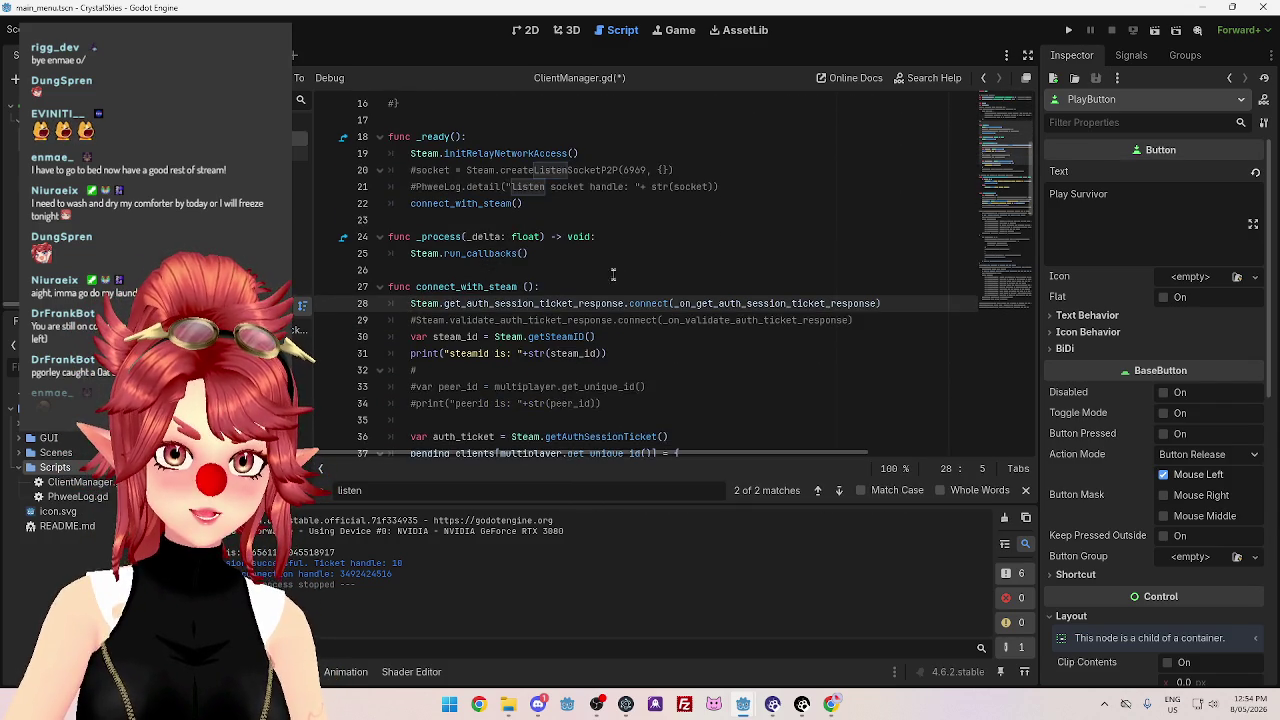
{"action": "scroll", "coordinate": [497, 222], "scroll_direction": "down", "scroll_amount": 1}
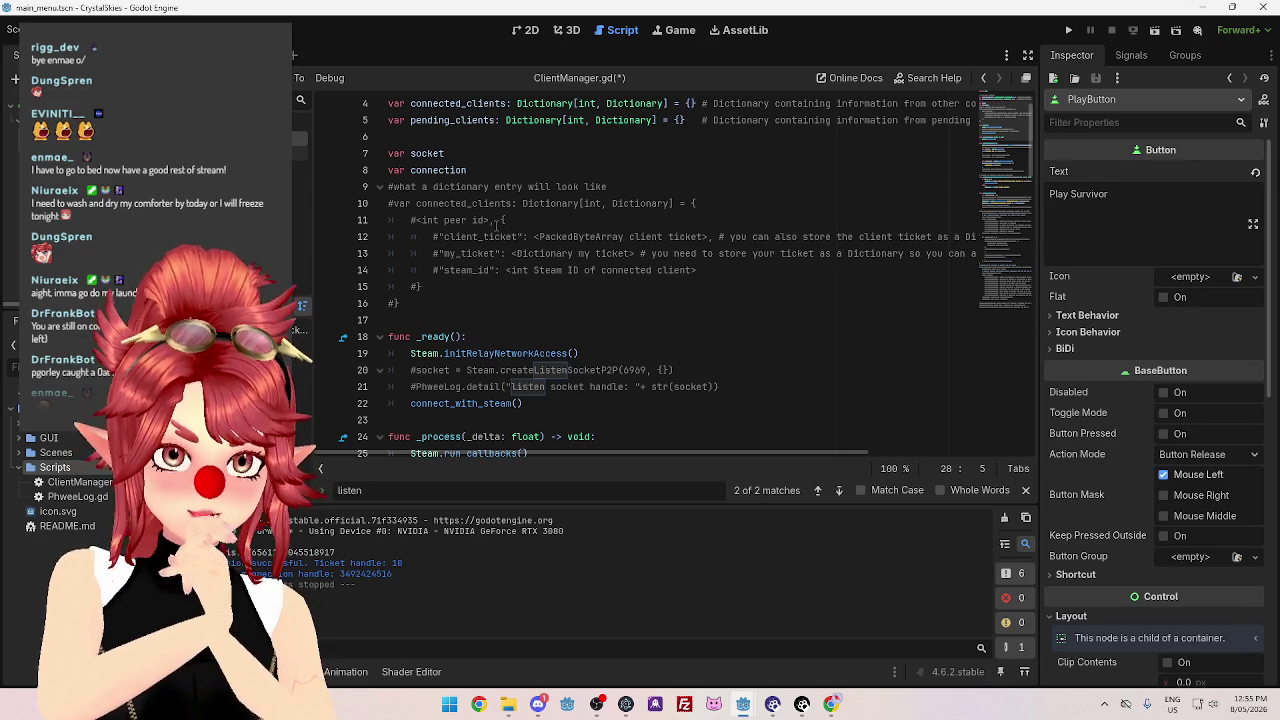
Delete the commented dictionary example block and the pending_clients declaration.
{"action": "mouse_move", "coordinate": [418, 314]}
{"action": "left_mouse_down"}
{"action": "mouse_move", "coordinate": [420, 250]}
{"action": "mouse_move", "coordinate": [390, 188]}
{"action": "left_mouse_up"}
{"action": "key", "text": "Delete"}
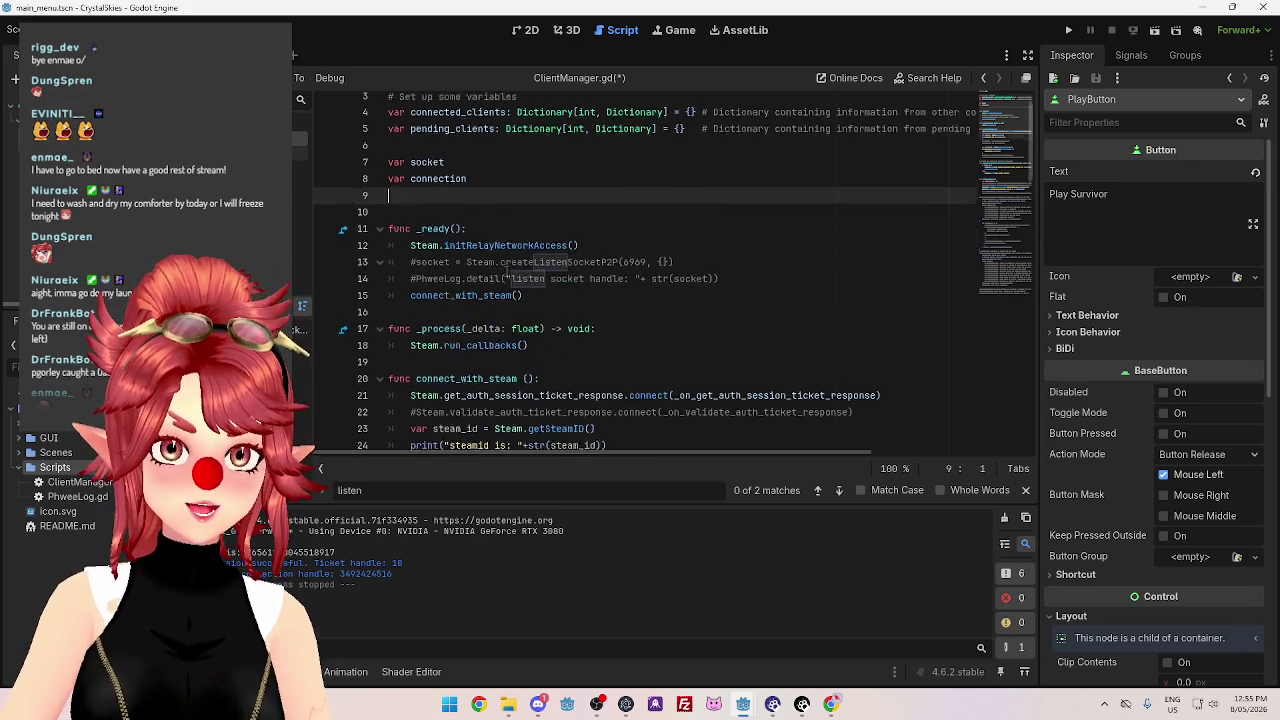
{"action": "scroll", "coordinate": [430, 220], "scroll_direction": "up", "scroll_amount": 1}
{"action": "left_click", "coordinate": [397, 171]}
{"action": "left_click_drag", "start_coordinate": [389, 170], "coordinate": [975, 170]}
{"action": "key", "text": "BackSpace"}
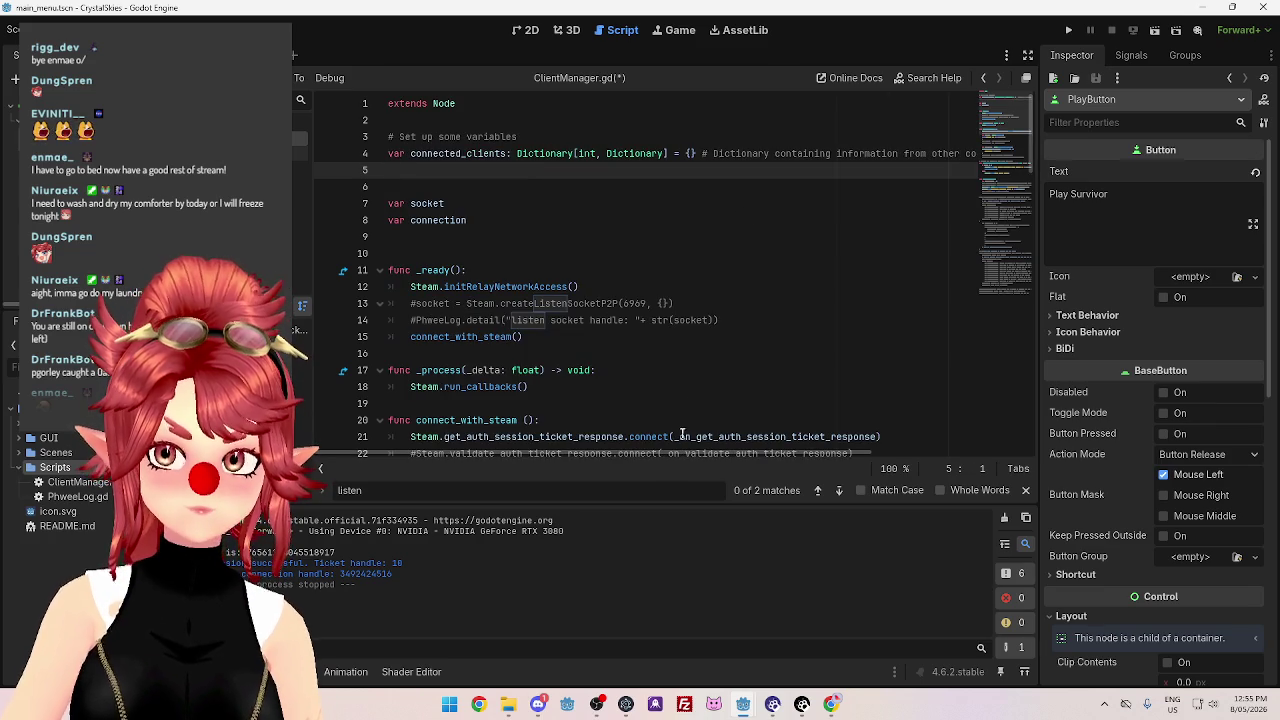
Remove 'other ' from line 4's comment and delete an extra blank line.
{"action": "scroll", "coordinate": [740, 450], "scroll_direction": "right", "scroll_amount": 3}
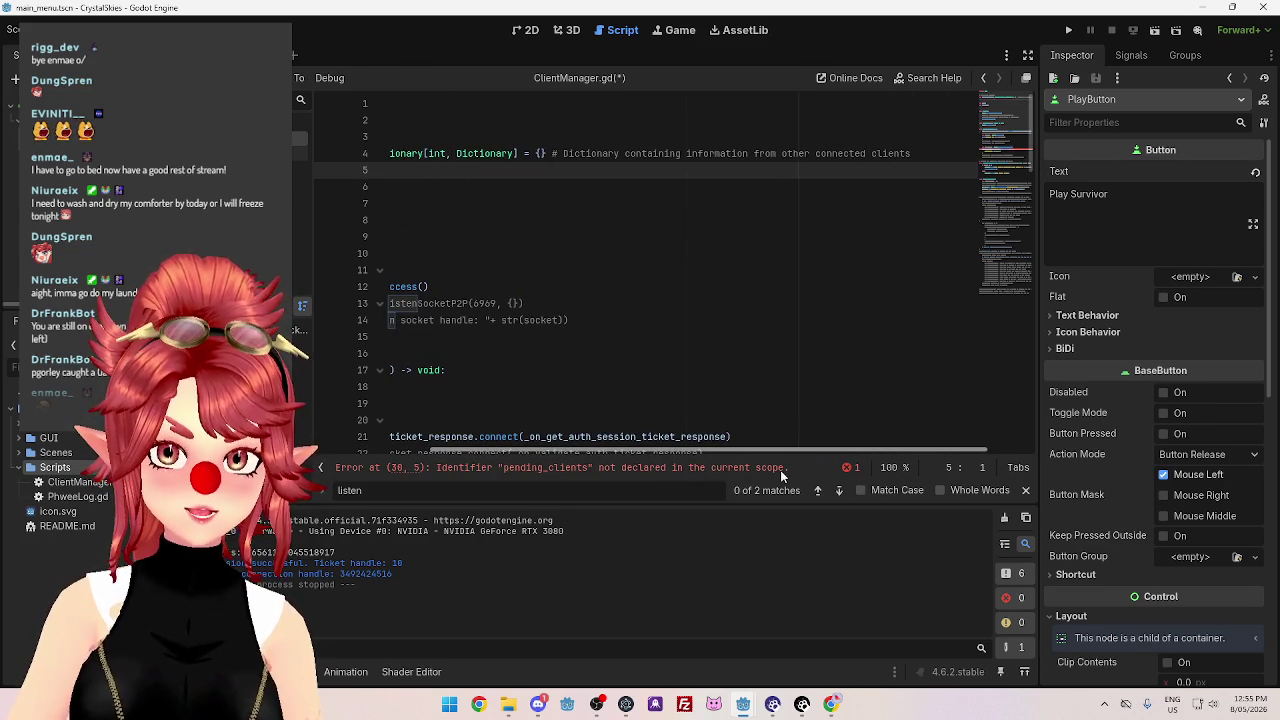
{"action": "left_click_drag", "start_coordinate": [782, 153], "coordinate": [820, 153]}
{"action": "key", "text": "BackSpace"}
{"action": "scroll", "coordinate": [732, 447], "scroll_direction": "left", "scroll_amount": 3}
{"action": "scroll", "coordinate": [732, 447], "scroll_direction": "right", "scroll_amount": 3}
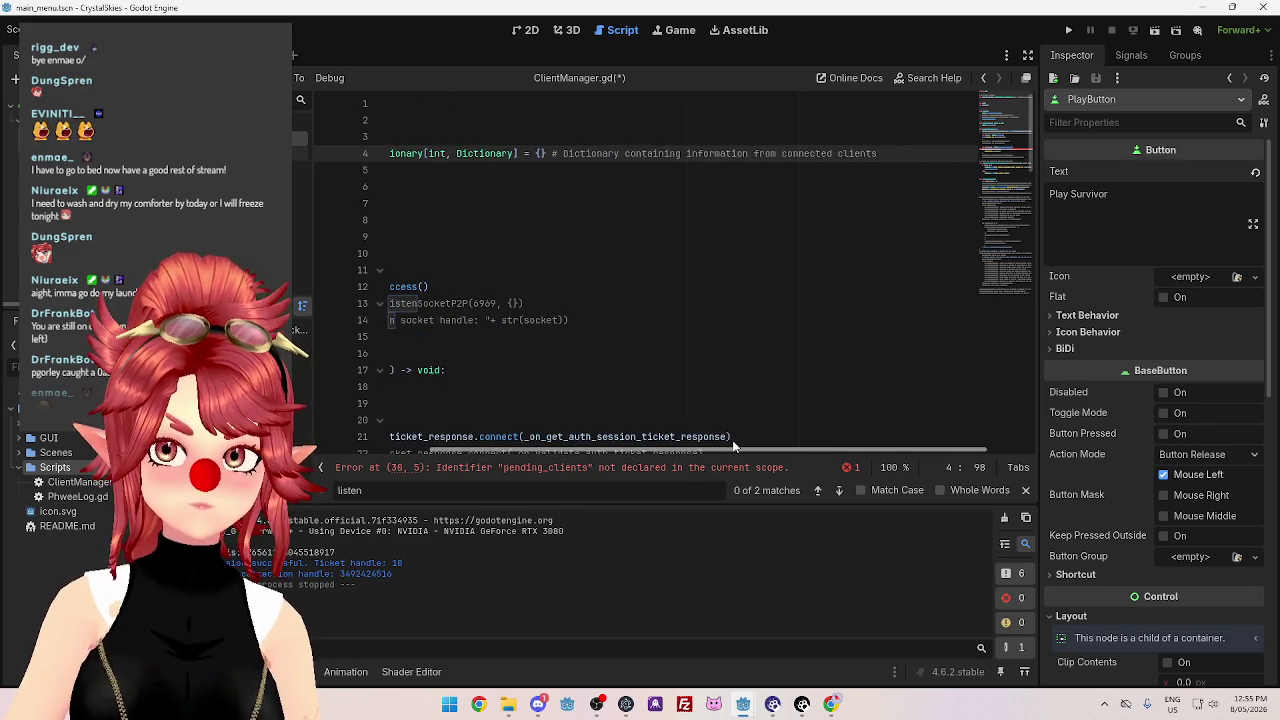
{"action": "scroll", "coordinate": [733, 447], "scroll_direction": "right", "scroll_amount": 1}
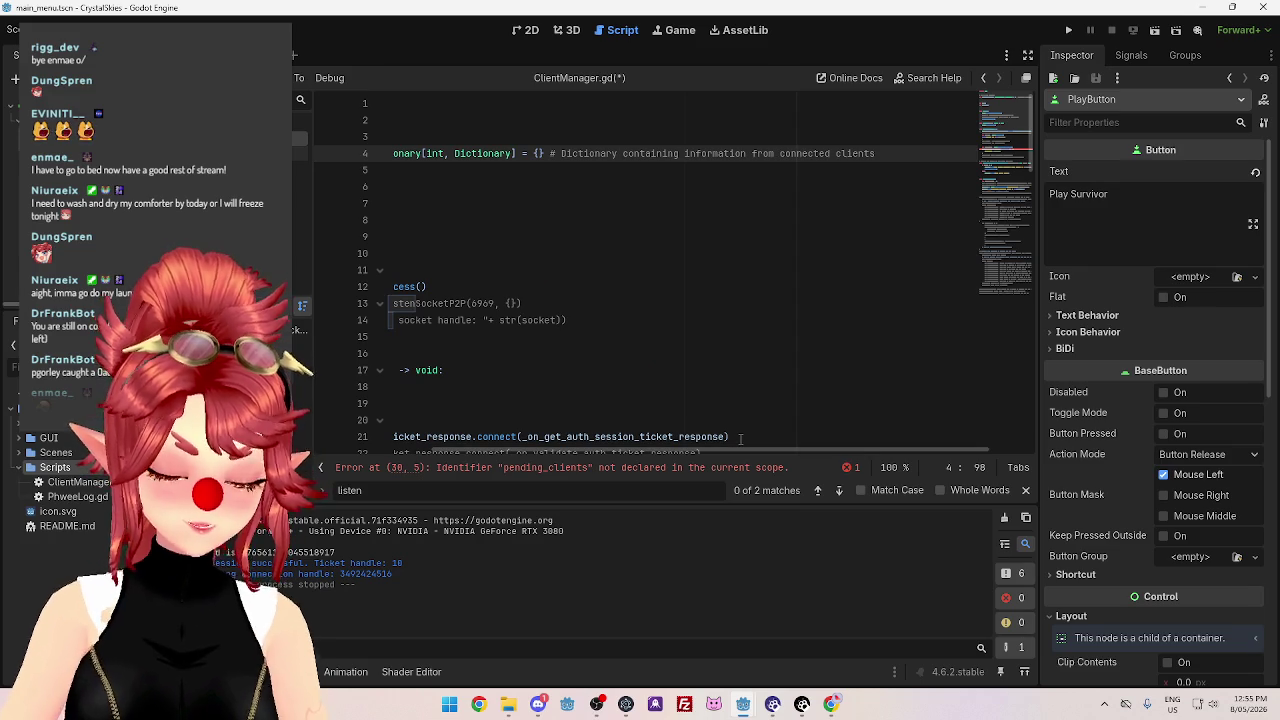
{"action": "left_click", "coordinate": [610, 222]}
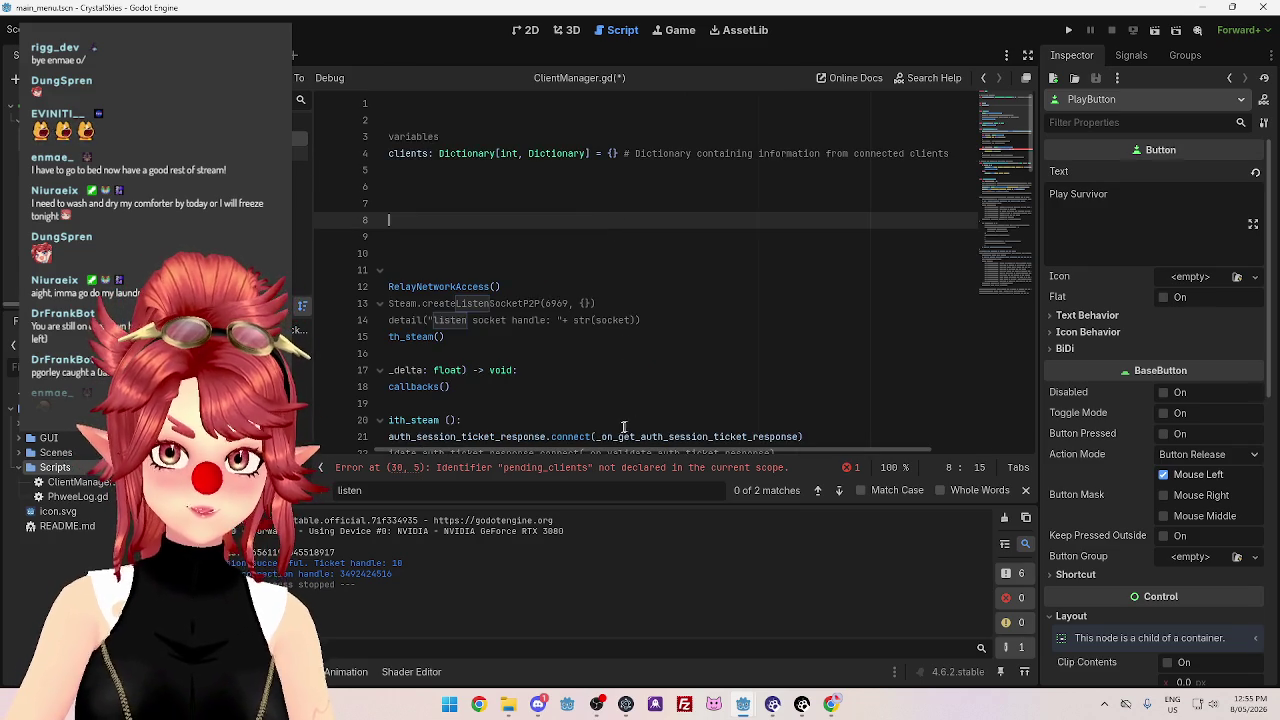
{"action": "left_click_drag", "start_coordinate": [611, 448], "coordinate": [491, 448]}
{"action": "left_click", "coordinate": [429, 186]}
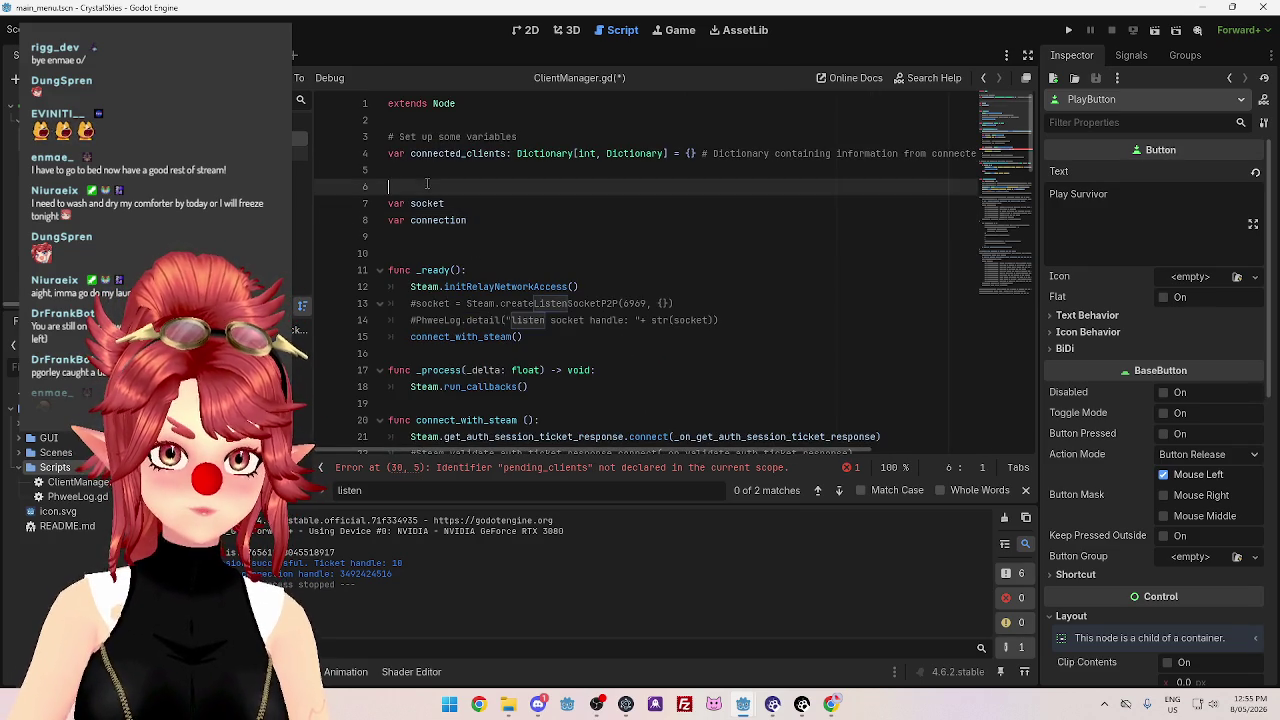
{"action": "key", "text": "BackSpace"}
{"action": "scroll", "coordinate": [464, 162], "scroll_direction": "down", "scroll_amount": 2}
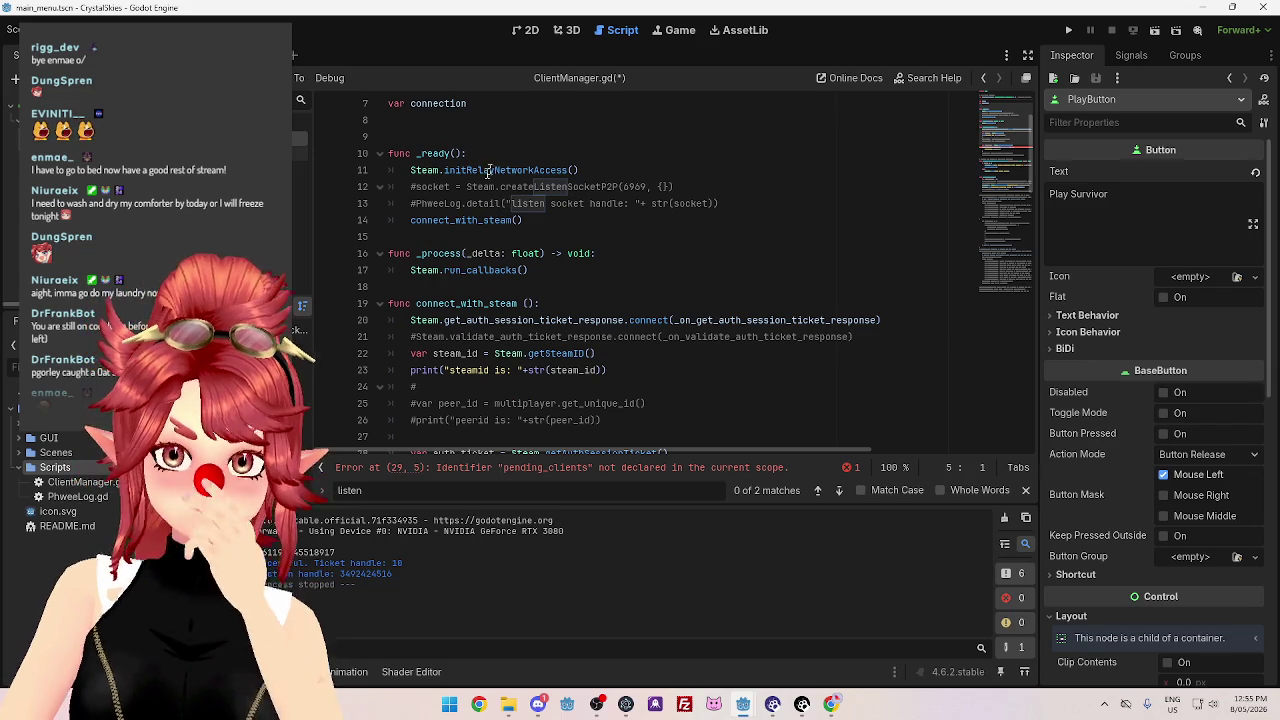
Delete lines 28–31 creating auth_ticket and the pending_clients entry in connect_with_steam.
{"action": "scroll", "coordinate": [508, 205], "scroll_direction": "down", "scroll_amount": 1}
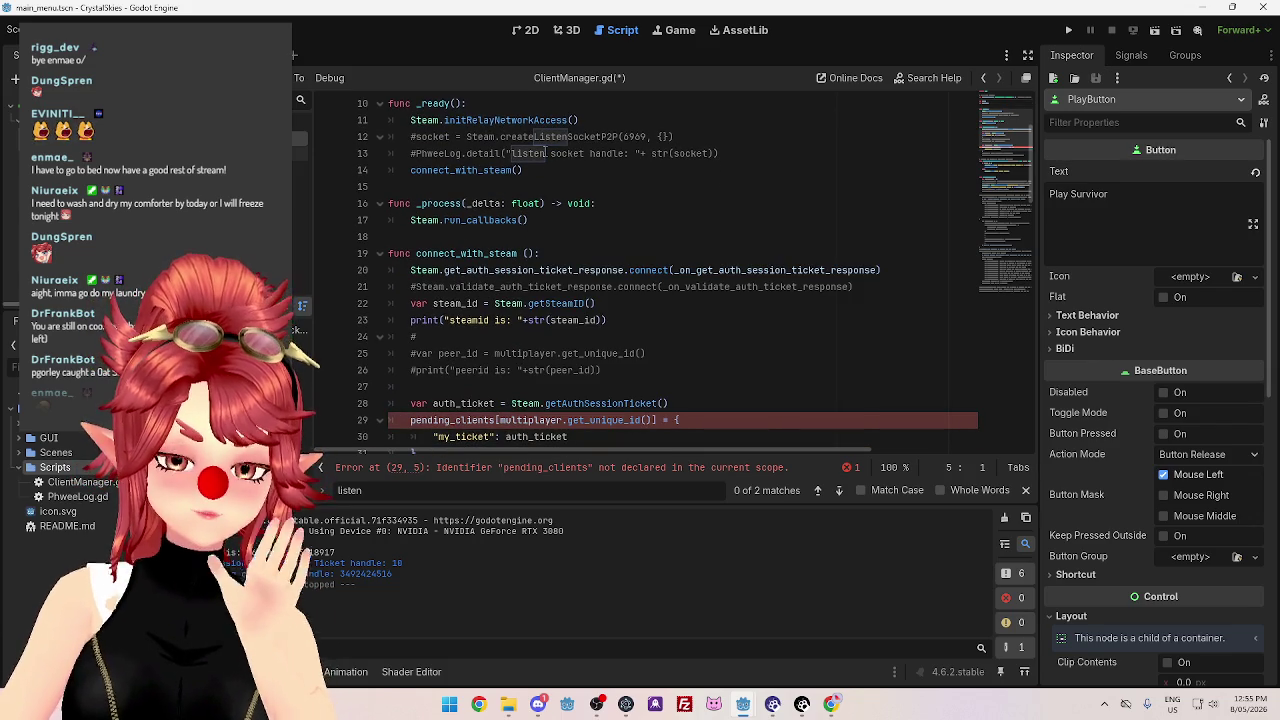
{"action": "left_click", "coordinate": [712, 422]}
{"action": "scroll", "coordinate": [630, 384], "scroll_direction": "down", "scroll_amount": 2}
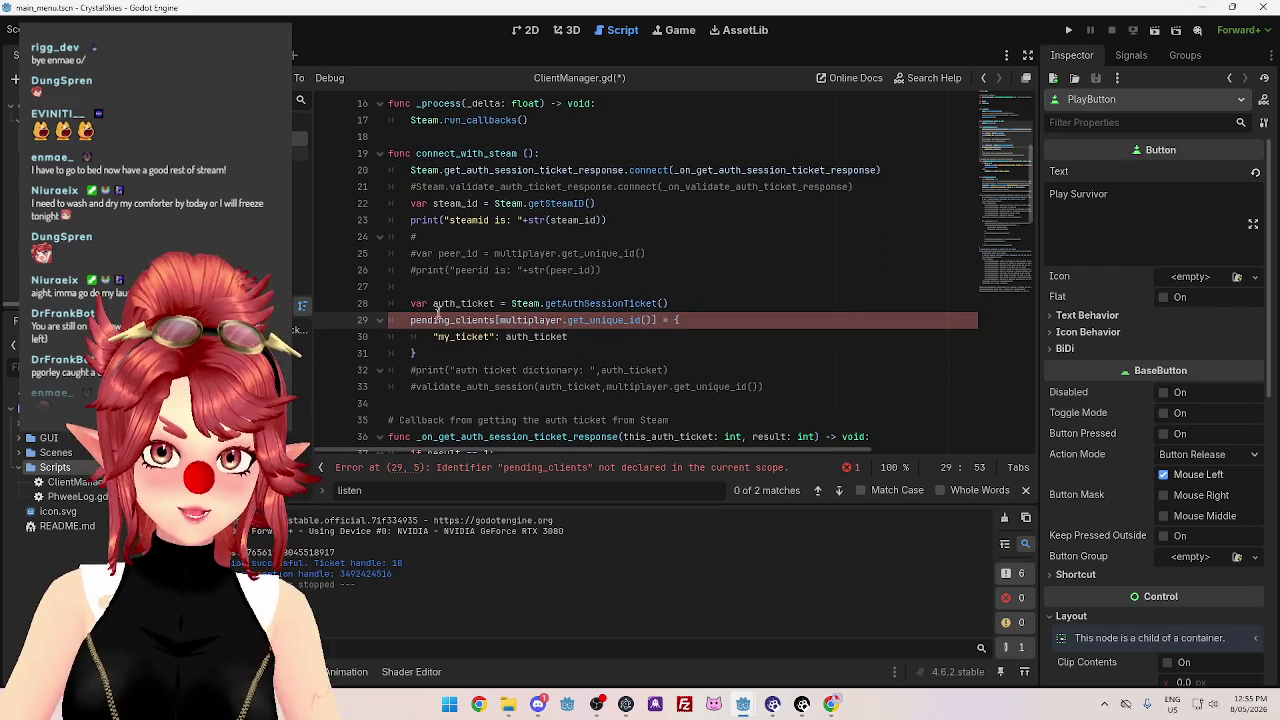
{"action": "mouse_move", "coordinate": [410, 320]}
{"action": "left_mouse_down"}
{"action": "mouse_move", "coordinate": [470, 338]}
{"action": "mouse_move", "coordinate": [440, 355]}
{"action": "mouse_move", "coordinate": [395, 300]}
{"action": "left_mouse_up"}
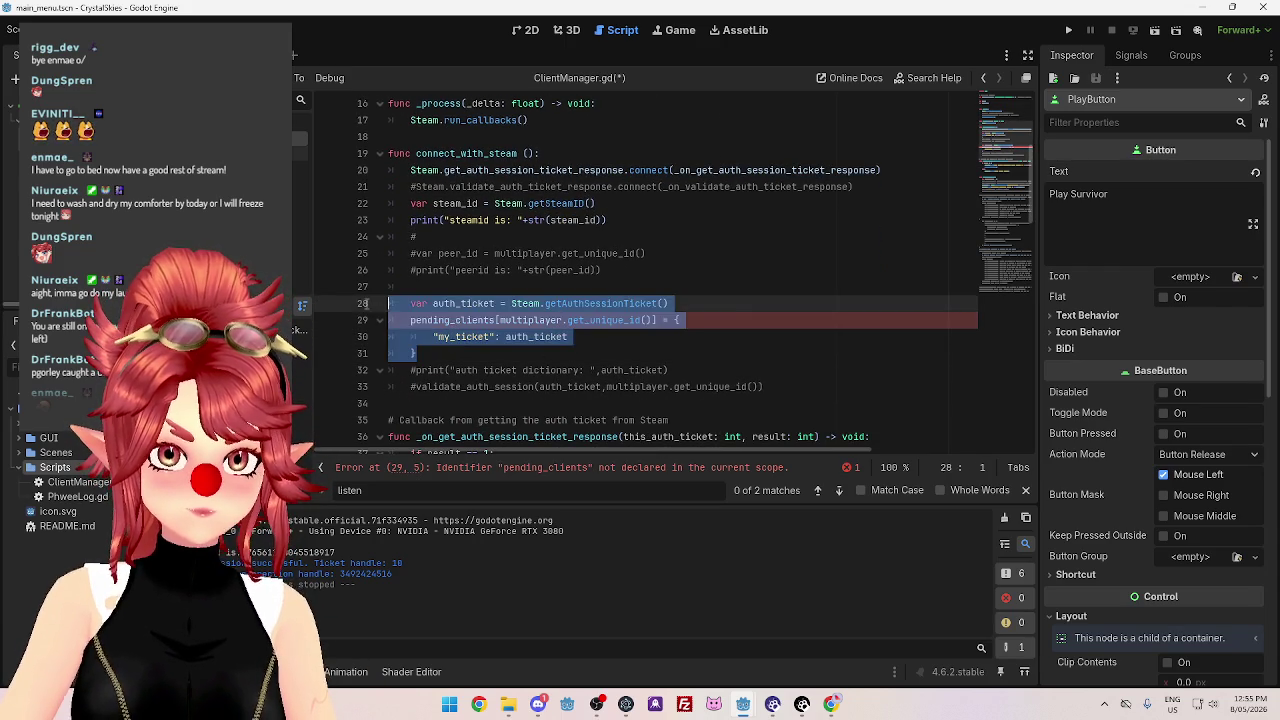
{"action": "key", "text": "BackSpace"}
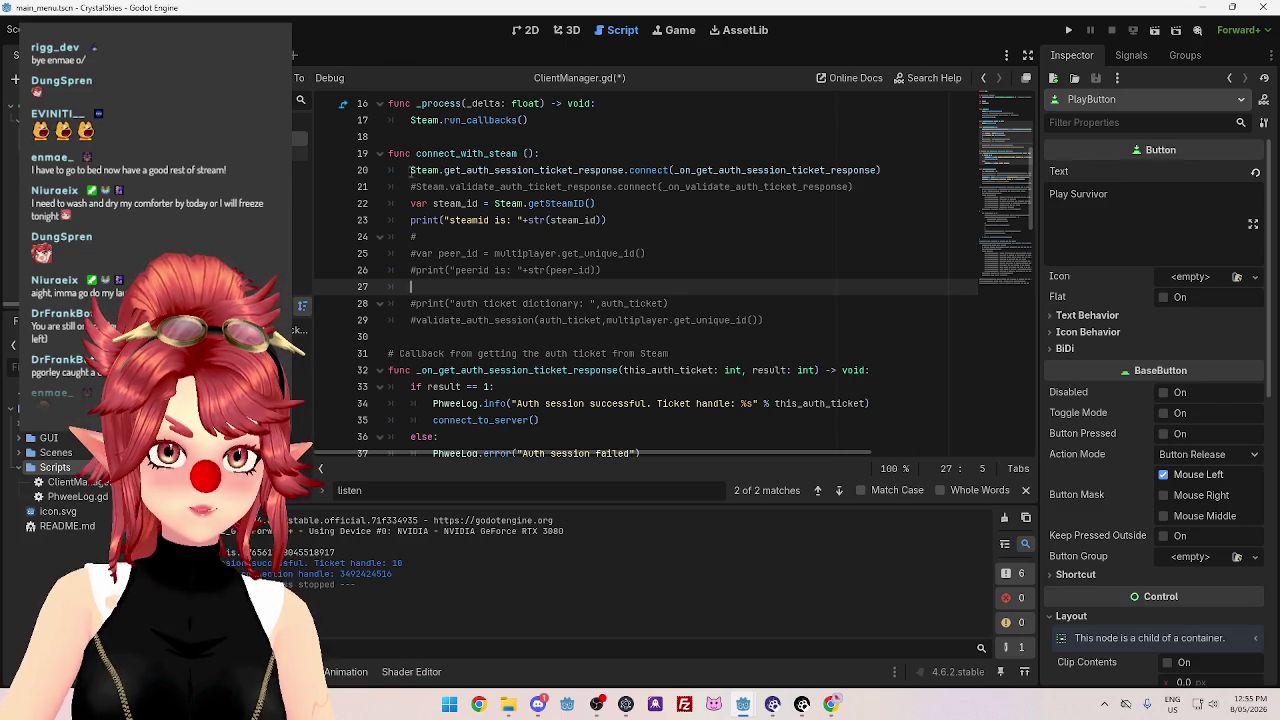
Comment out the auth session ticket signal connection on line 20 and inspect the steam_id lines.
{"action": "left_click", "coordinate": [412, 172]}
{"action": "key", "text": "ctrl+k"}
{"action": "left_click", "coordinate": [607, 203]}
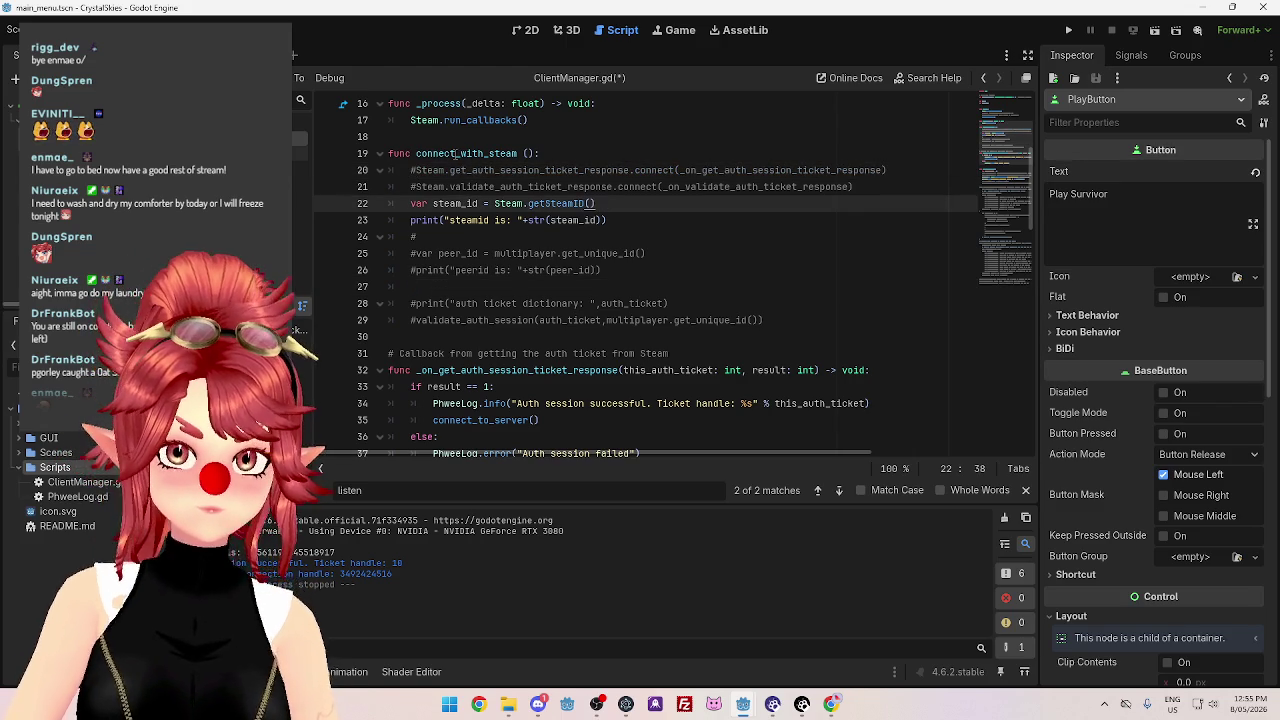
{"action": "double_click", "coordinate": [440, 203]}
{"action": "left_click_drag", "start_coordinate": [528, 203], "coordinate": [587, 203]}
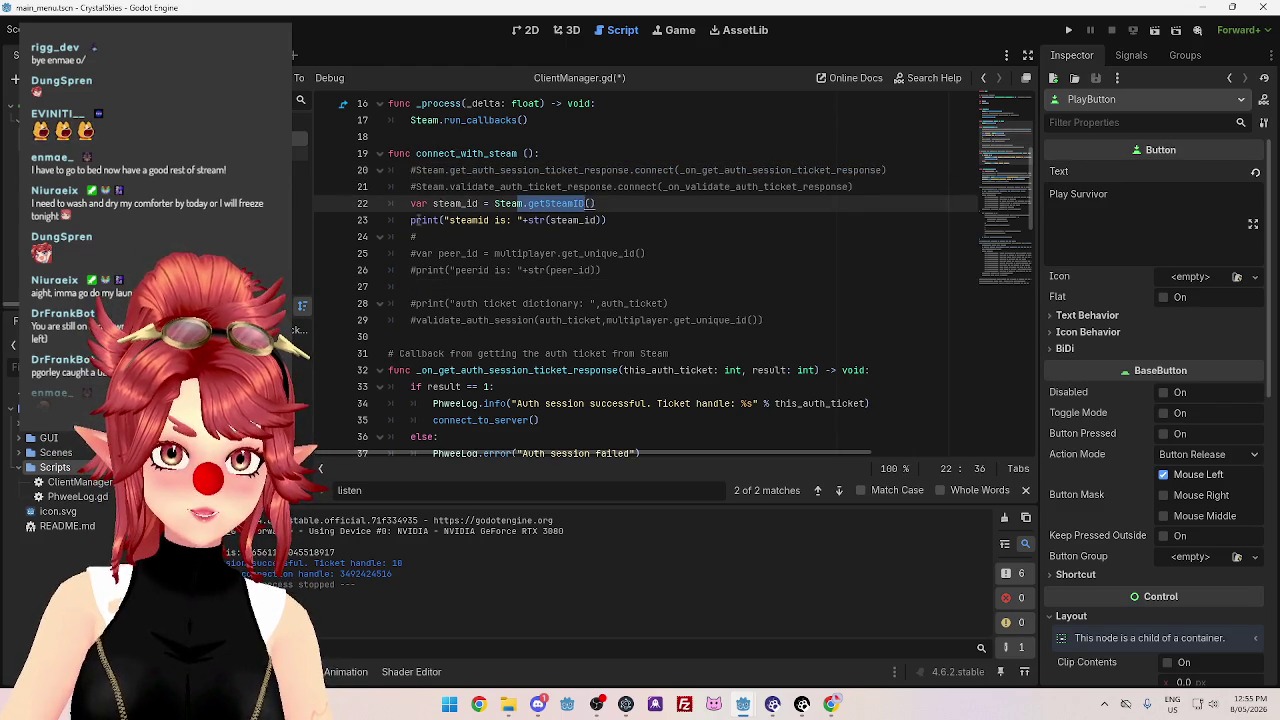
{"action": "left_click_drag", "start_coordinate": [422, 220], "coordinate": [610, 221]}
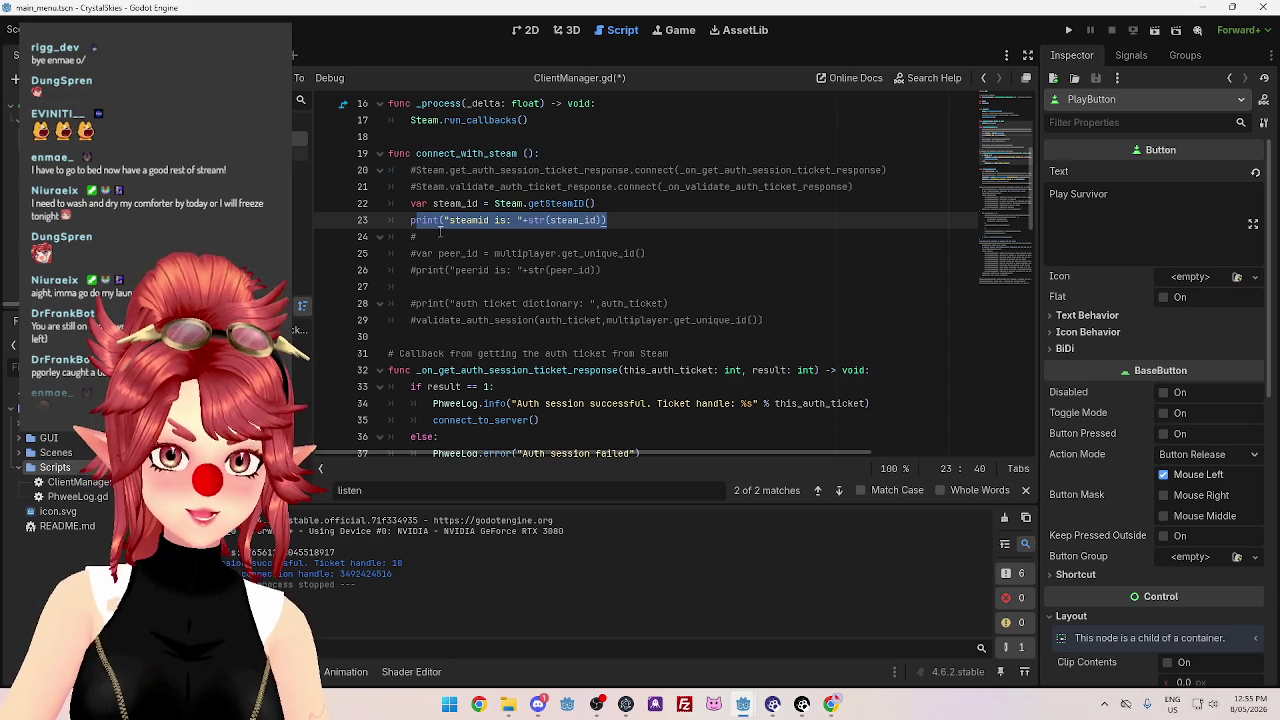
Scroll the script and highlight connect_to_server to find its uses.
{"action": "scroll", "coordinate": [453, 236], "scroll_direction": "up", "scroll_amount": 4}
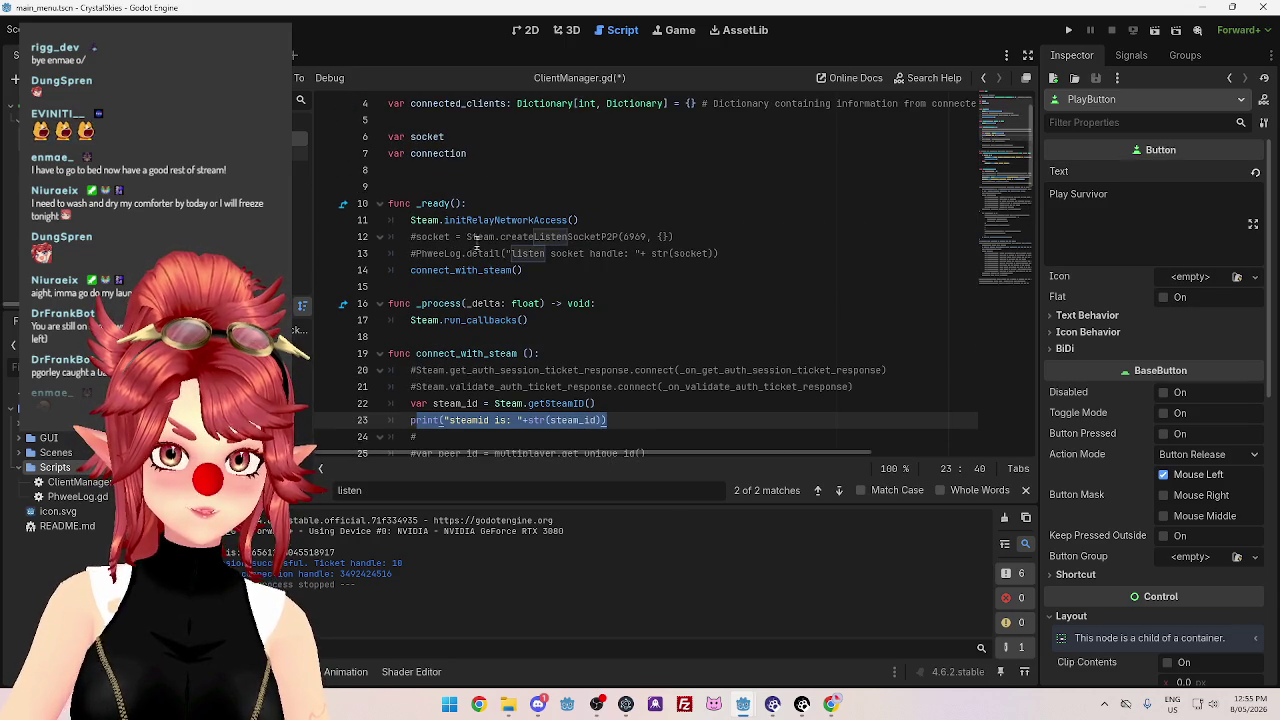
{"action": "scroll", "coordinate": [508, 236], "scroll_direction": "down", "scroll_amount": 1}
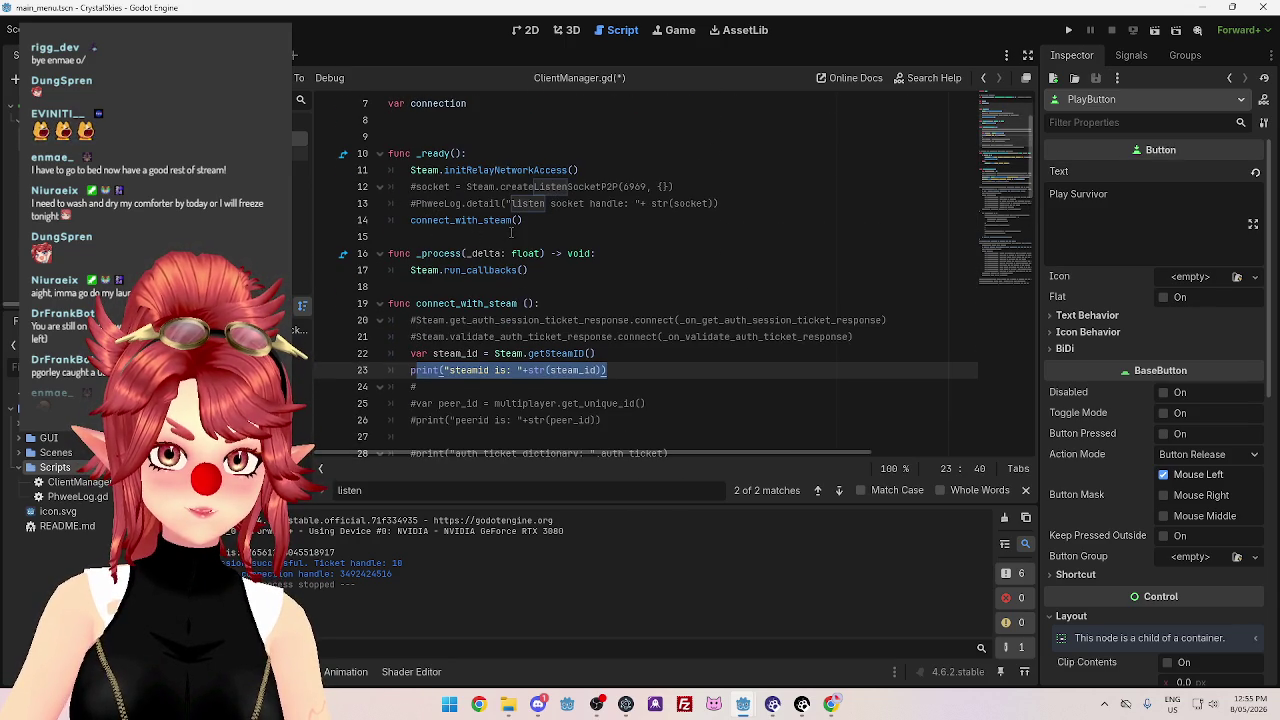
{"action": "scroll", "coordinate": [510, 233], "scroll_direction": "down", "scroll_amount": 1}
{"action": "scroll", "coordinate": [459, 222], "scroll_direction": "down", "scroll_amount": 4}
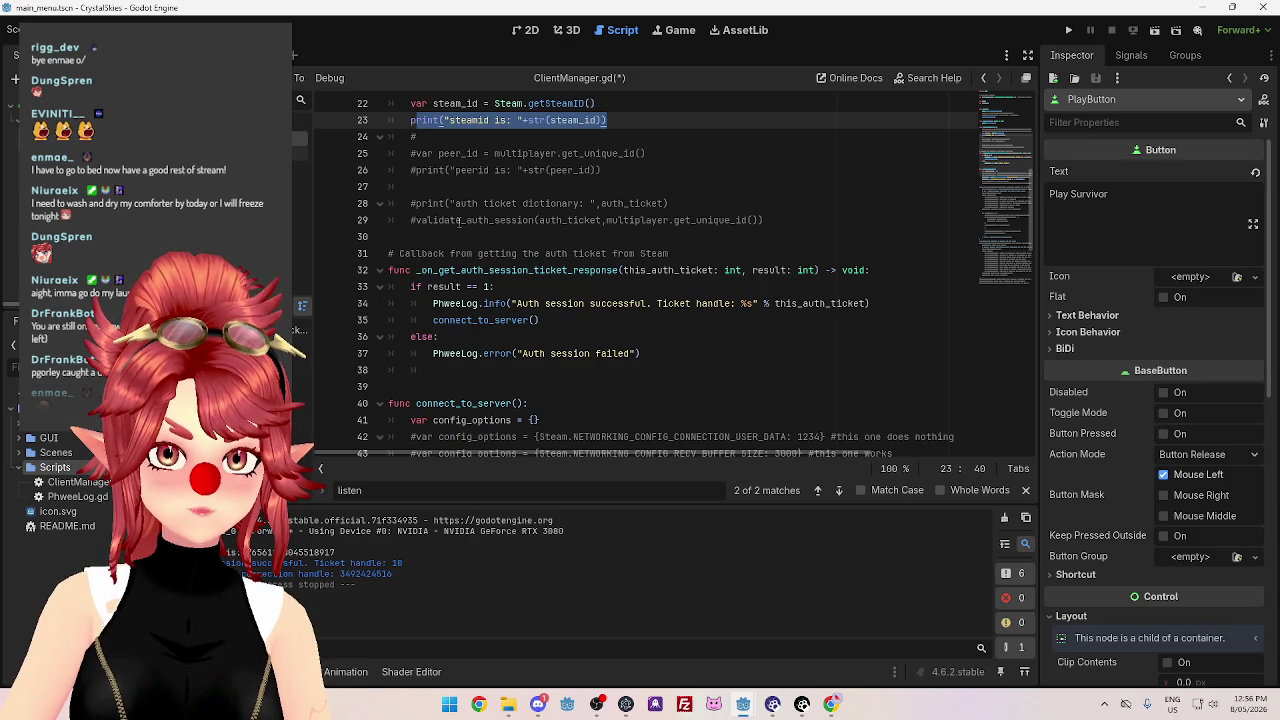
{"action": "scroll", "coordinate": [459, 222], "scroll_direction": "down", "scroll_amount": 2}
{"action": "scroll", "coordinate": [459, 222], "scroll_direction": "up", "scroll_amount": 6}
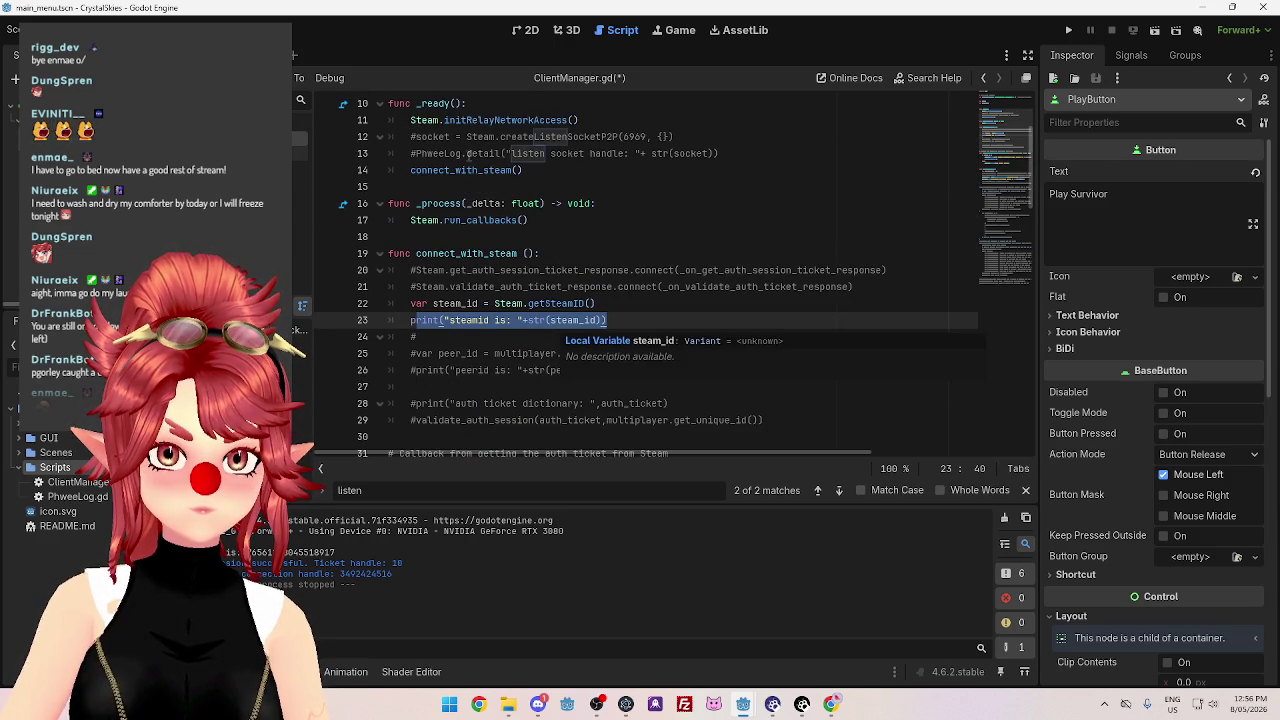
{"action": "scroll", "coordinate": [500, 300], "scroll_direction": "down", "scroll_amount": 1}
{"action": "scroll", "coordinate": [498, 288], "scroll_direction": "down", "scroll_amount": 4}
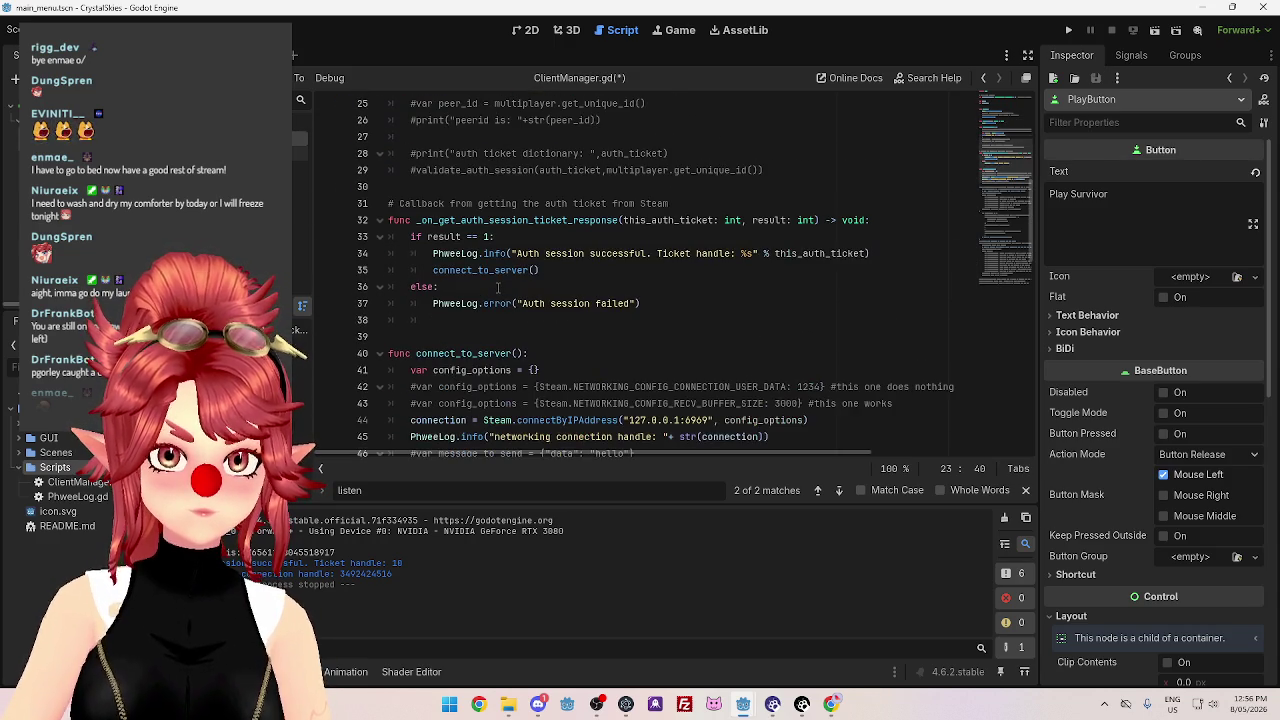
{"action": "double_click", "coordinate": [420, 354]}
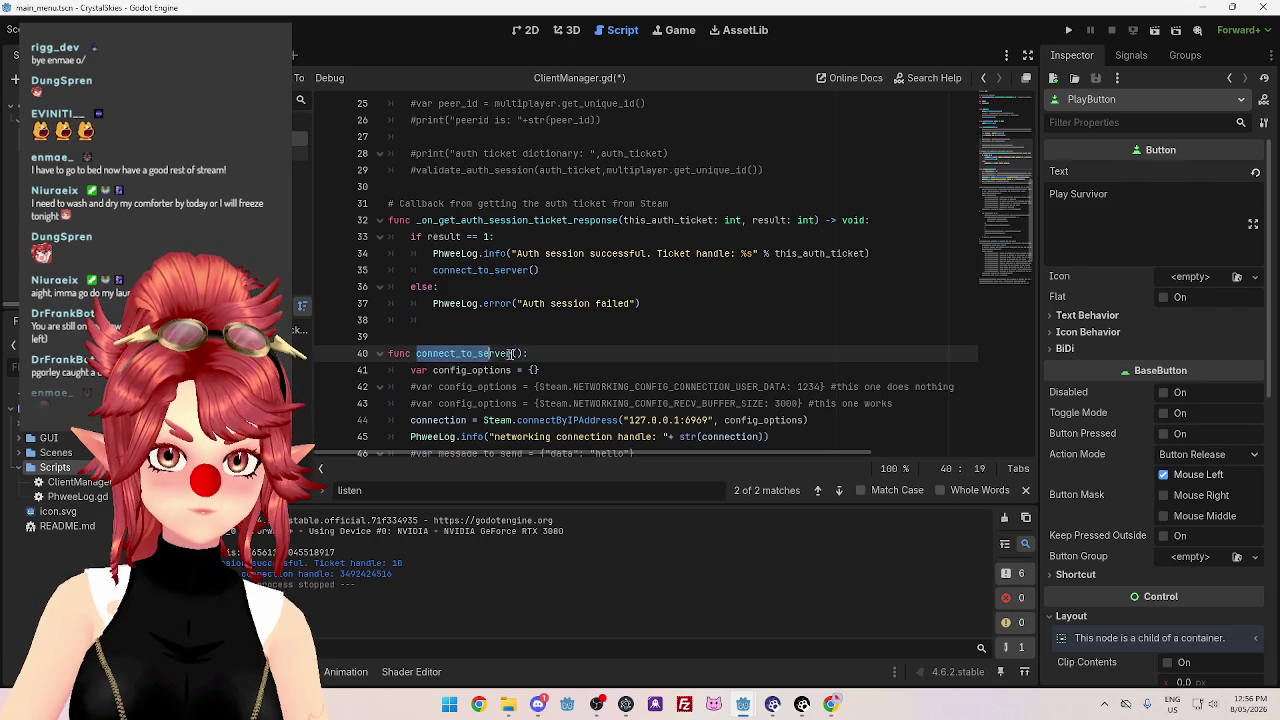
{"action": "scroll", "coordinate": [444, 245], "scroll_direction": "up", "scroll_amount": 1}
Select the connect_to_server() call inside the auth ticket callback function.
{"action": "left_click", "coordinate": [452, 253]}
{"action": "scroll", "coordinate": [500, 290], "scroll_direction": "up", "scroll_amount": 1}
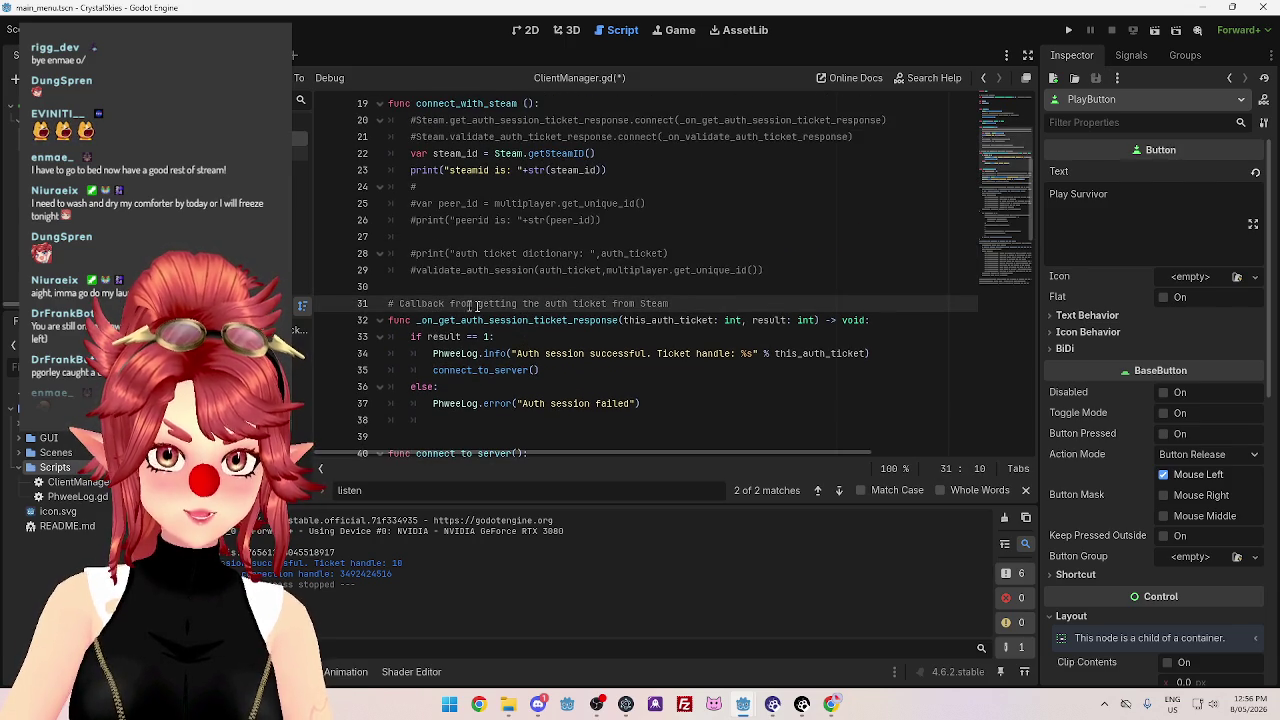
{"action": "left_click_drag", "start_coordinate": [477, 303], "coordinate": [670, 303]}
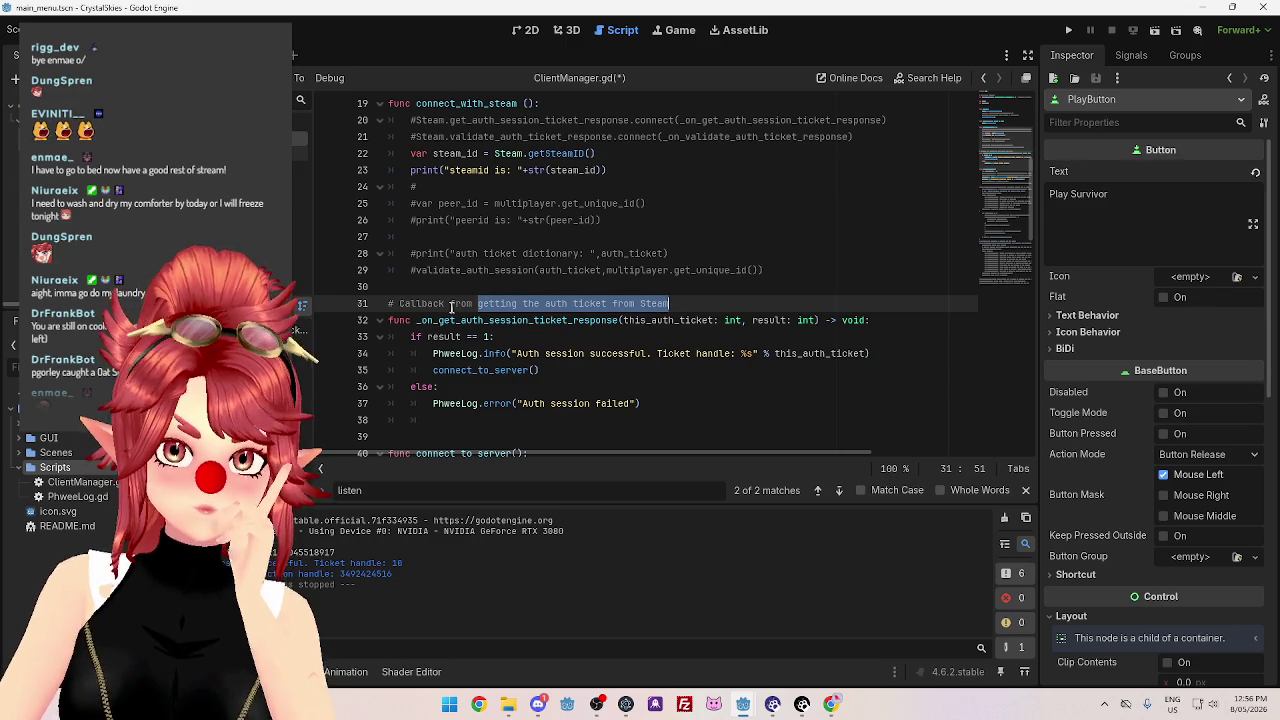
{"action": "left_click_drag", "start_coordinate": [400, 303], "coordinate": [473, 304]}
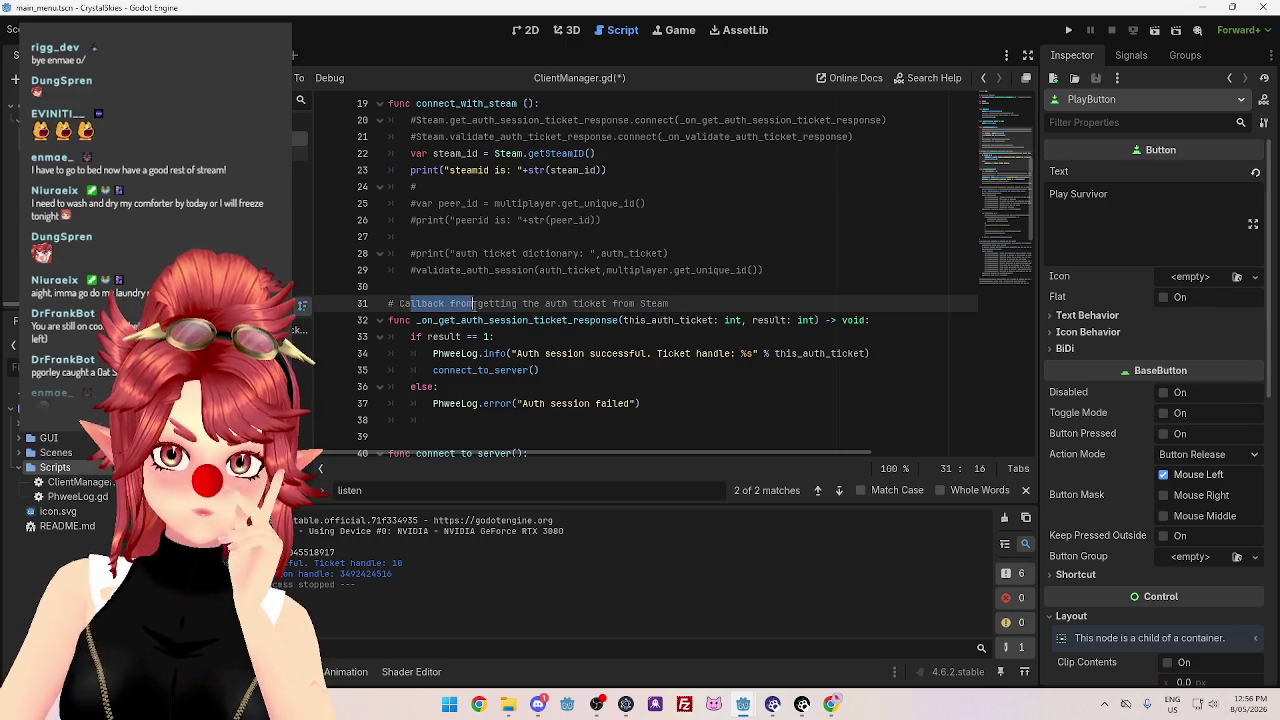
{"action": "mouse_move", "coordinate": [660, 405]}
{"action": "left_mouse_down"}
{"action": "mouse_move", "coordinate": [410, 337]}
{"action": "mouse_move", "coordinate": [378, 305]}
{"action": "left_mouse_up"}
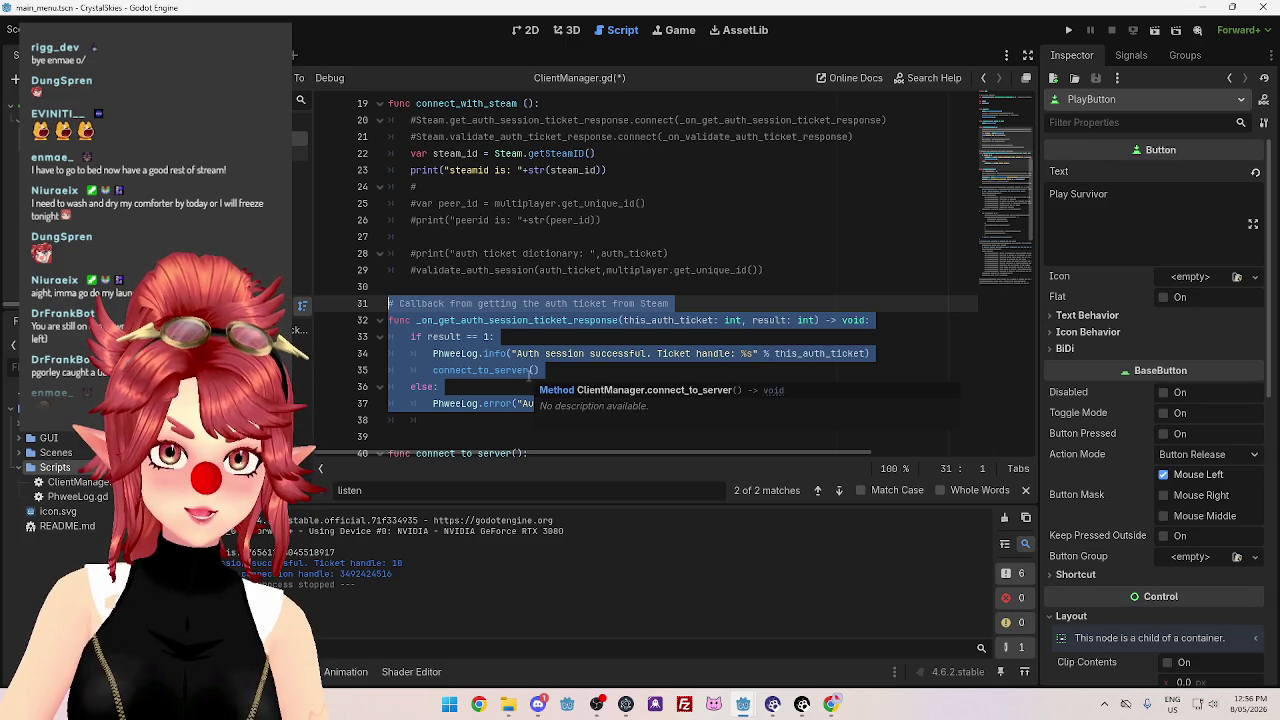
{"action": "scroll", "coordinate": [481, 374], "scroll_direction": "down", "scroll_amount": 3}
{"action": "scroll", "coordinate": [515, 330], "scroll_direction": "up", "scroll_amount": 2}
{"action": "left_click", "coordinate": [516, 322]}
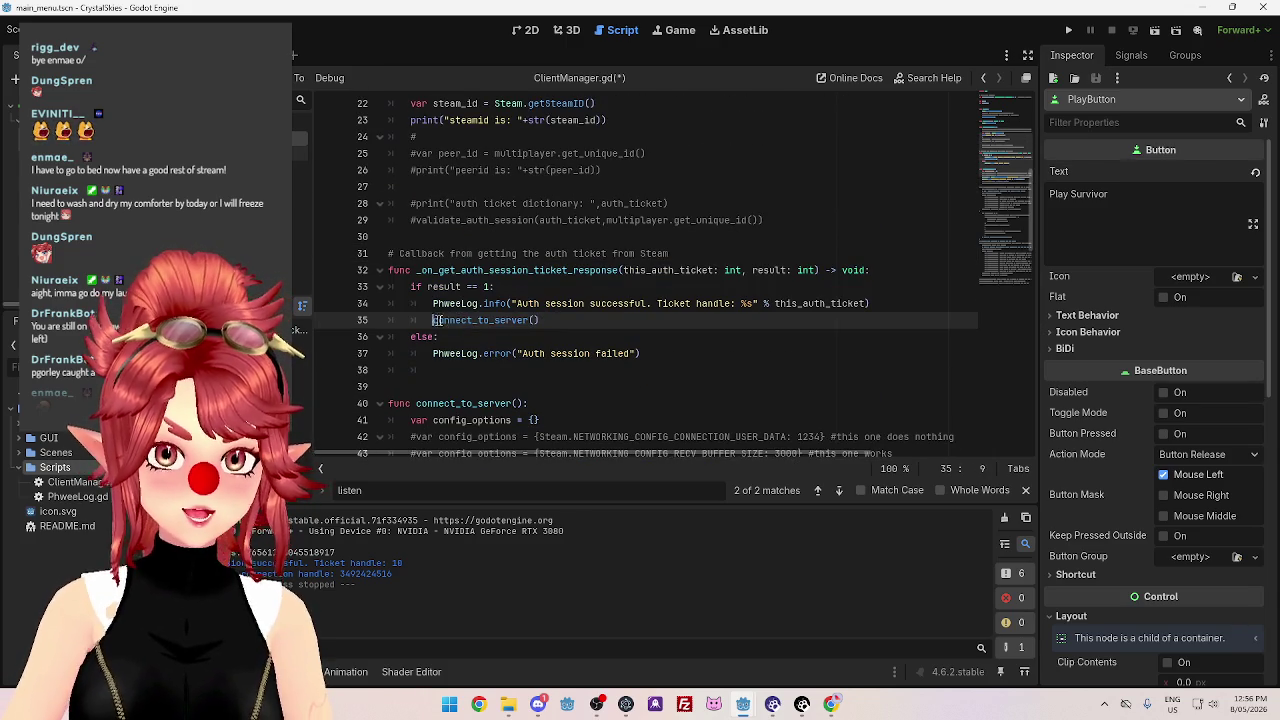
{"action": "left_click_drag", "start_coordinate": [432, 320], "coordinate": [546, 320]}
{"action": "key", "text": "ctrl+c"}
{"action": "scroll", "coordinate": [540, 320], "scroll_direction": "up", "scroll_amount": 2}
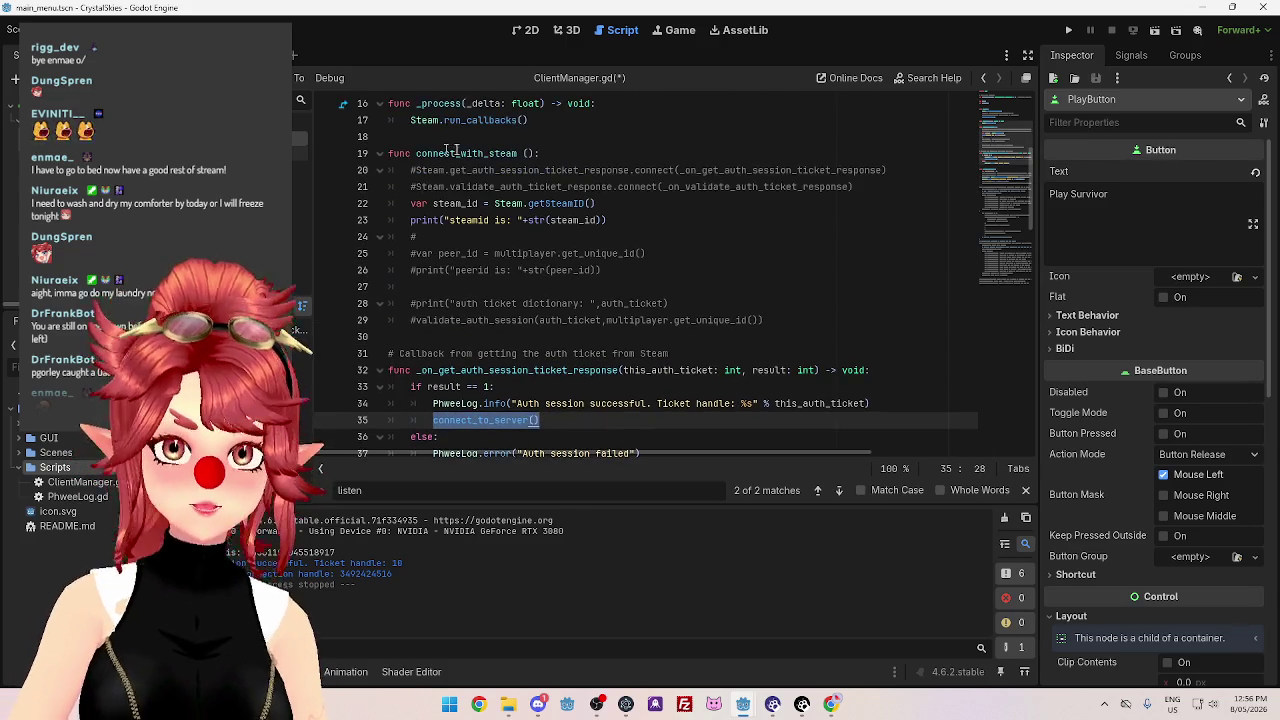
Insert connect_to_server() after the steamid print and comment out the auth ticket callback.
{"action": "left_click", "coordinate": [640, 222]}
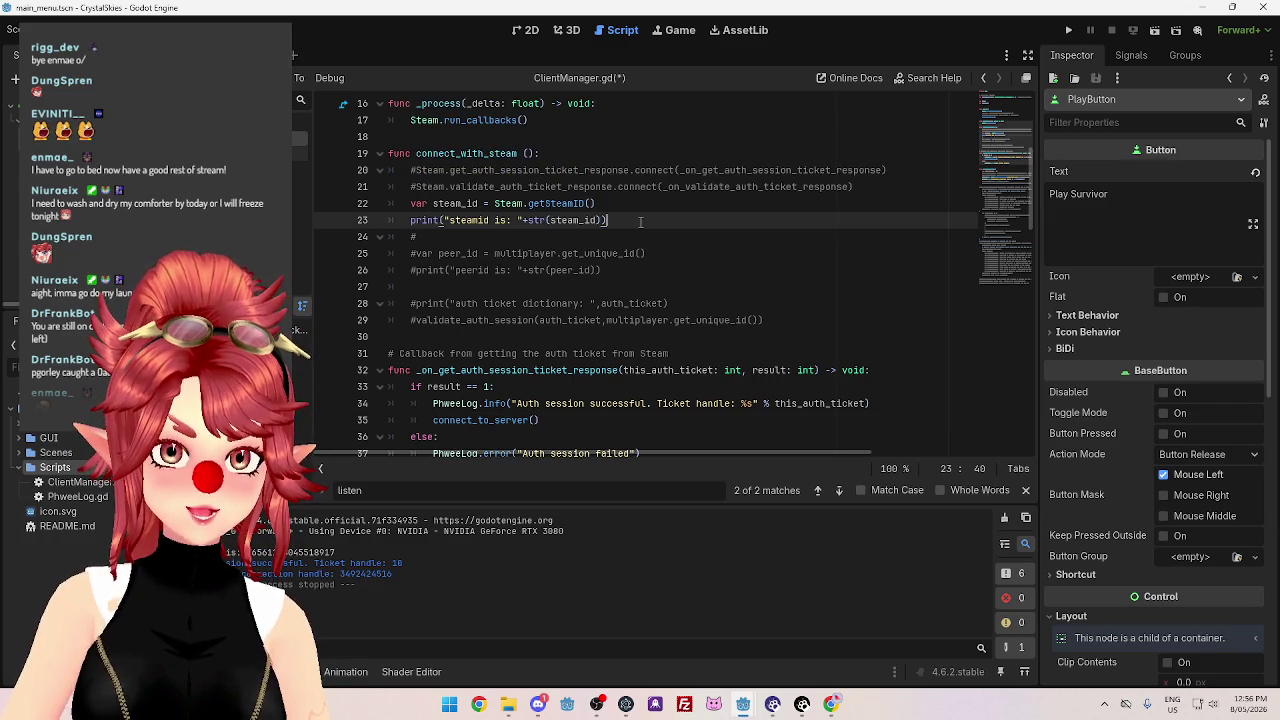
{"action": "key", "text": "Return"}
{"action": "key", "text": "ctrl+v"}
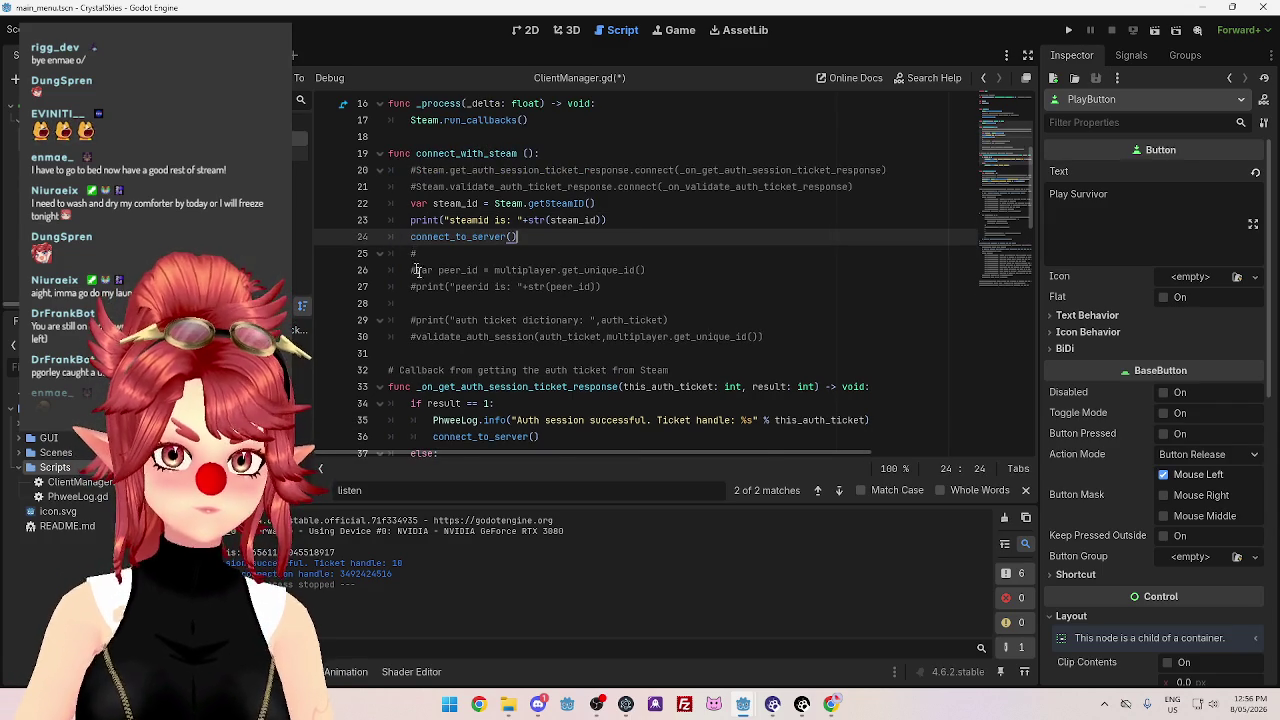
{"action": "scroll", "coordinate": [410, 256], "scroll_direction": "down", "scroll_amount": 5}
{"action": "mouse_move", "coordinate": [440, 237]}
{"action": "left_mouse_down"}
{"action": "mouse_move", "coordinate": [360, 200]}
{"action": "mouse_move", "coordinate": [328, 141]}
{"action": "left_mouse_up"}
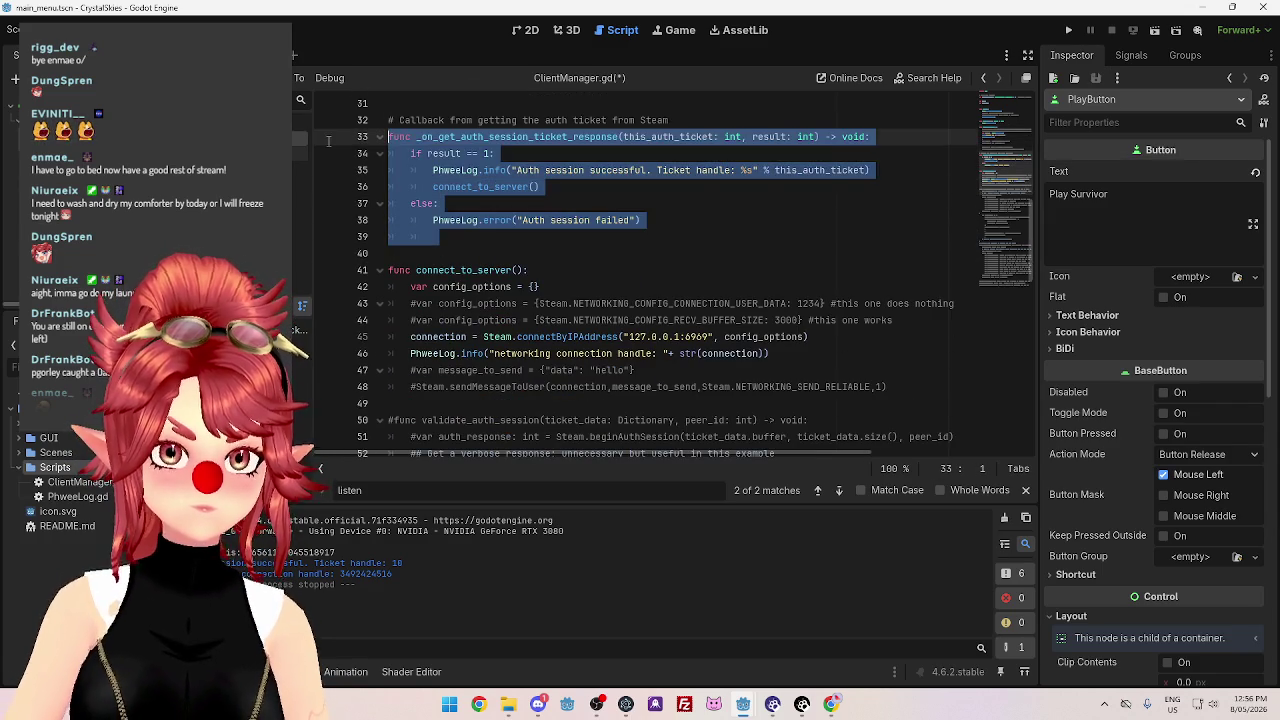
{"action": "type", "text": "?"}
{"action": "key", "text": "ctrl+z"}
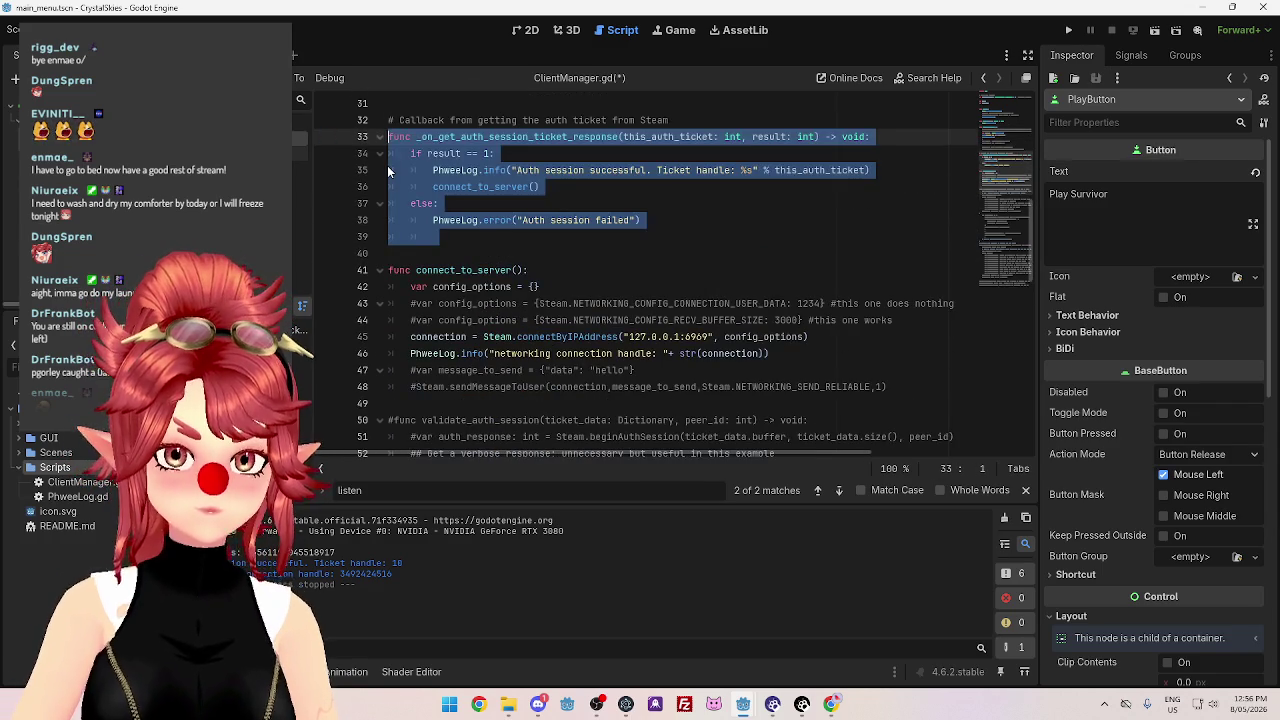
{"action": "left_click", "coordinate": [537, 242]}
Review the rest of the script and save ClientManager.gd.
{"action": "scroll", "coordinate": [537, 242], "scroll_direction": "down", "scroll_amount": 2}
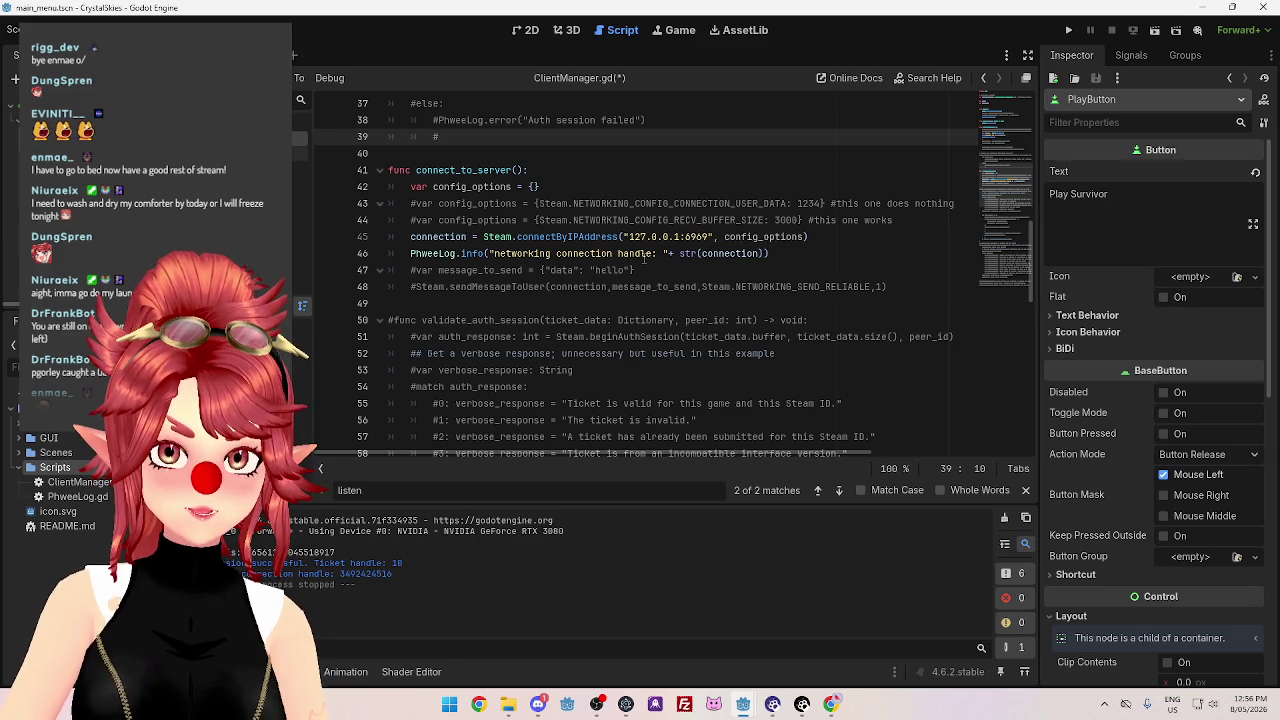
{"action": "scroll", "coordinate": [530, 200], "scroll_direction": "down", "scroll_amount": 1}
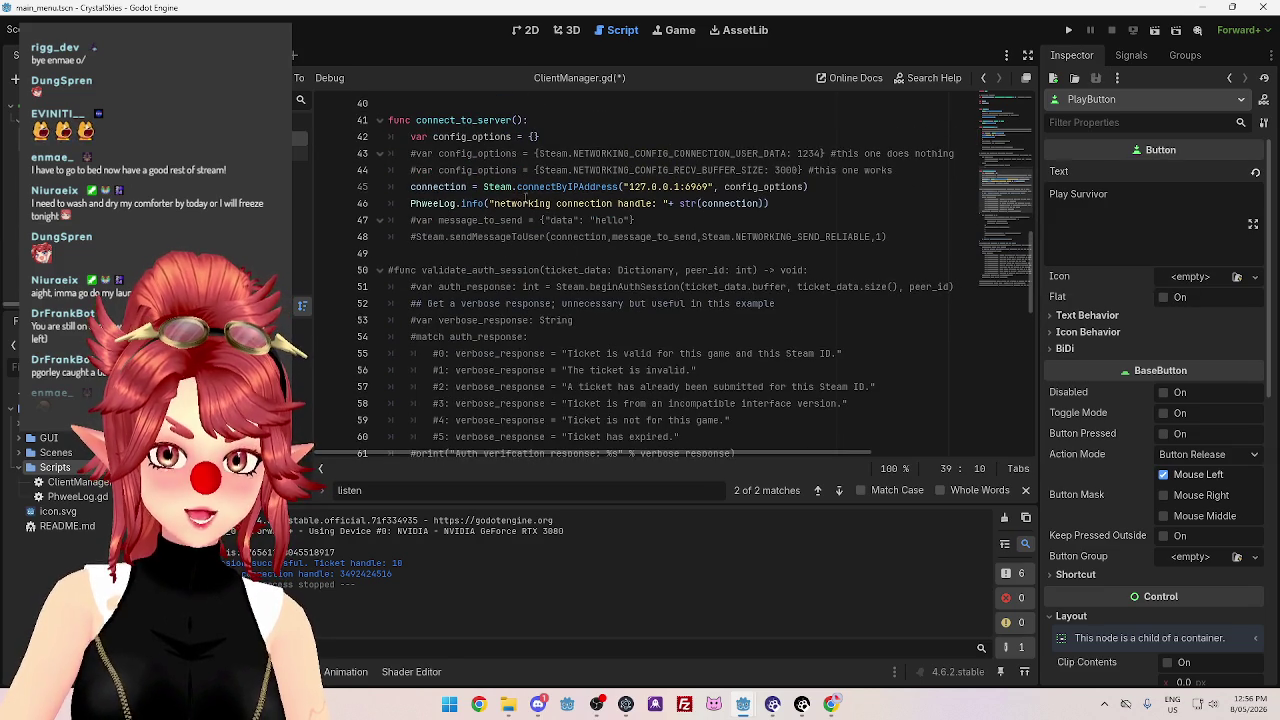
{"action": "scroll", "coordinate": [673, 228], "scroll_direction": "down", "scroll_amount": 9}
{"action": "scroll", "coordinate": [673, 228], "scroll_direction": "up", "scroll_amount": 12}
{"action": "left_click", "coordinate": [690, 214]}
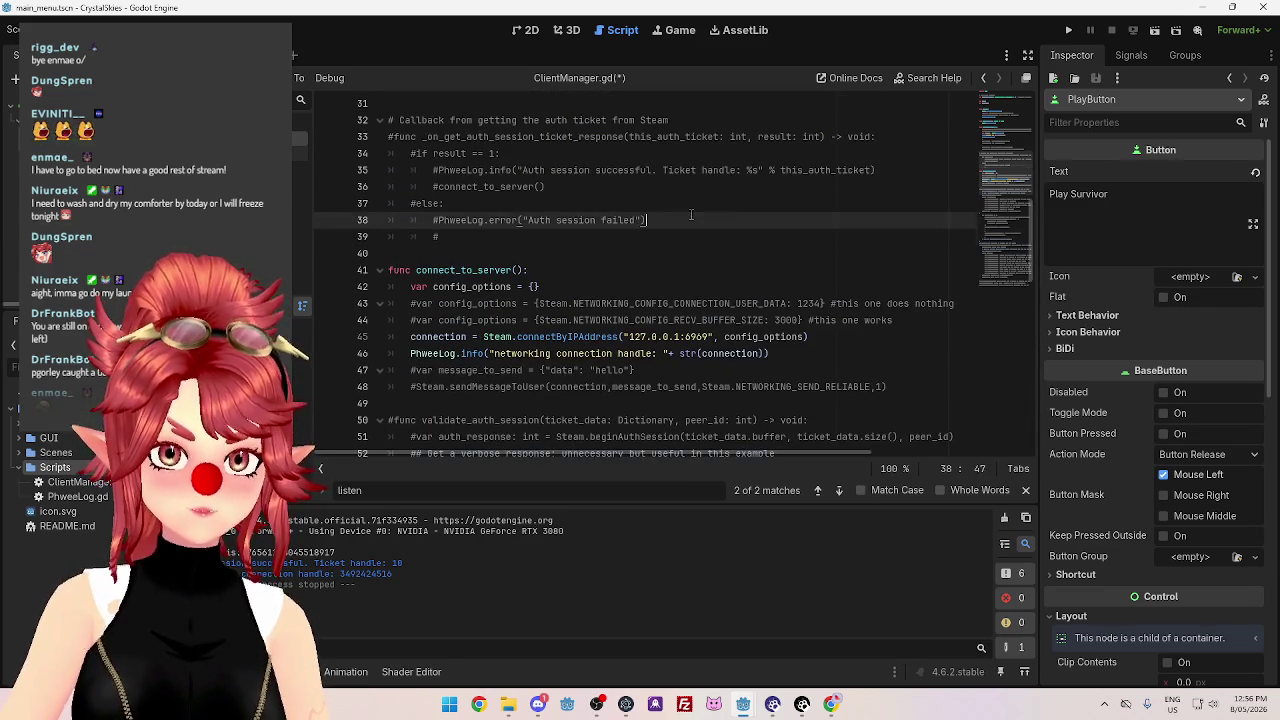
{"action": "key", "text": "ctrl+s"}
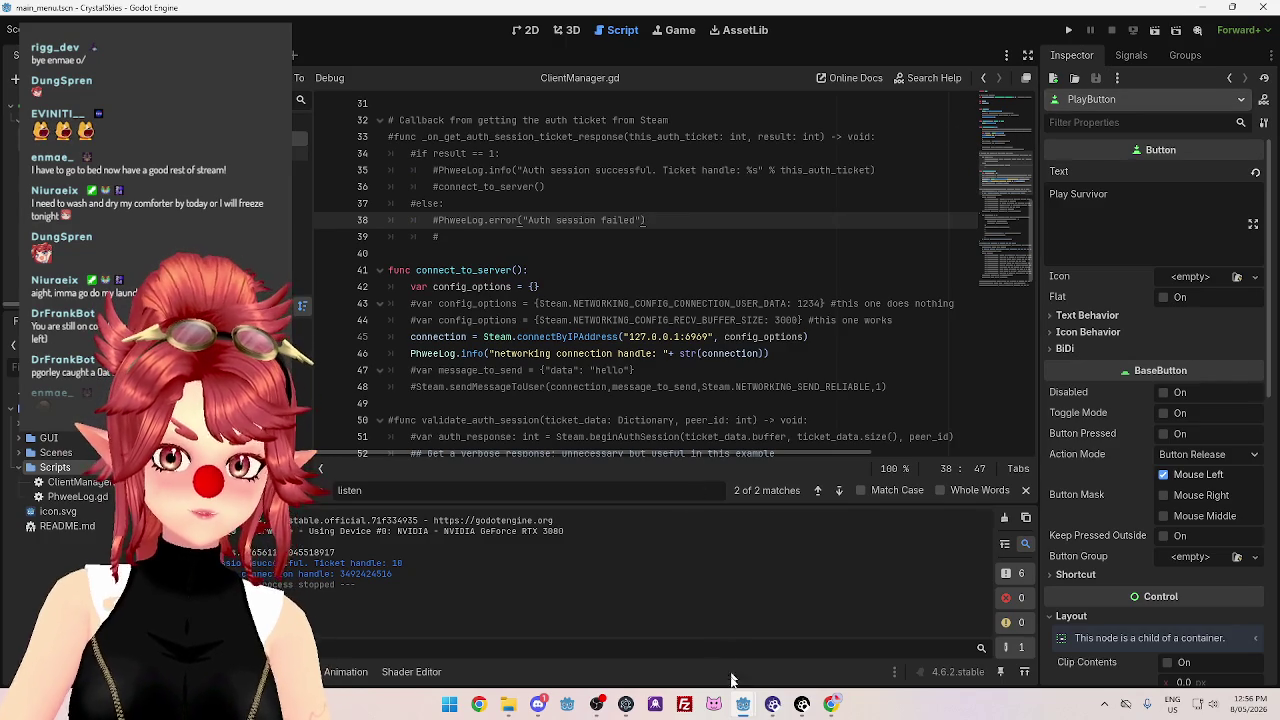
{"action": "mouse_move", "coordinate": [743, 704]}
{"action": "left_click", "coordinate": [702, 624]}
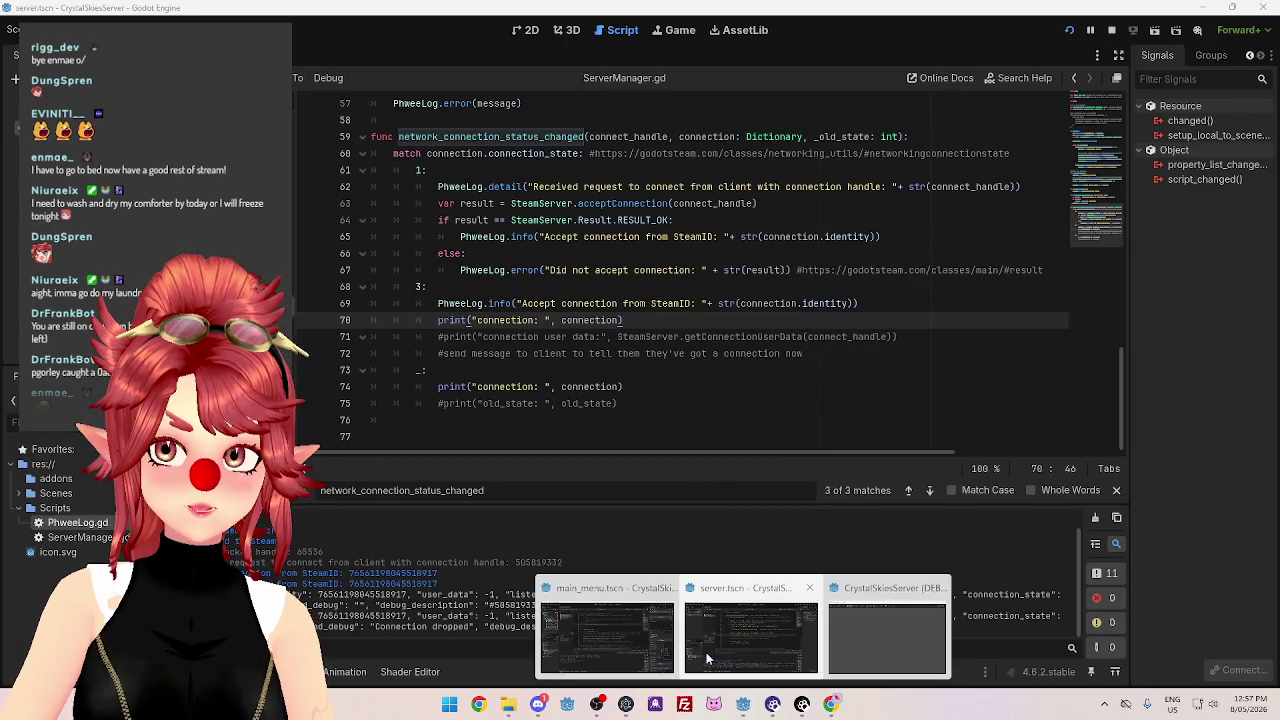
{"action": "left_click", "coordinate": [618, 644]}
{"action": "key", "text": "F5"}
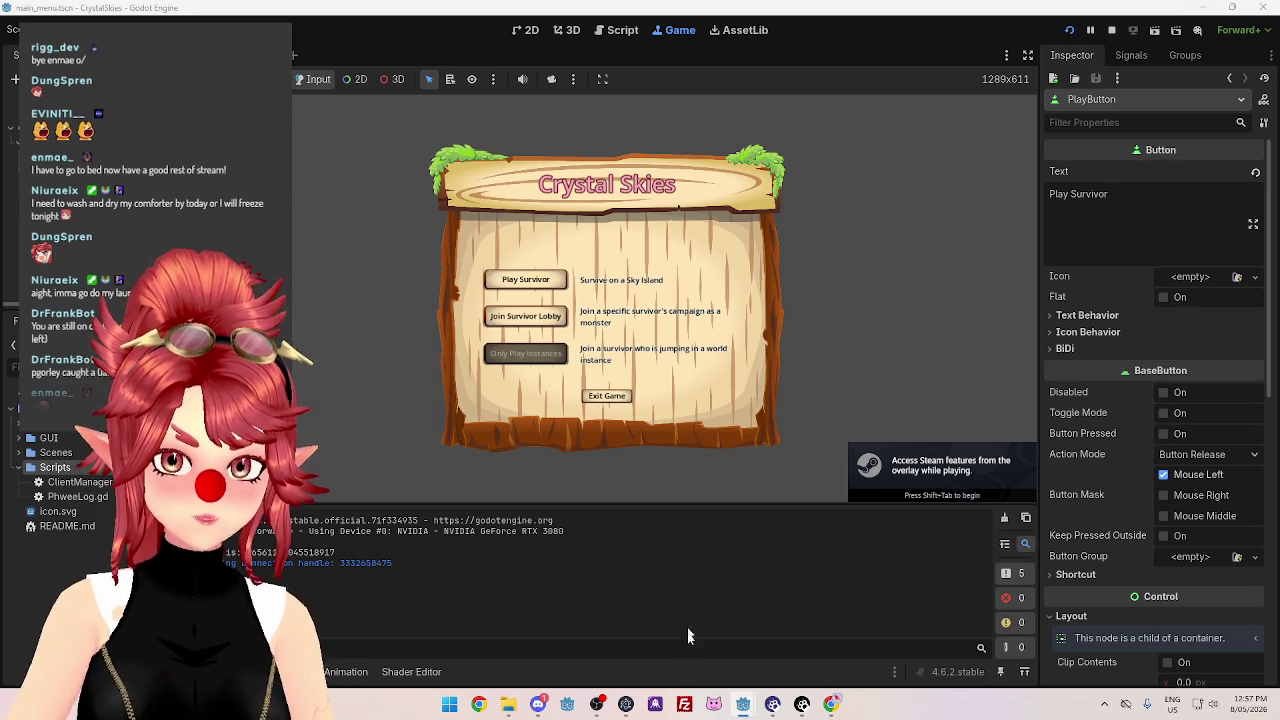
{"action": "mouse_move", "coordinate": [743, 704]}
{"action": "left_click", "coordinate": [600, 630]}
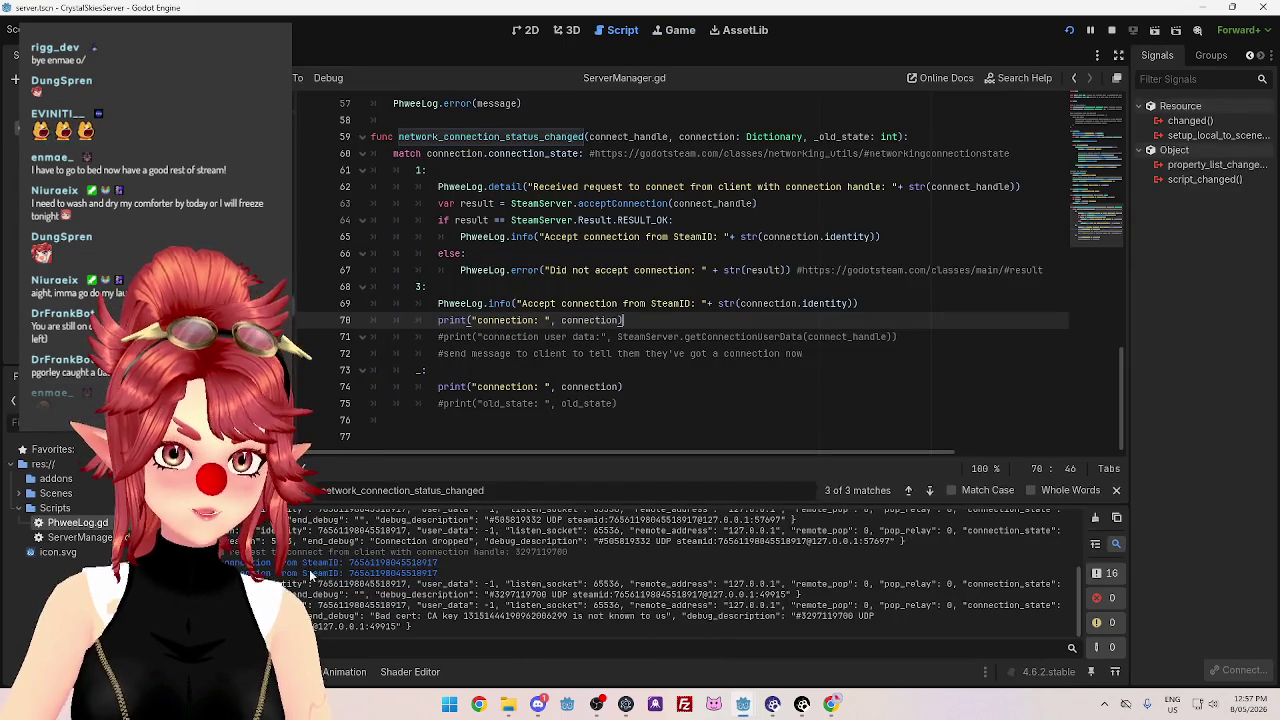
{"action": "scroll", "coordinate": [310, 576], "scroll_direction": "up", "scroll_amount": 5}
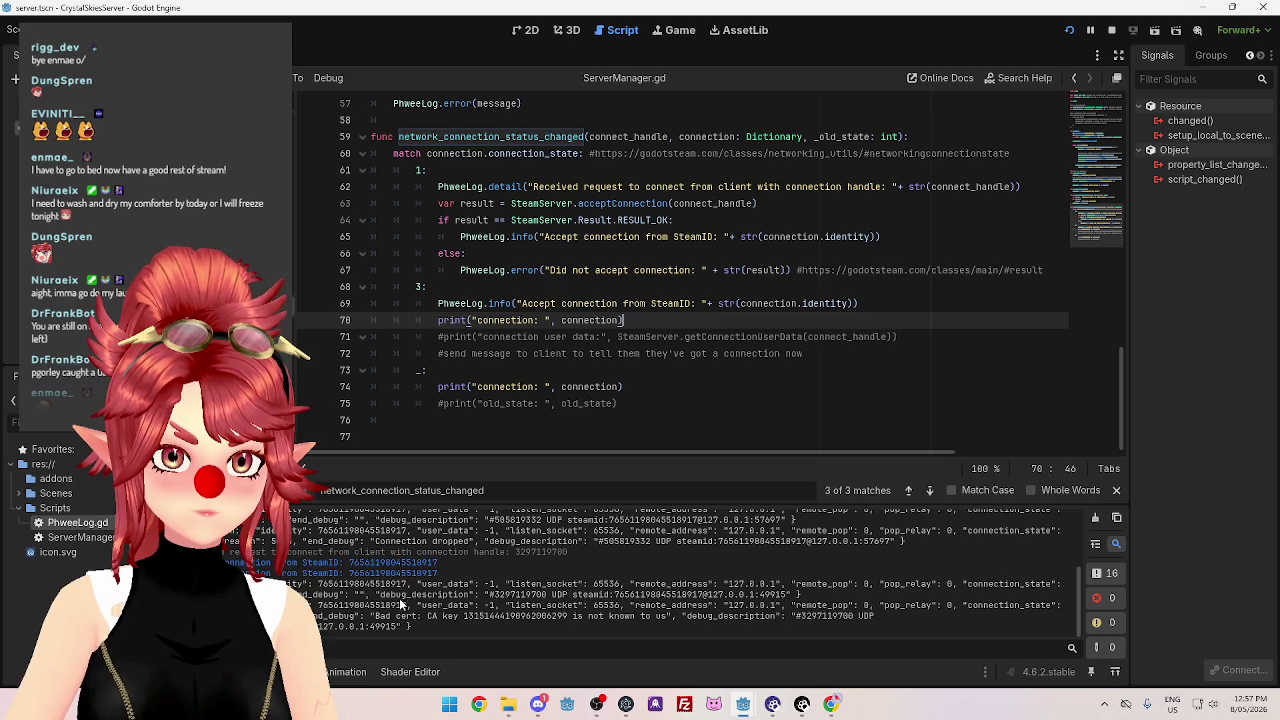
{"action": "scroll", "coordinate": [400, 607], "scroll_direction": "up", "scroll_amount": 1}
{"action": "scroll", "coordinate": [898, 567], "scroll_direction": "up", "scroll_amount": 1}
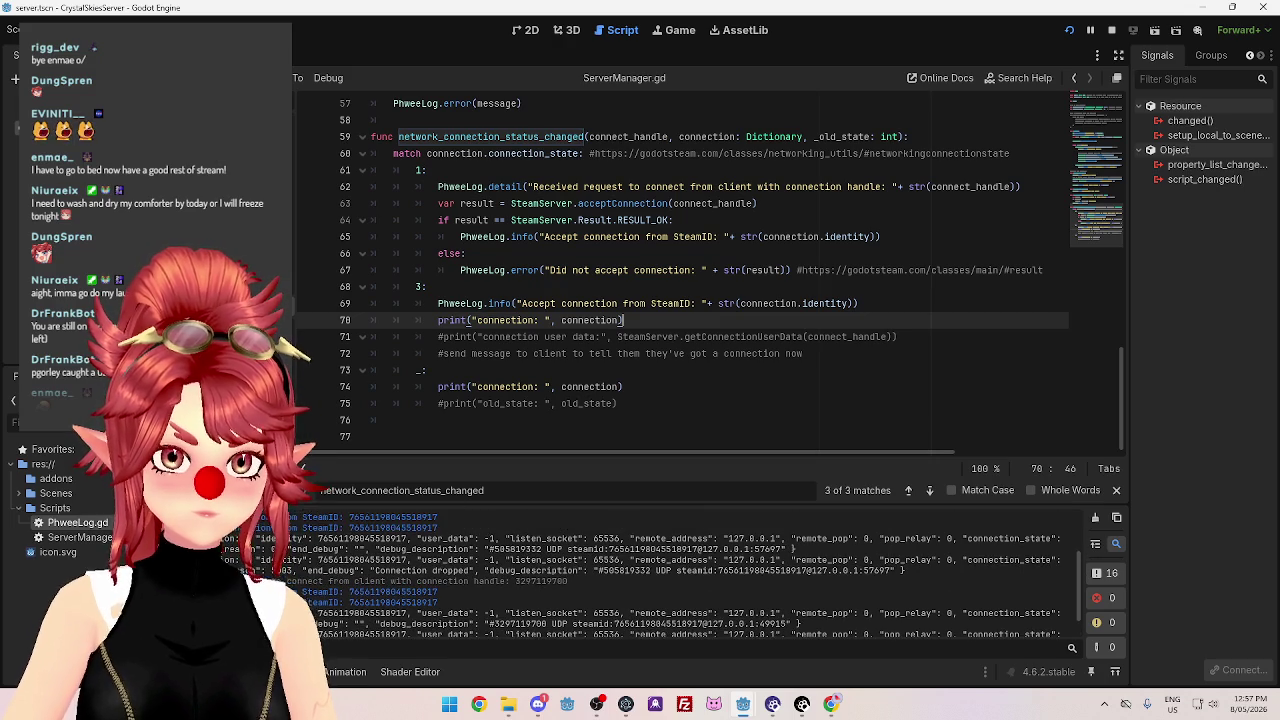
{"action": "key", "text": "F8"}
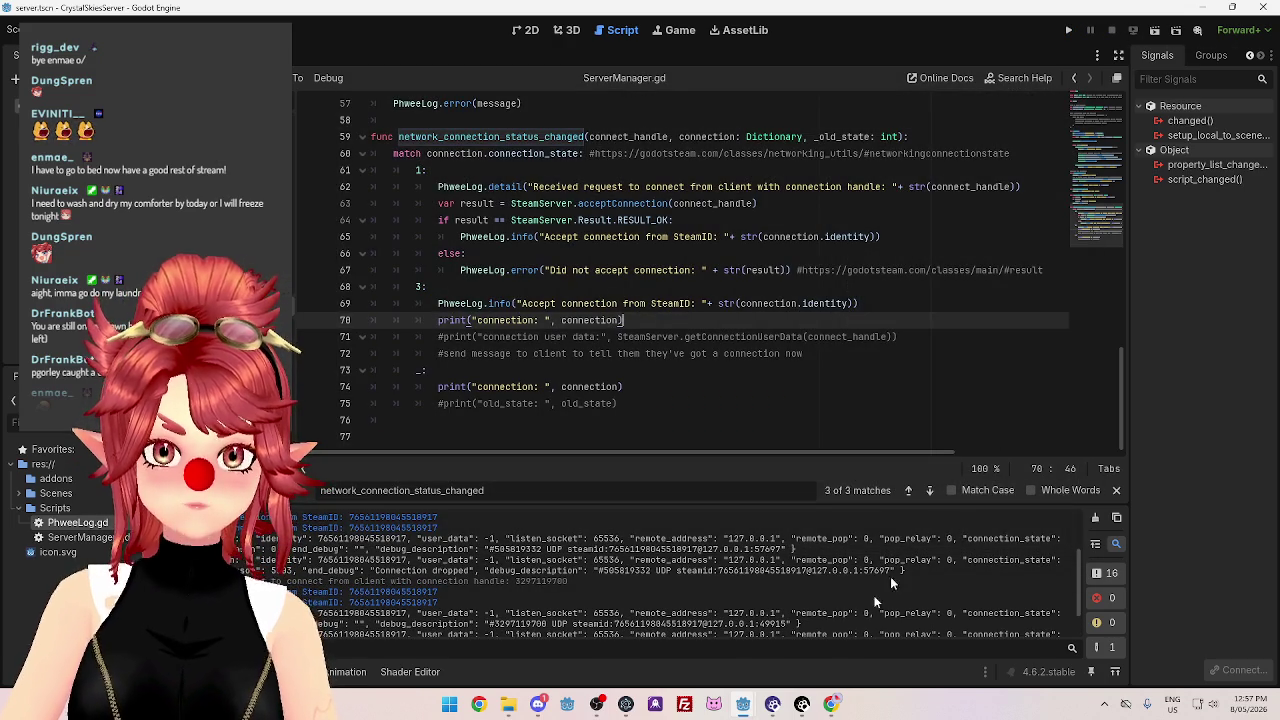
{"action": "mouse_move", "coordinate": [743, 704]}
{"action": "left_click", "coordinate": [665, 640]}
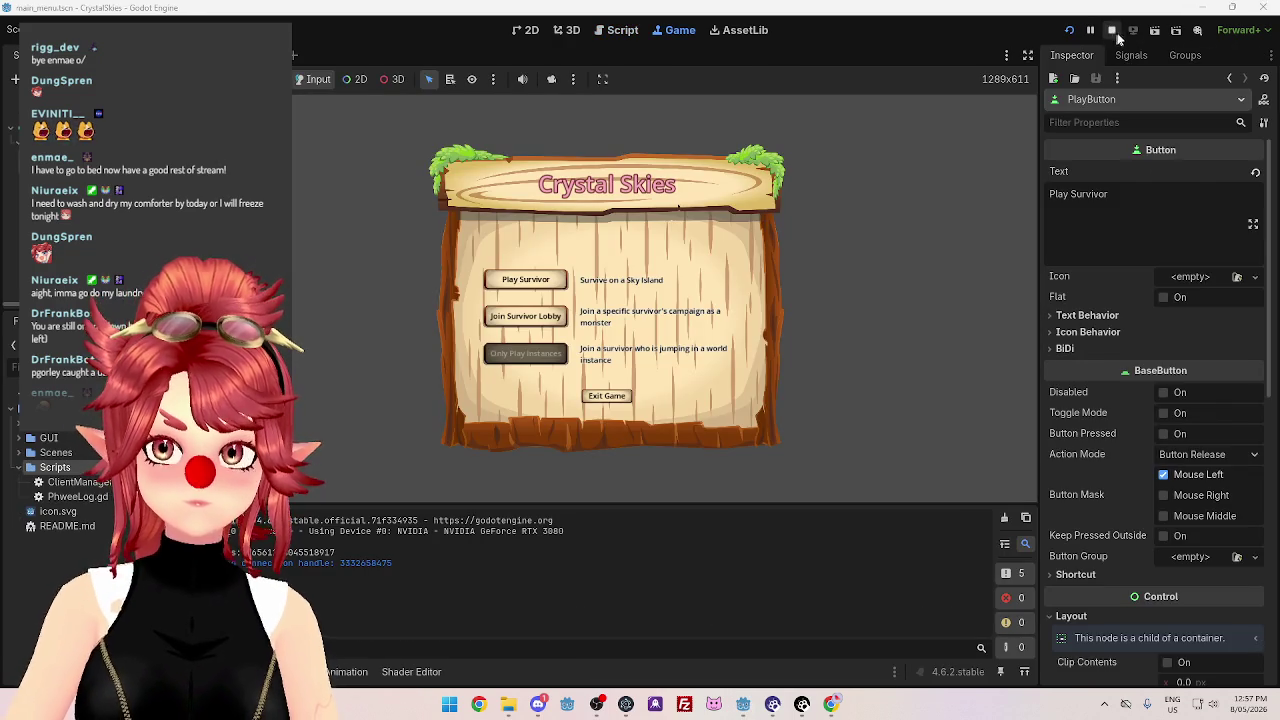
{"action": "left_click", "coordinate": [1112, 33]}
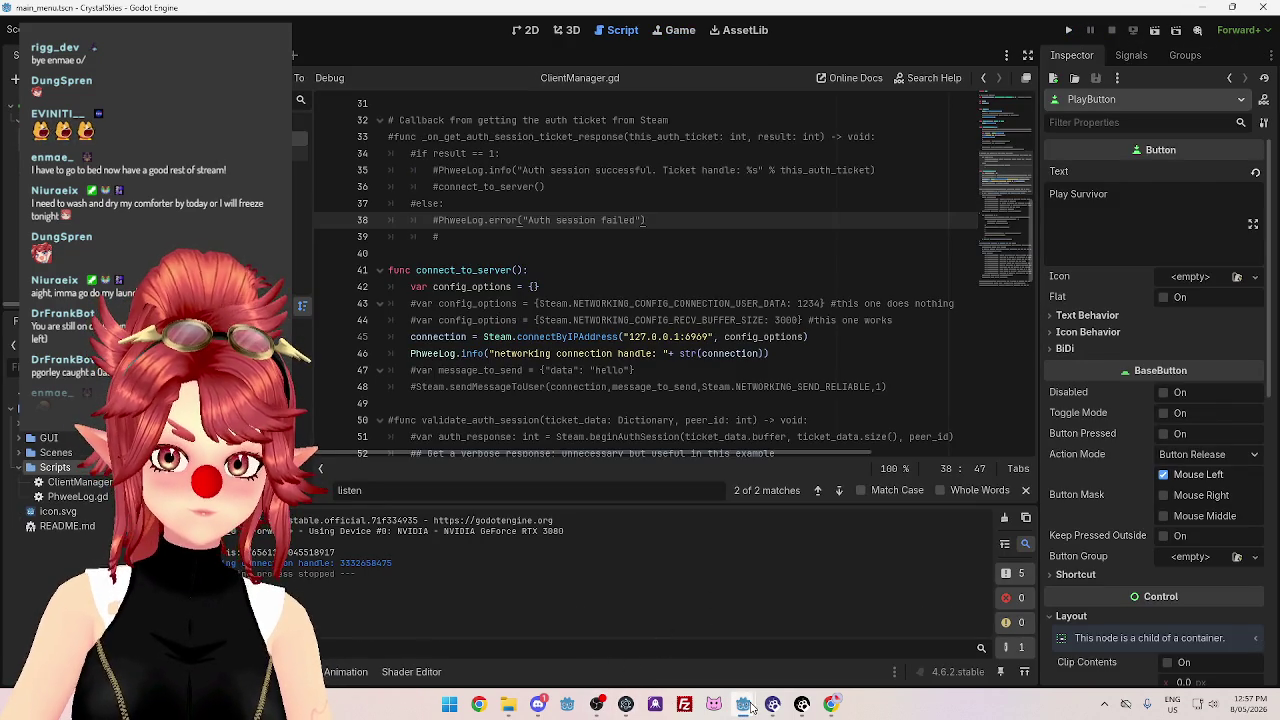
{"action": "mouse_move", "coordinate": [750, 708]}
{"action": "left_click", "coordinate": [815, 635]}
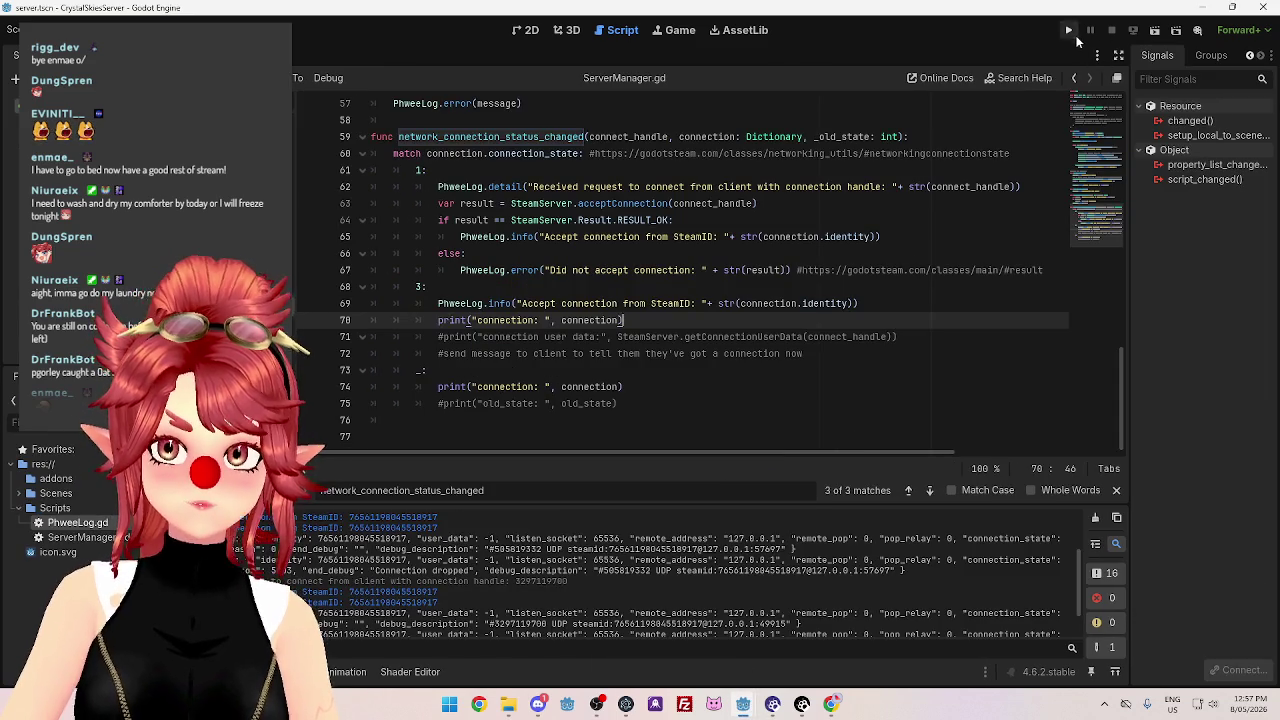
{"action": "left_click", "coordinate": [1069, 31]}
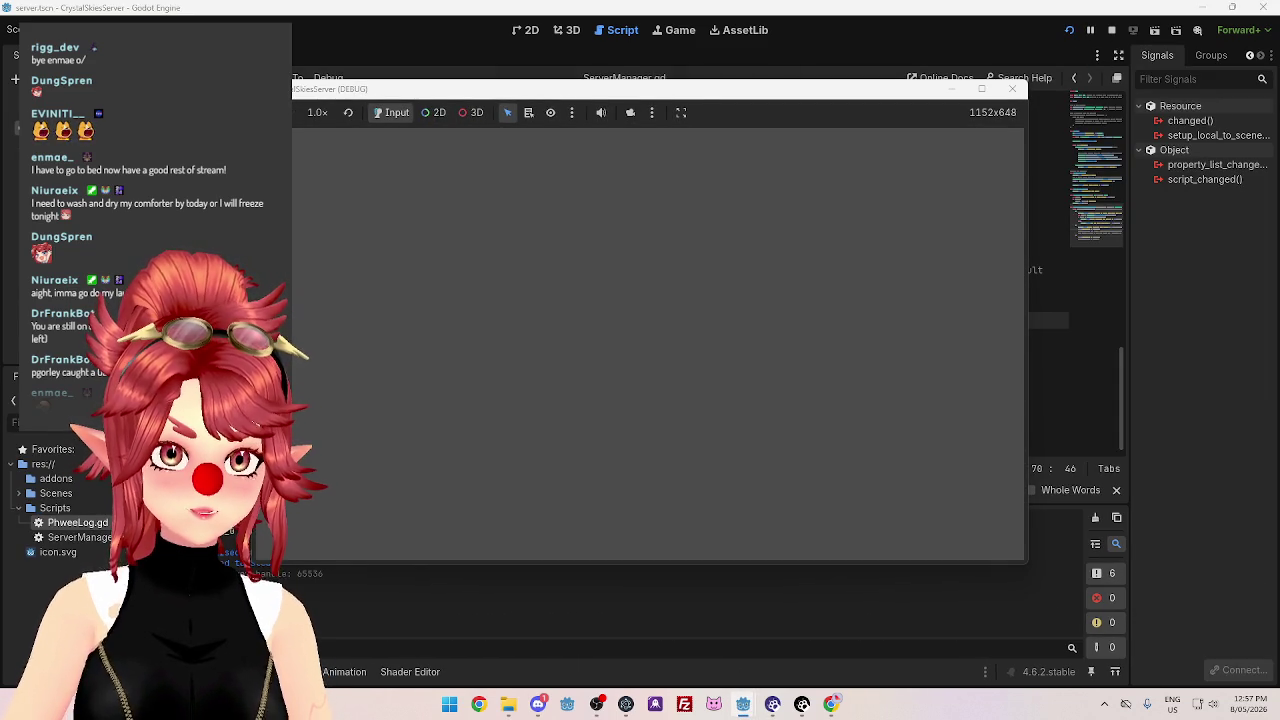
{"action": "mouse_move", "coordinate": [730, 683]}
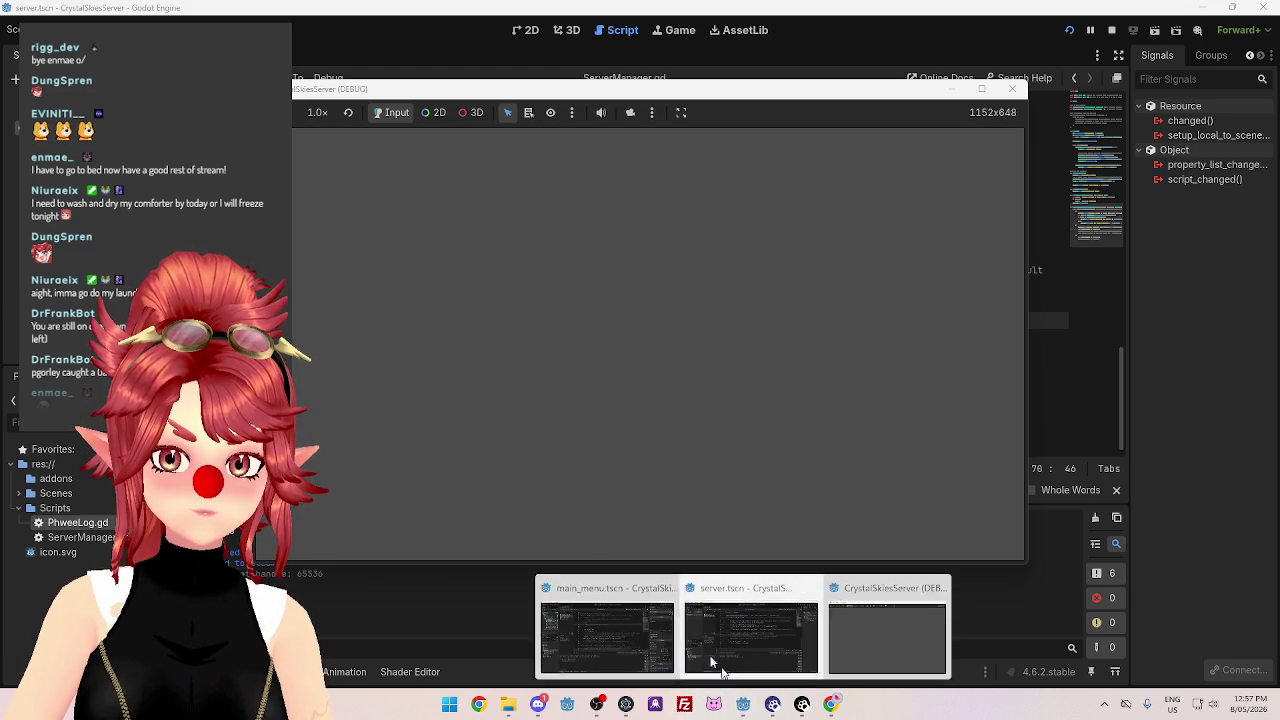
{"action": "left_click", "coordinate": [607, 630]}
{"action": "left_click", "coordinate": [1069, 30]}
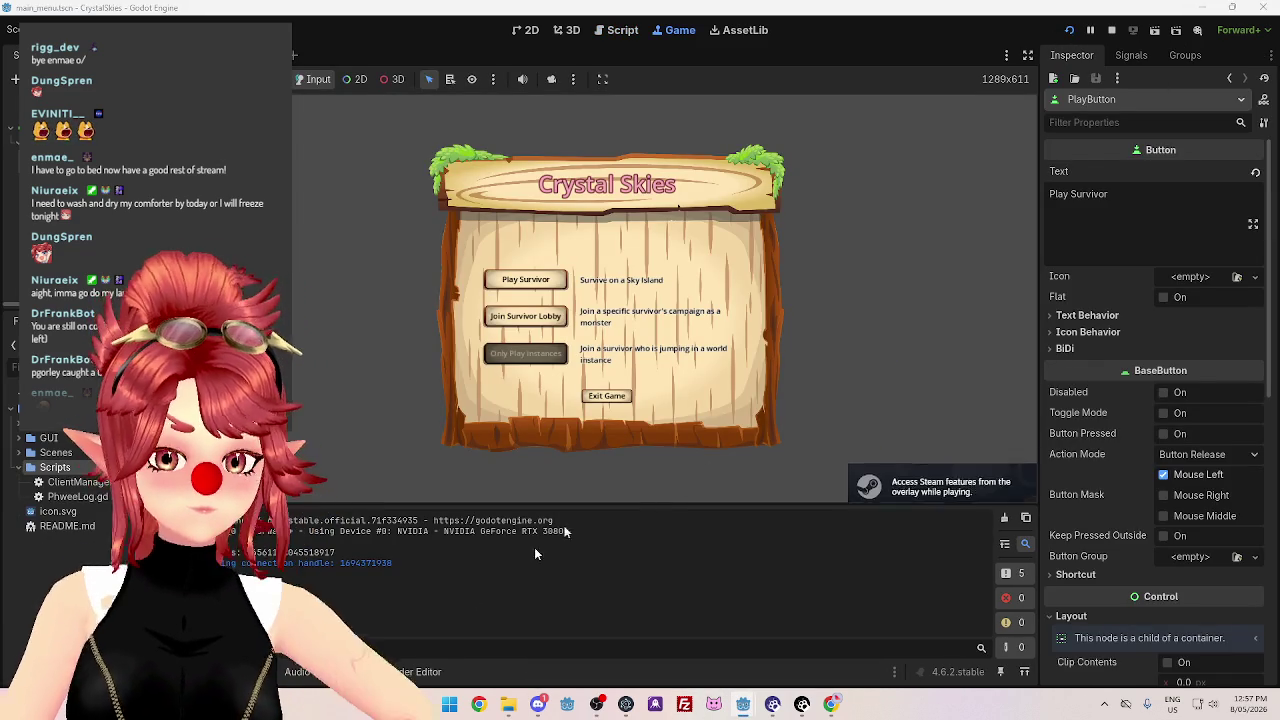
{"action": "mouse_move", "coordinate": [743, 690]}
{"action": "left_click", "coordinate": [750, 630]}
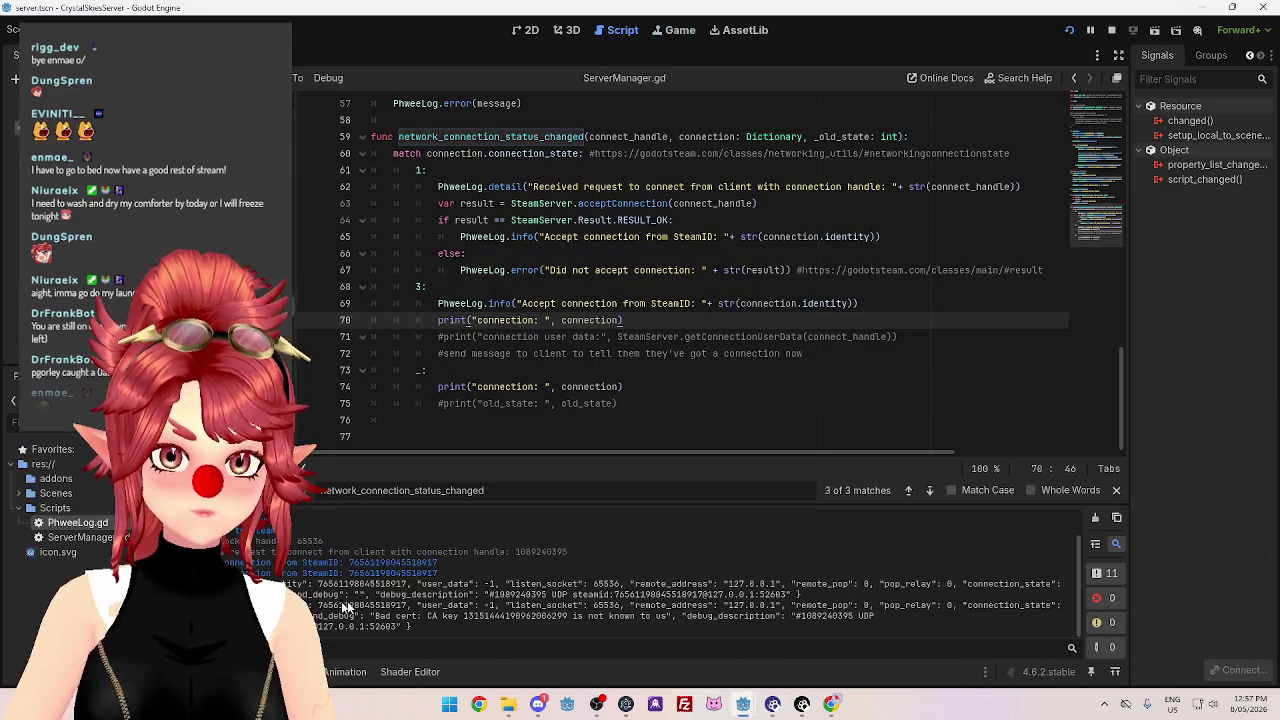
{"action": "scroll", "coordinate": [265, 547], "scroll_direction": "up", "scroll_amount": 1}
{"action": "triple_click", "coordinate": [265, 555]}
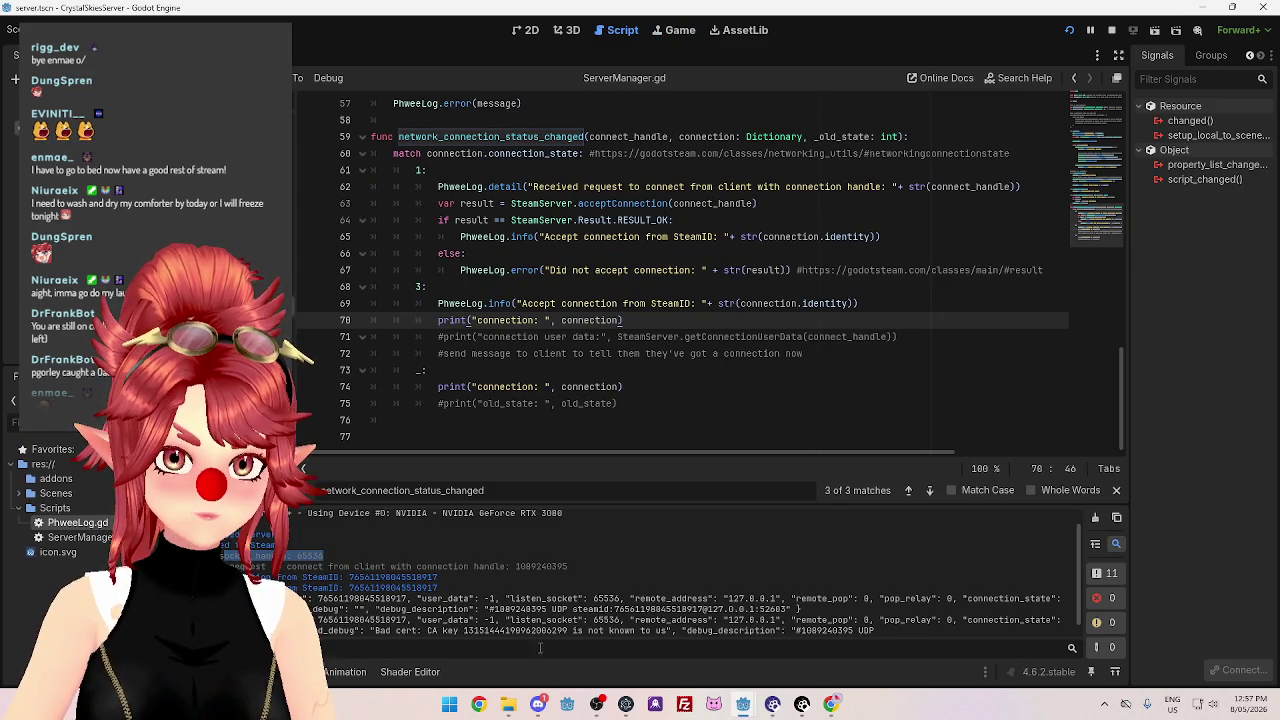
{"action": "mouse_move", "coordinate": [743, 700]}
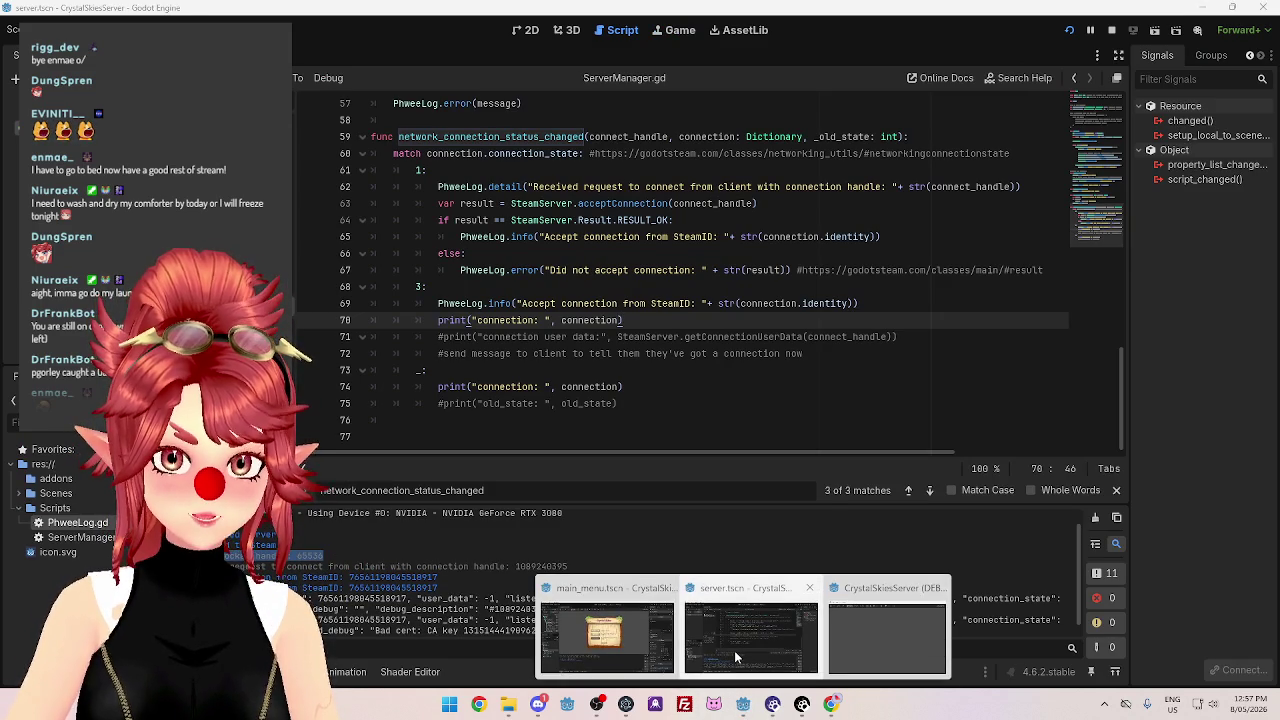
{"action": "mouse_move", "coordinate": [616, 649]}
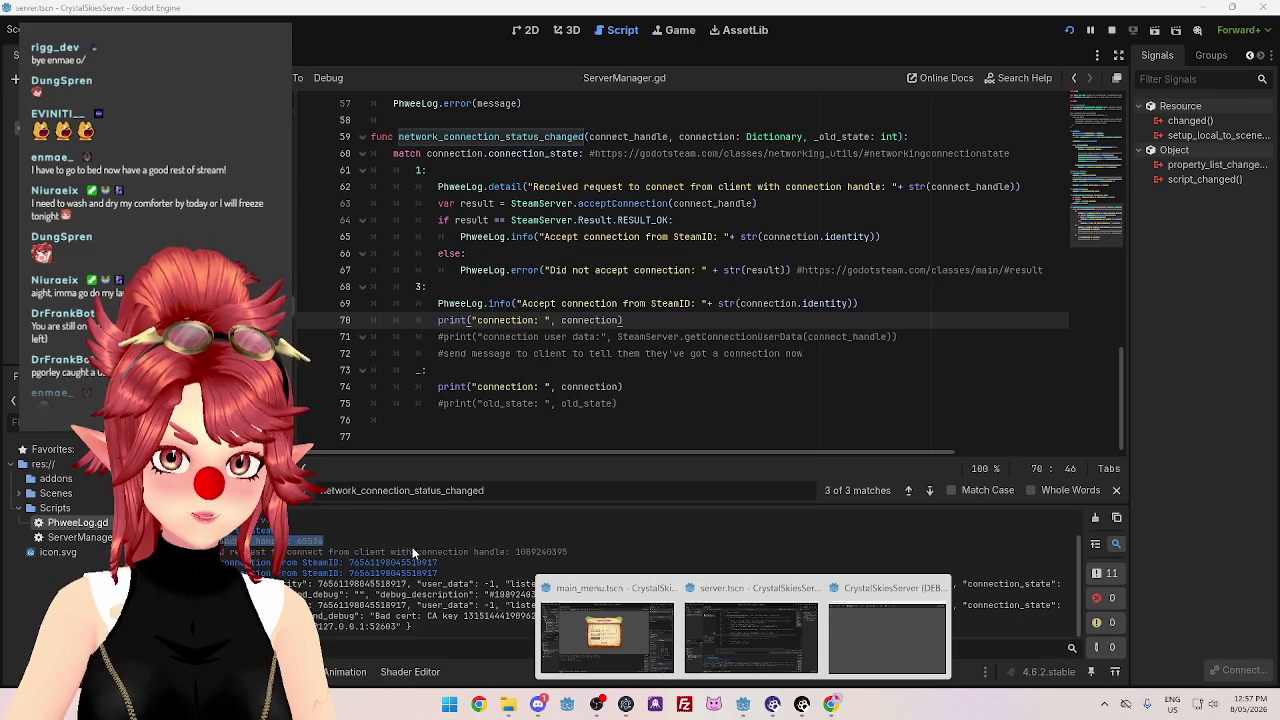
{"action": "left_click_drag", "start_coordinate": [320, 540], "coordinate": [398, 552]}
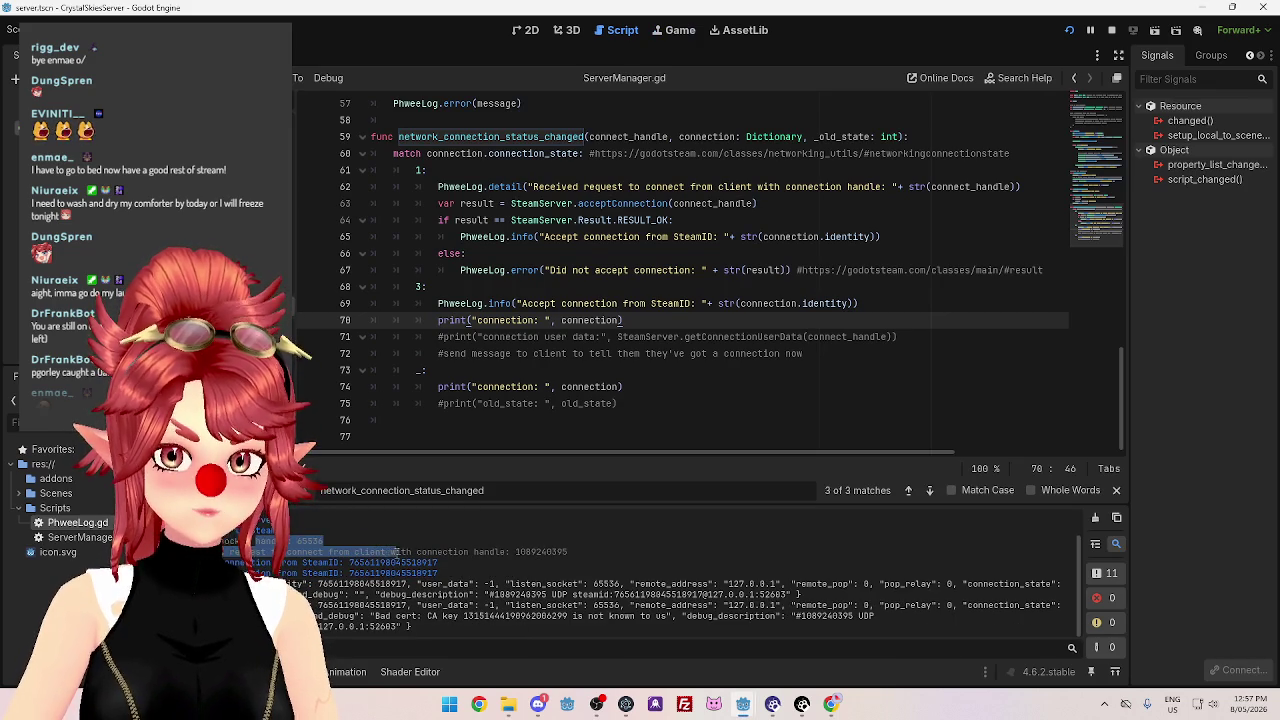
{"action": "left_click", "coordinate": [490, 549]}
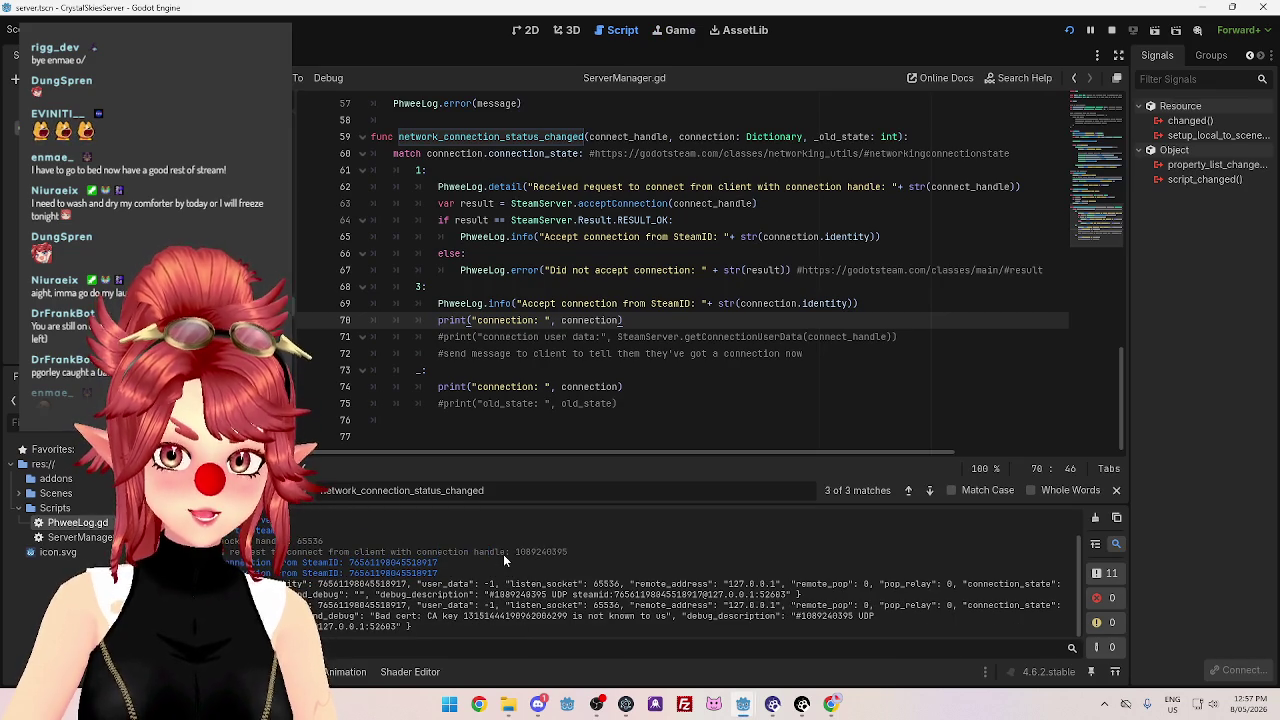
{"action": "left_click_drag", "start_coordinate": [515, 551], "coordinate": [538, 551]}
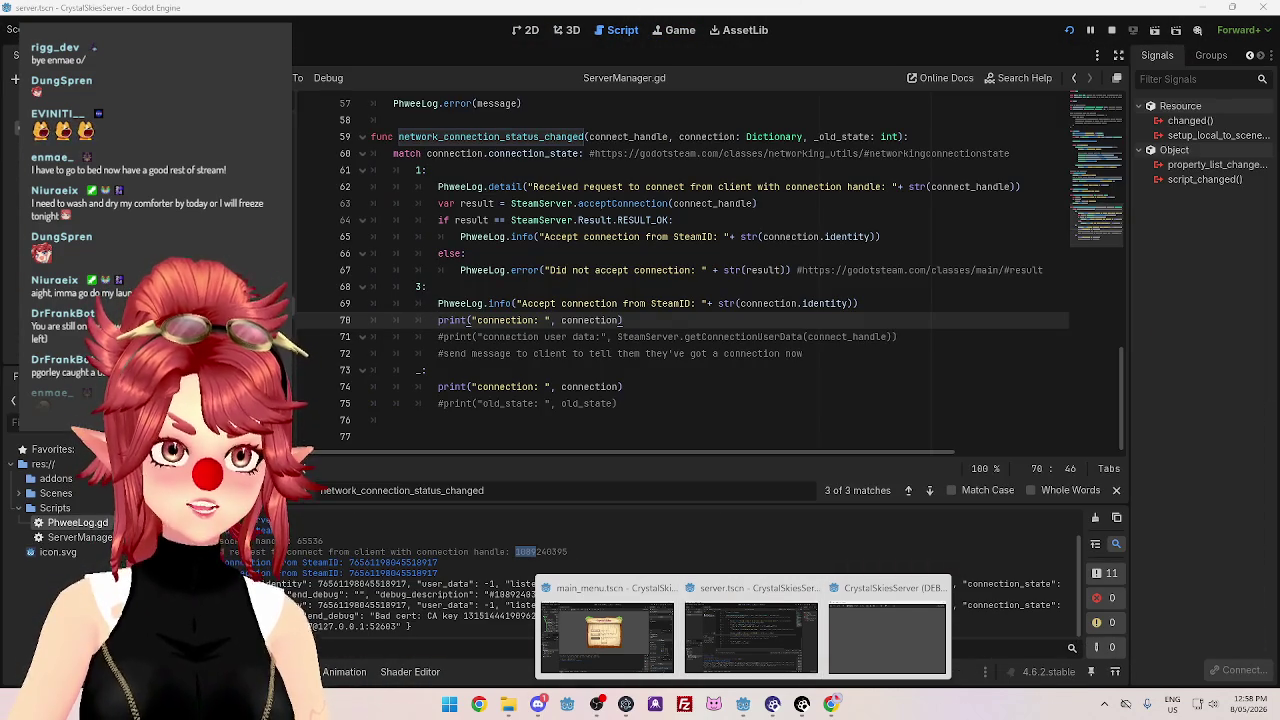
{"action": "mouse_move", "coordinate": [645, 638]}
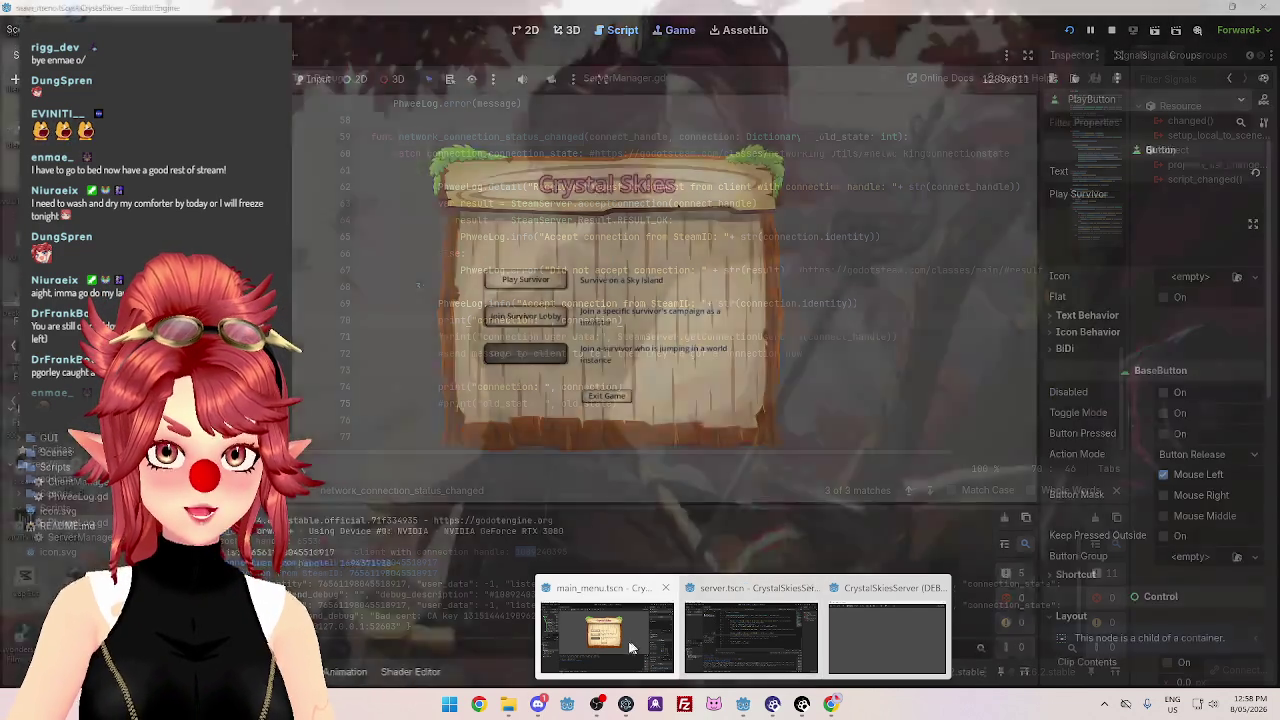
{"action": "mouse_move", "coordinate": [728, 641]}
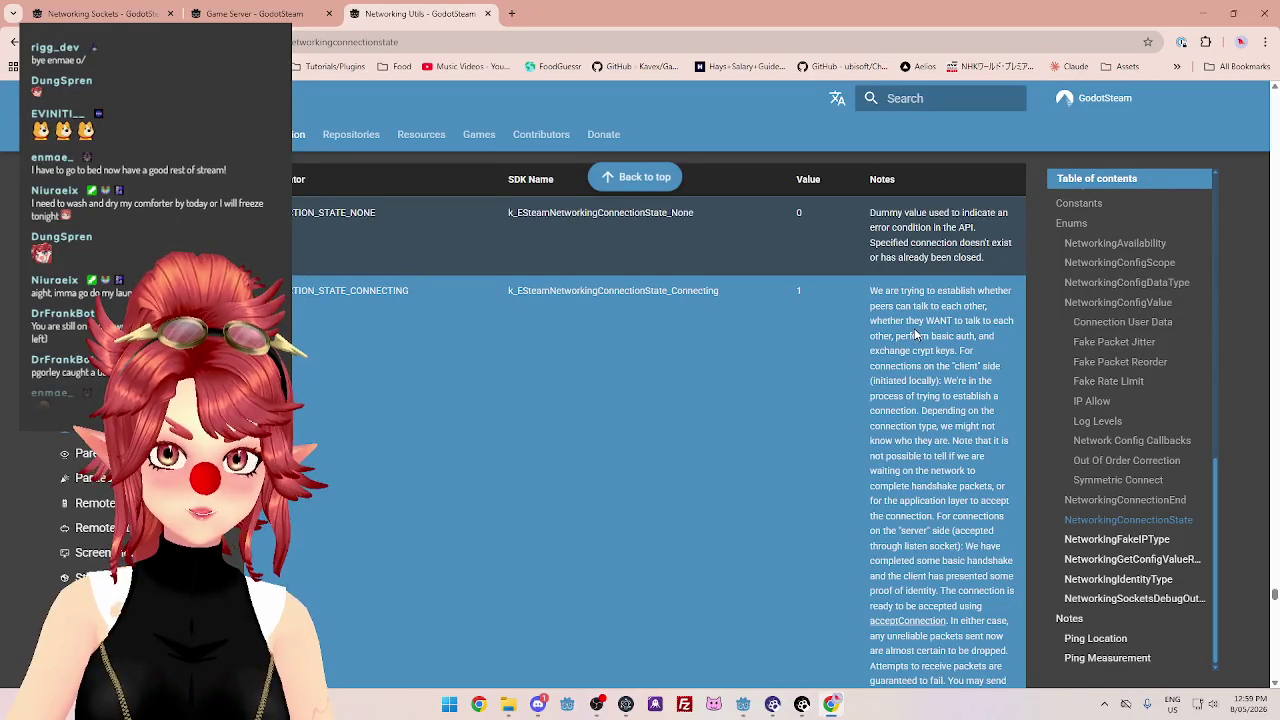
Compare the NetworkingConnectionState table in the docs against ServerManager.gd.
{"action": "scroll", "coordinate": [912, 340], "scroll_direction": "down", "scroll_amount": 5}
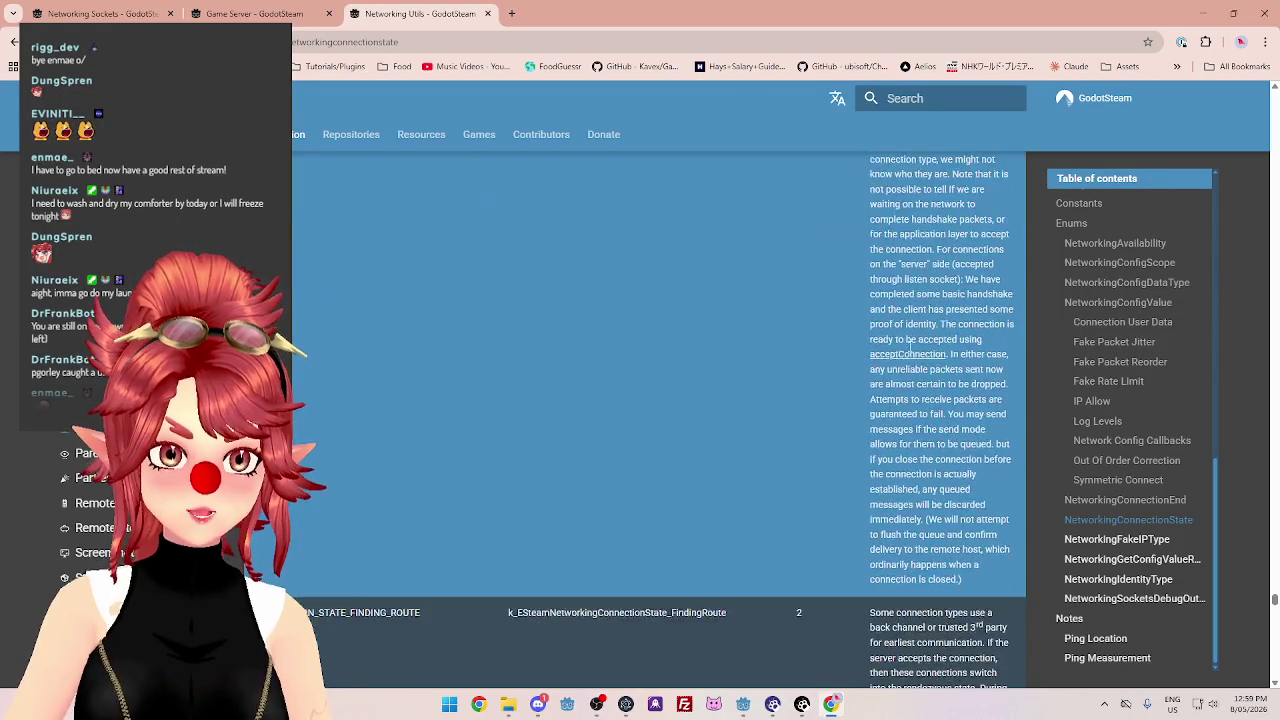
{"action": "scroll", "coordinate": [908, 352], "scroll_direction": "down", "scroll_amount": 2}
{"action": "mouse_move", "coordinate": [748, 716]}
{"action": "left_click", "coordinate": [751, 650]}
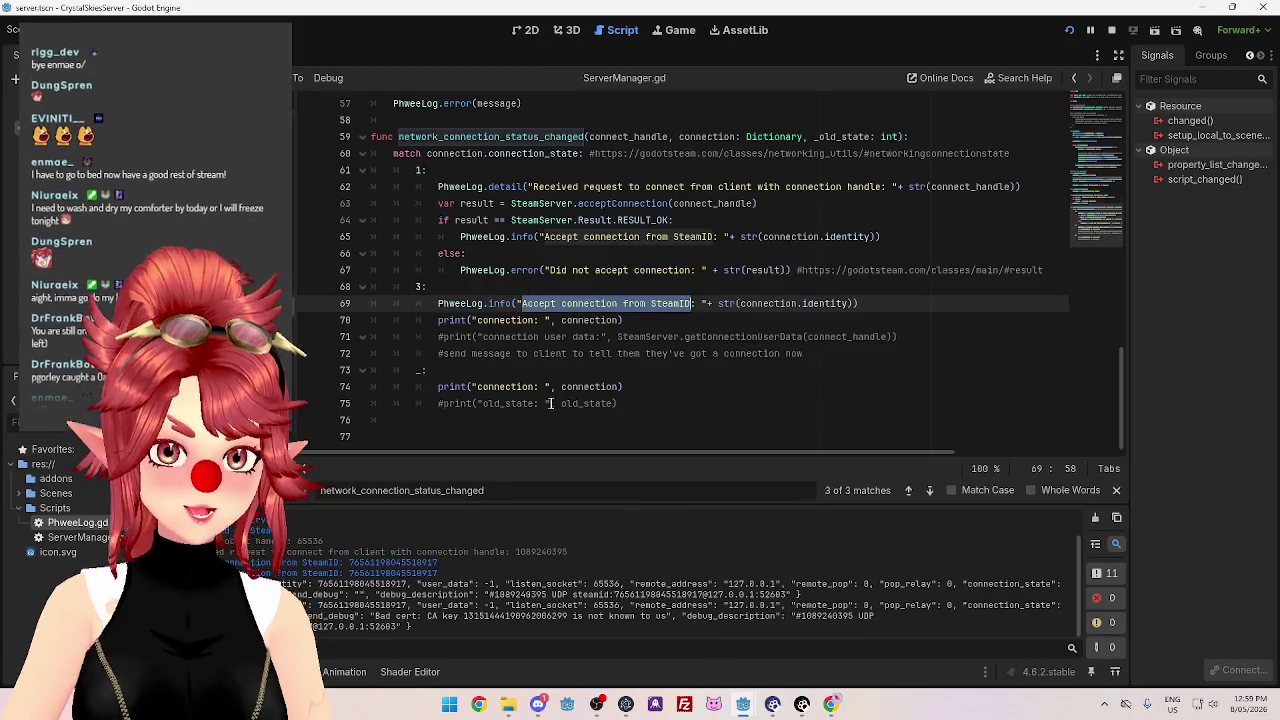
{"action": "scroll", "coordinate": [546, 393], "scroll_direction": "down", "scroll_amount": 1}
{"action": "scroll", "coordinate": [690, 330], "scroll_direction": "down", "scroll_amount": 1}
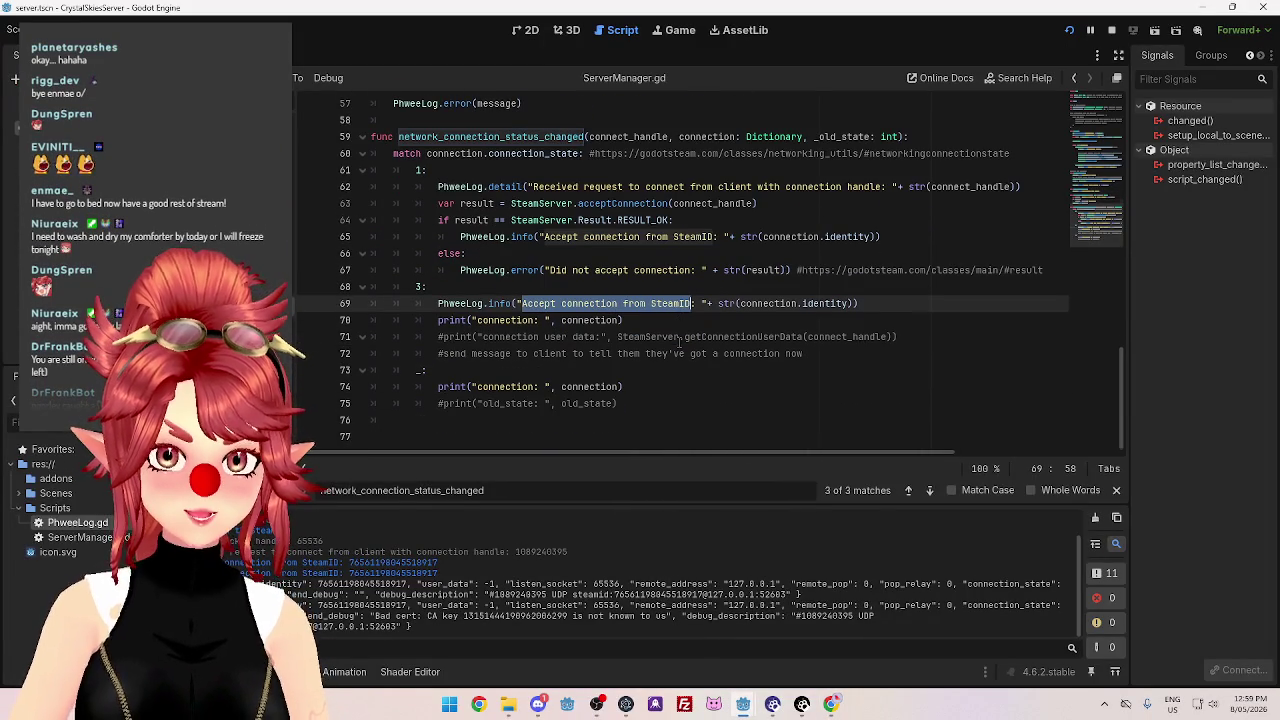
{"action": "mouse_move", "coordinate": [500, 303]}
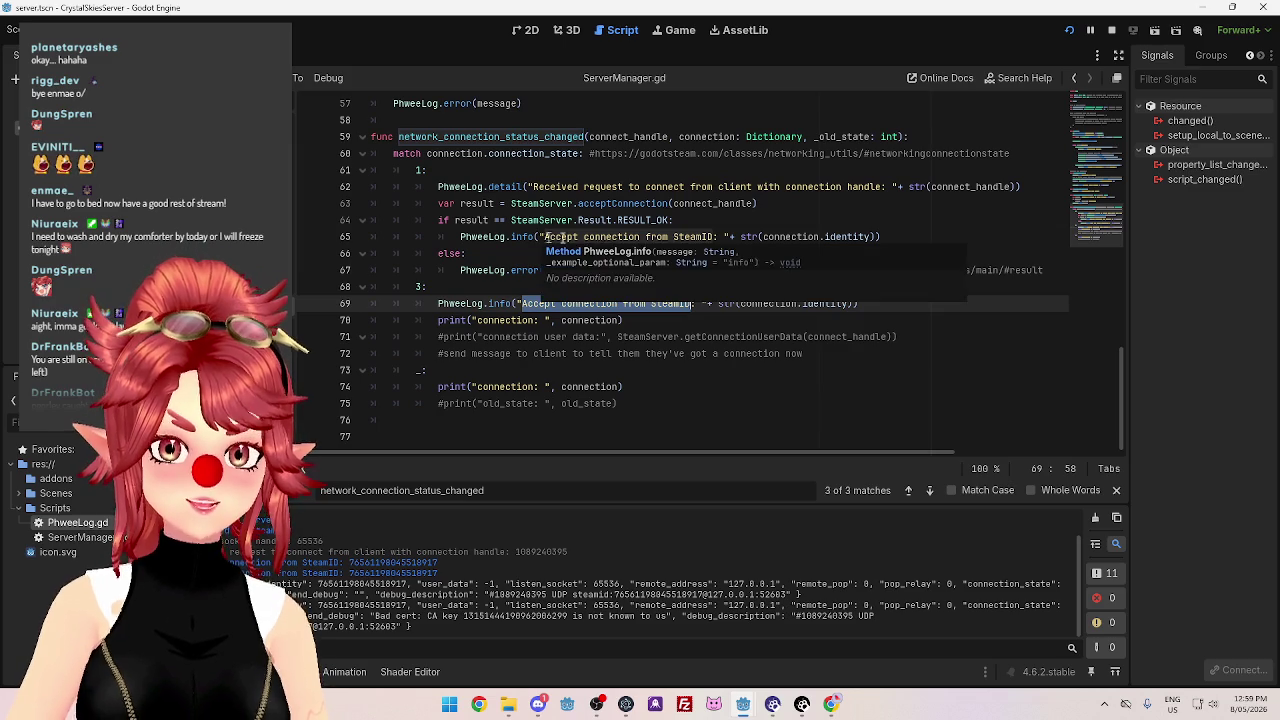
{"action": "left_click", "coordinate": [831, 704]}
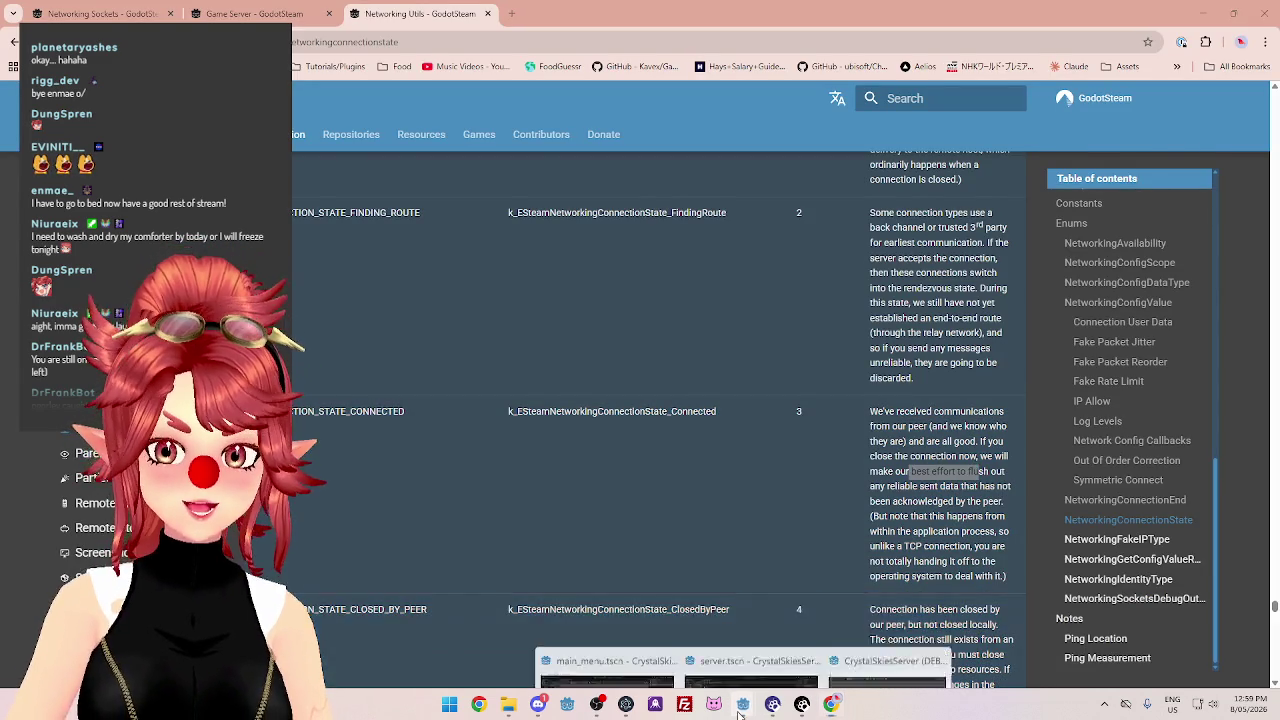
Return to ServerManager.gd in Godot and place the caret after Accept on line 65.
{"action": "mouse_move", "coordinate": [743, 704]}
{"action": "left_click", "coordinate": [768, 635]}
{"action": "left_click", "coordinate": [543, 287]}
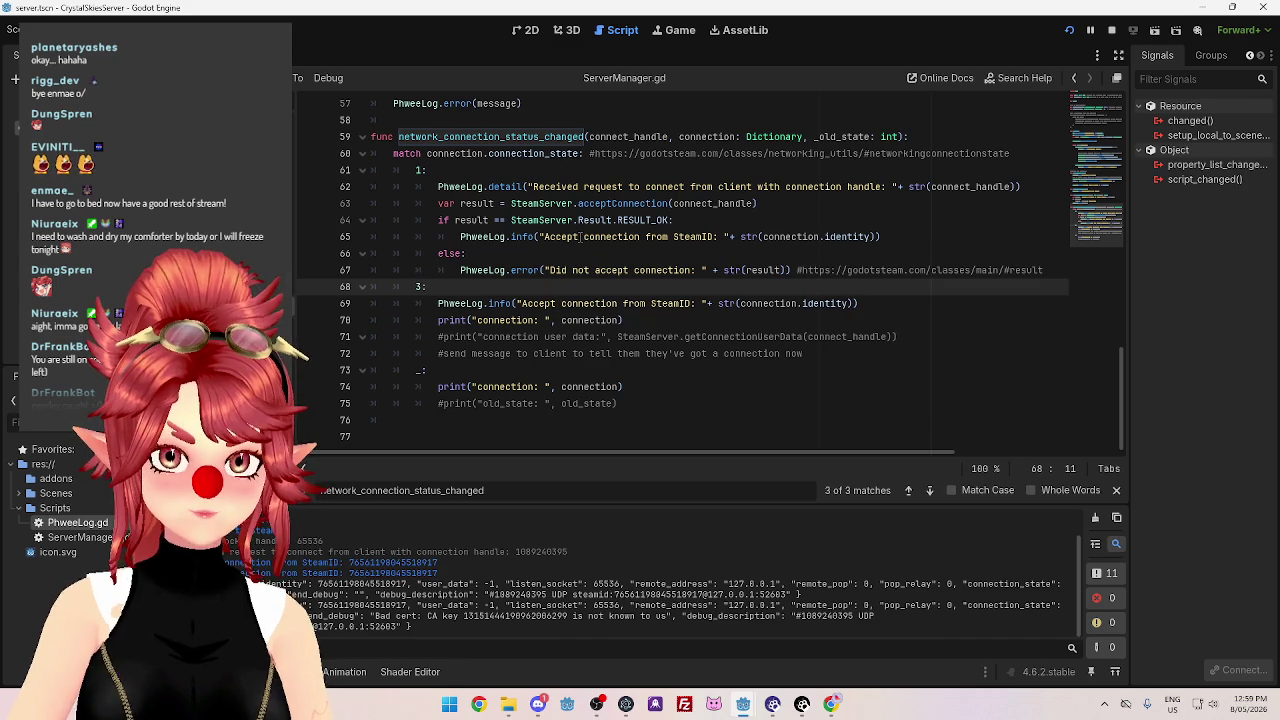
{"action": "left_click", "coordinate": [580, 237]}
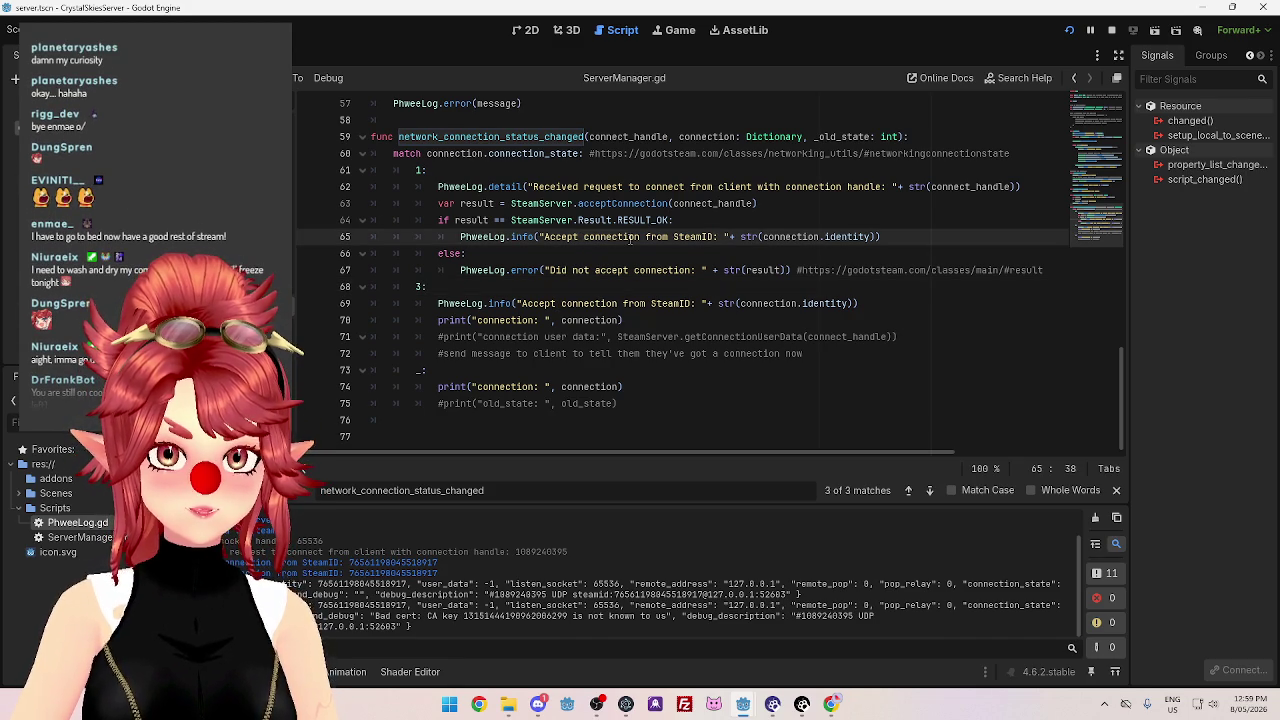
Reword the logs to 'Accepted connection' and 'Successfully connected to SteamID'.
{"action": "type", "text": "ing"}
{"action": "key", "text": "BackSpace"}
{"action": "key", "text": "BackSpace"}
{"action": "key", "text": "BackSpace"}
{"action": "type", "text": "ed"}
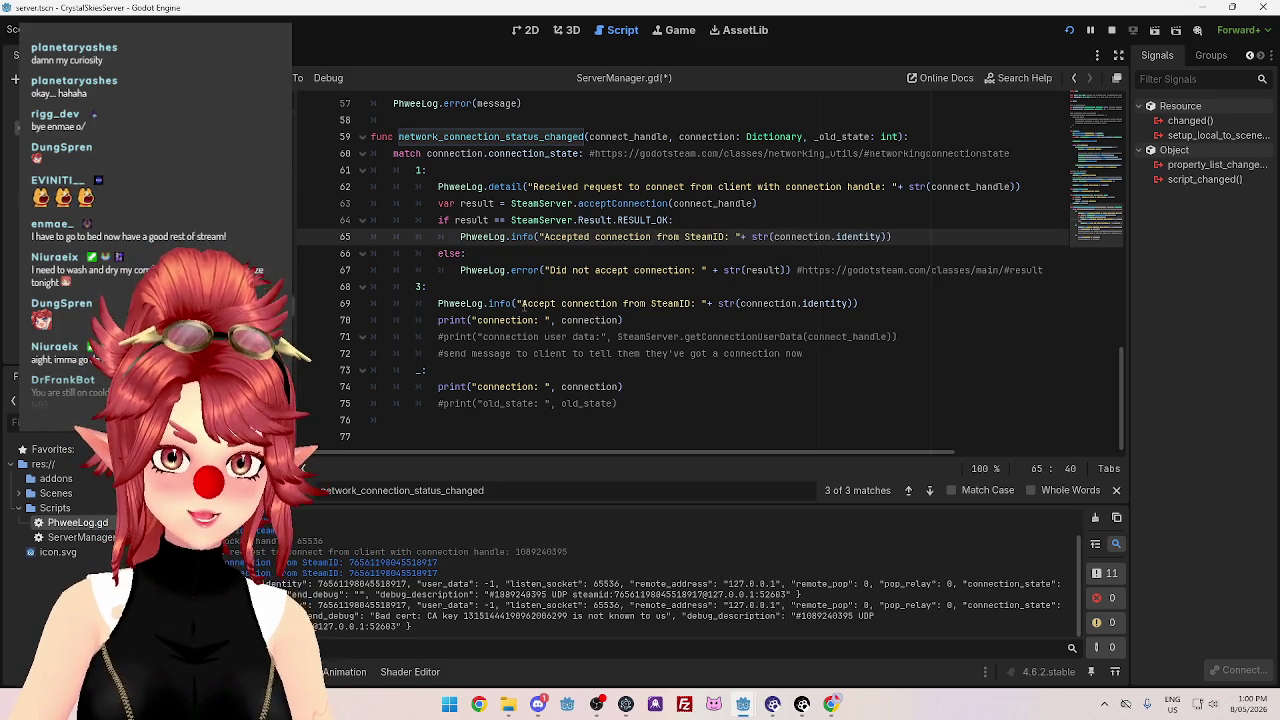
{"action": "double_click", "coordinate": [530, 303]}
{"action": "type", "text": "Successful"}
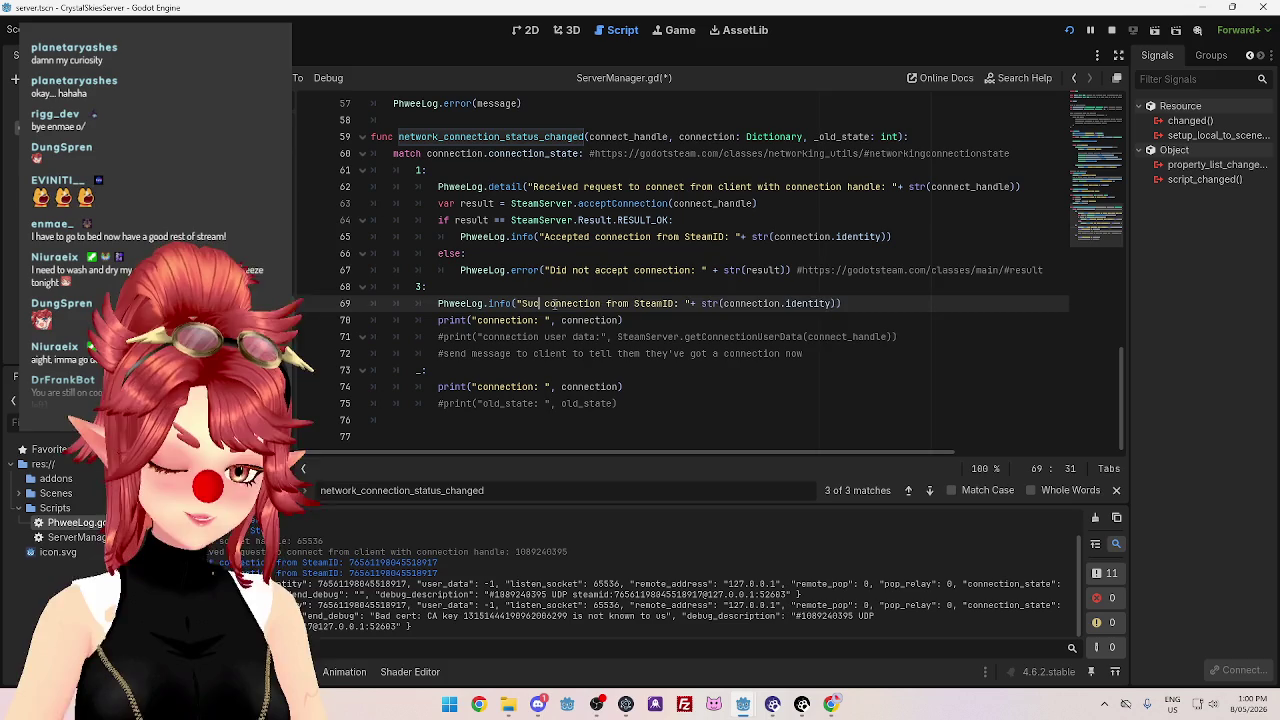
{"action": "type", "text": "ly"}
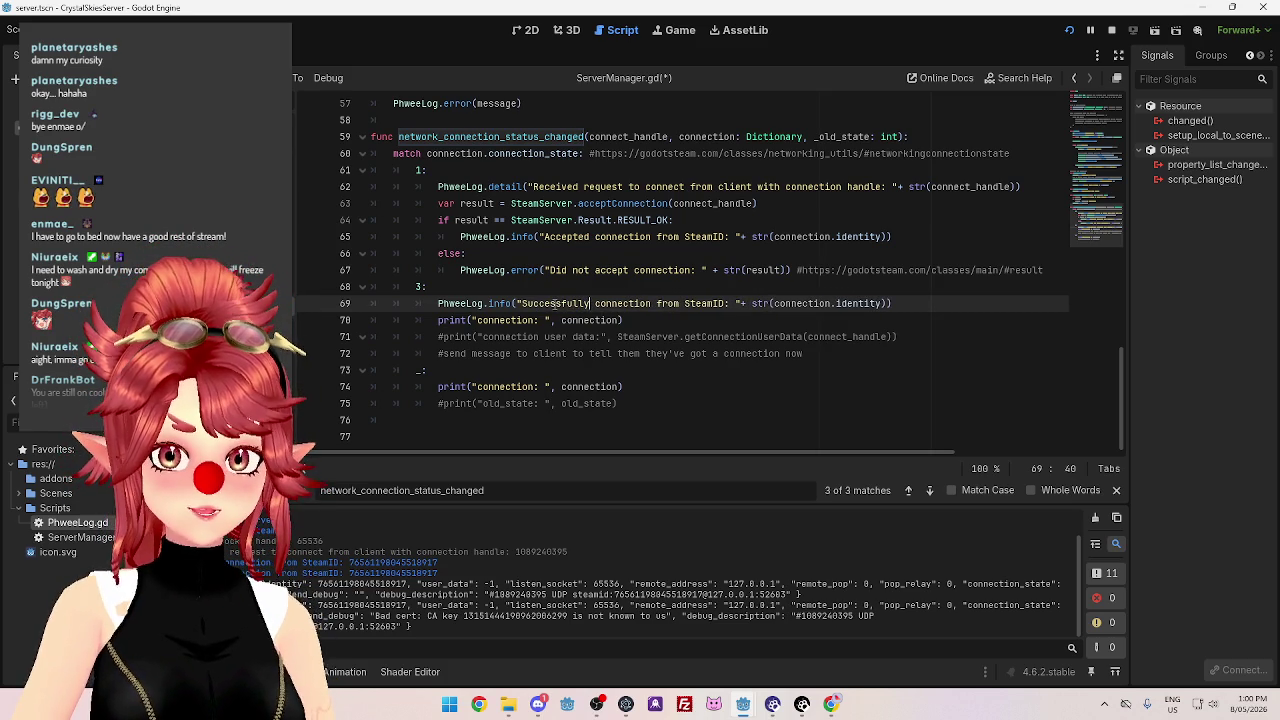
{"action": "key", "text": "Right"}
{"action": "key", "text": "Right"}
{"action": "key", "text": "Right"}
{"action": "type", "text": "e"}
{"action": "key", "text": "BackSpace"}
{"action": "key", "text": "BackSpace"}
{"action": "key", "text": "BackSpace"}
{"action": "type", "text": "ed"}
{"action": "key", "text": "BackSpace"}
{"action": "key", "text": "Delete"}
{"action": "key", "text": "Delete"}
{"action": "key", "text": "Delete"}
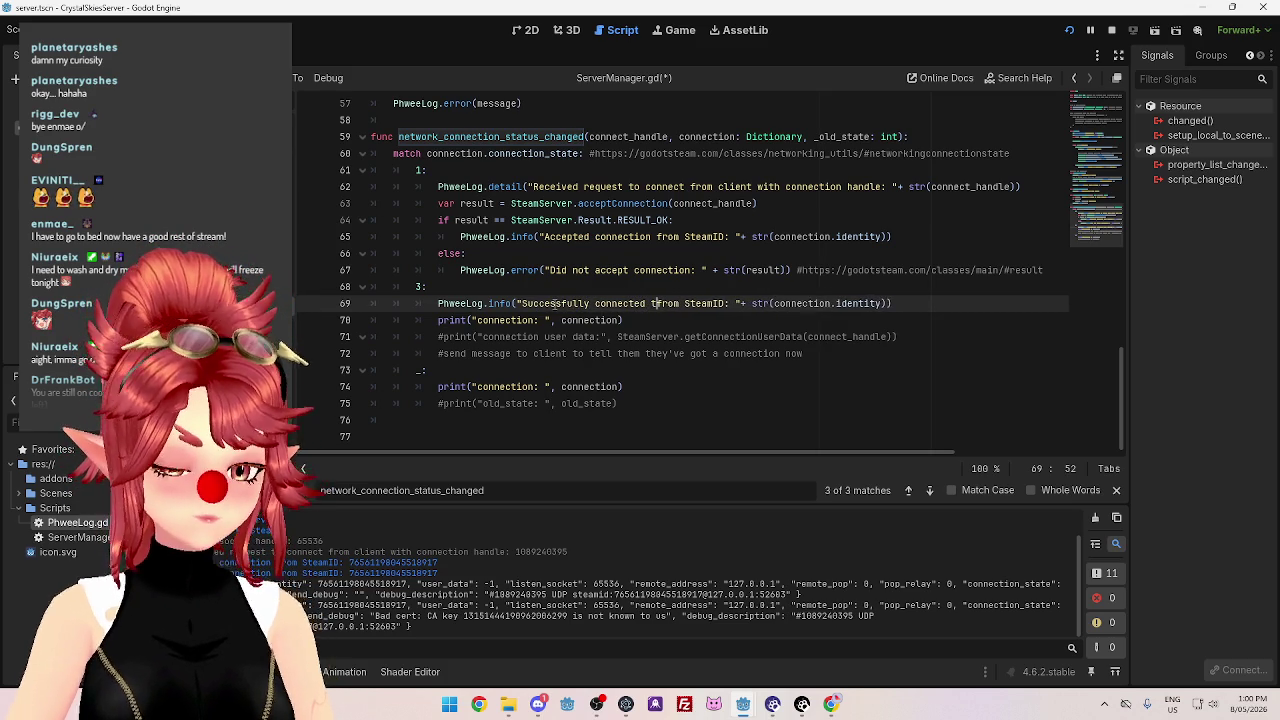
{"action": "type", "text": "to"}
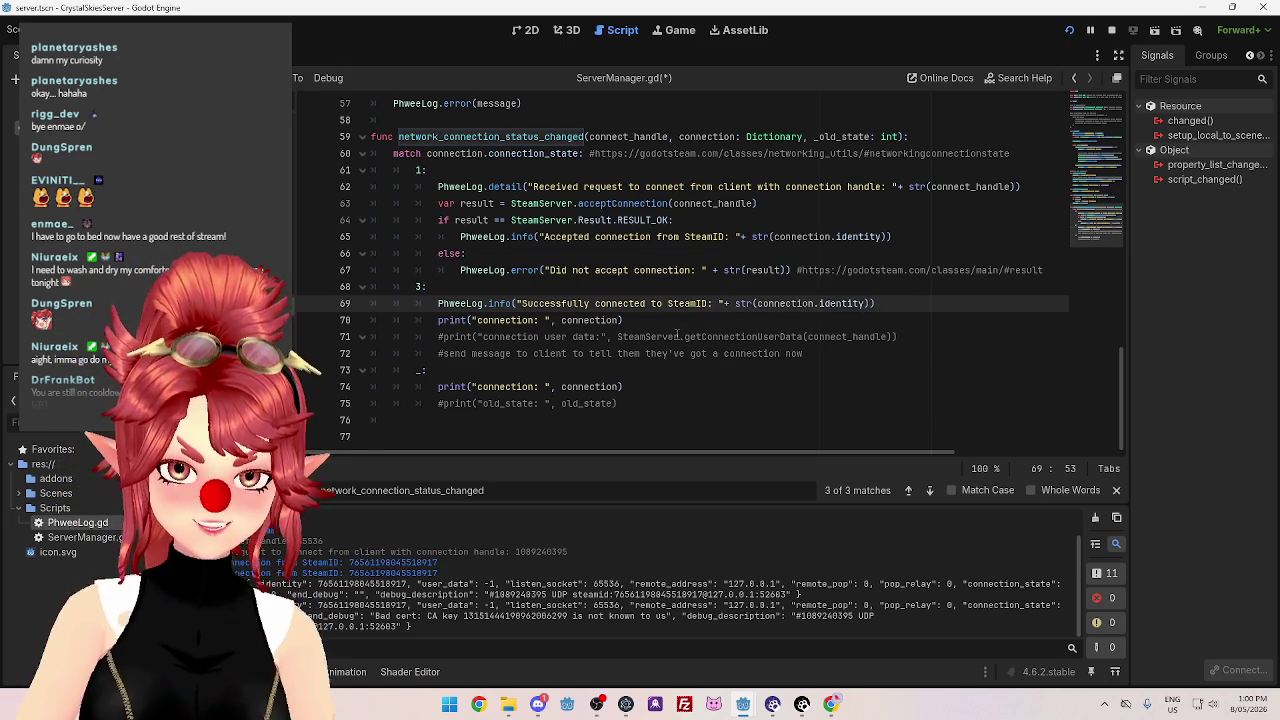
Delete leftover comment lines 71–72, comment out the connection print, and remove the blank line.
{"action": "left_click", "coordinate": [676, 320]}
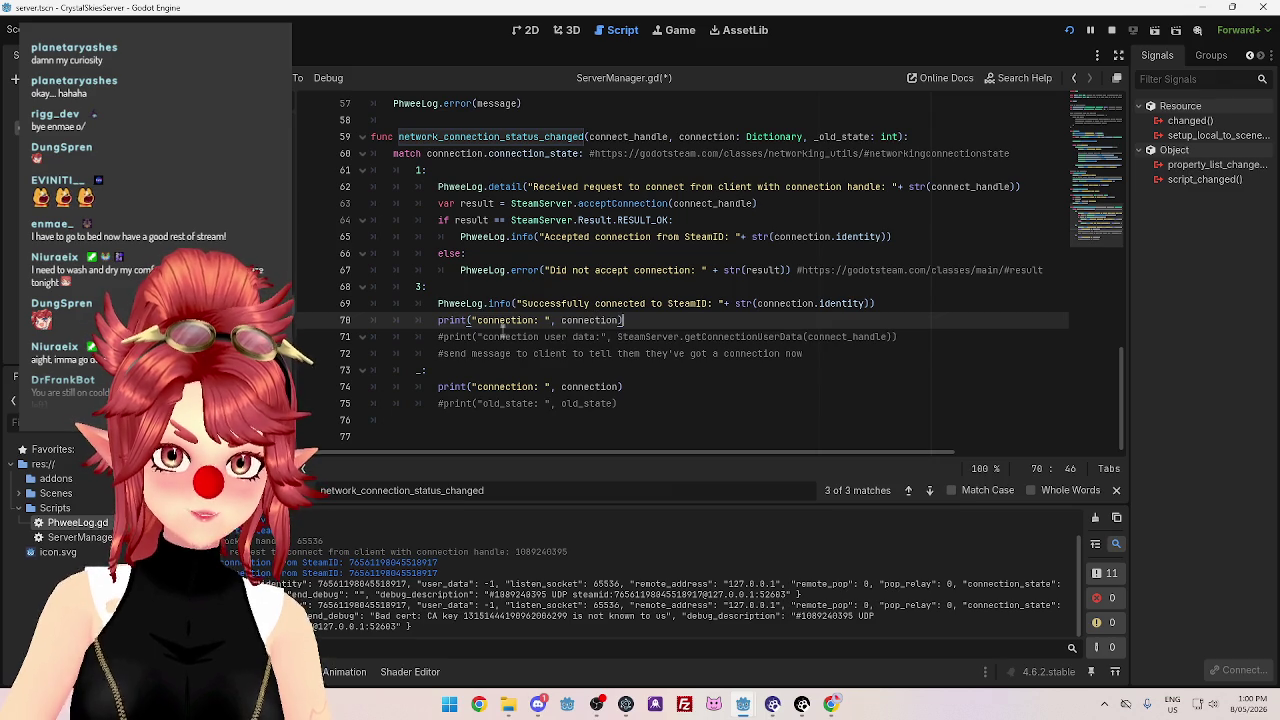
{"action": "left_click", "coordinate": [825, 354]}
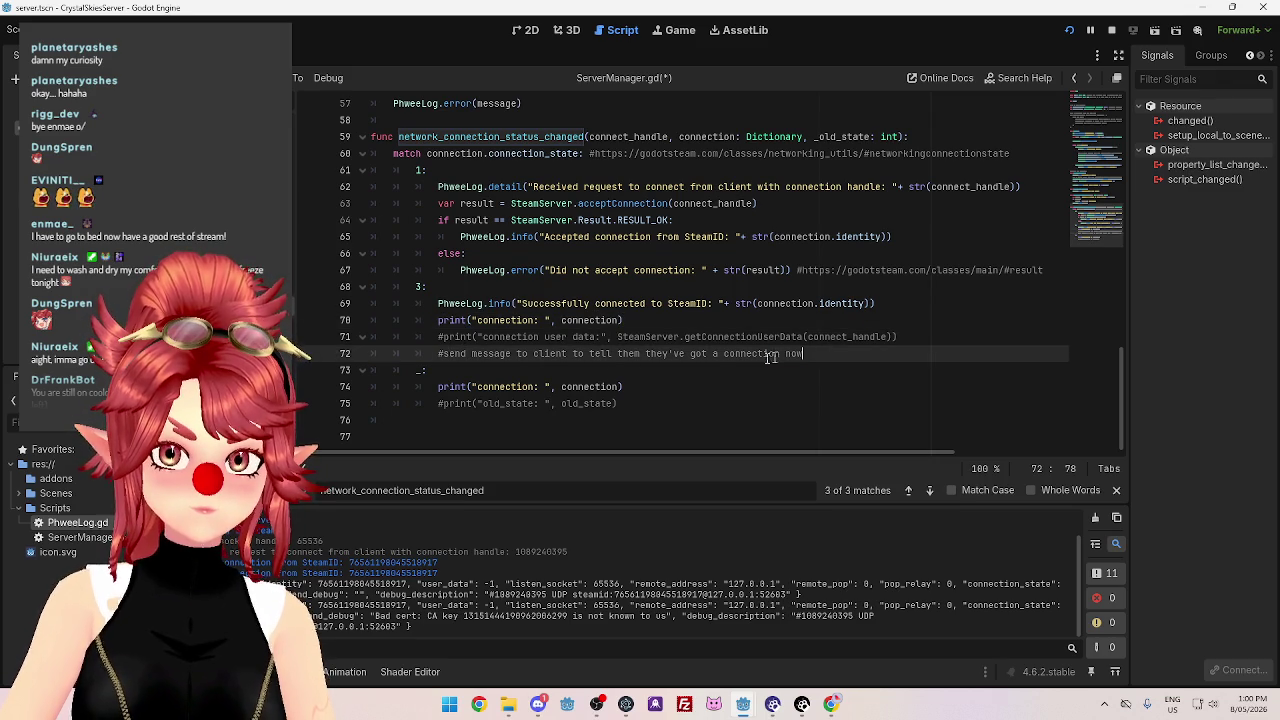
{"action": "left_click_drag", "start_coordinate": [803, 354], "coordinate": [321, 340]}
{"action": "key", "text": "Delete"}
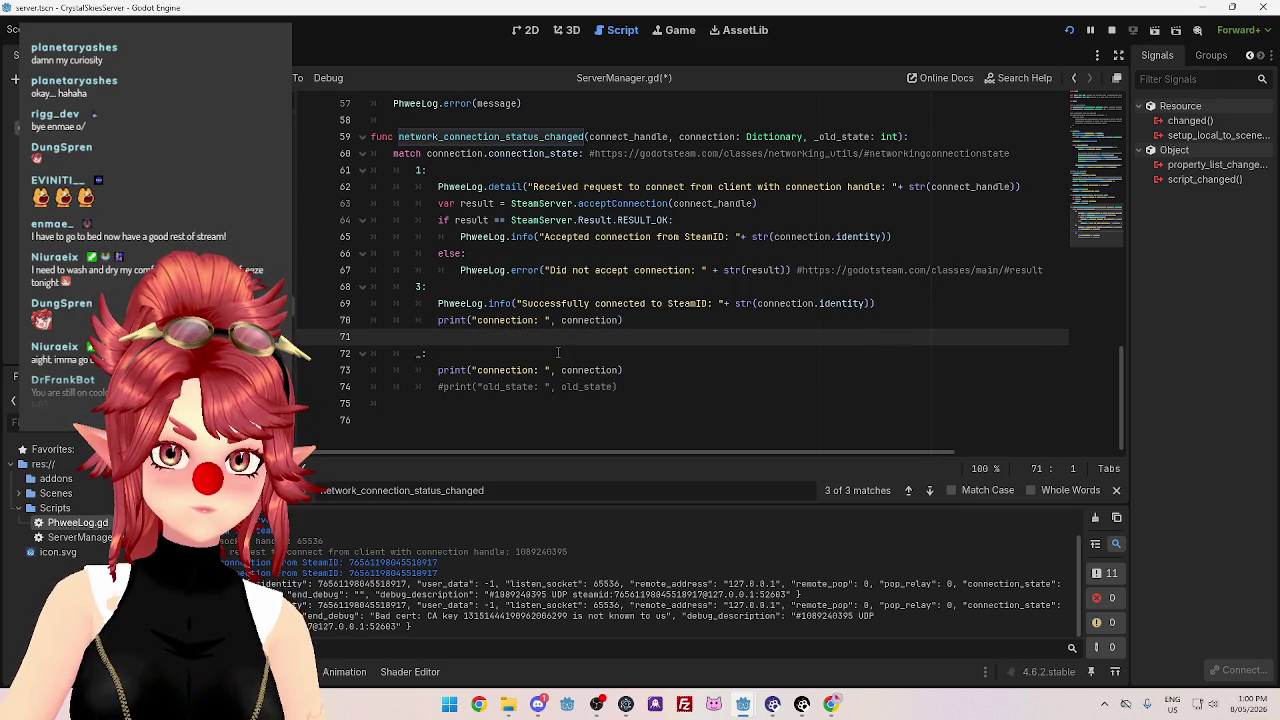
{"action": "key", "text": "shift+Up"}
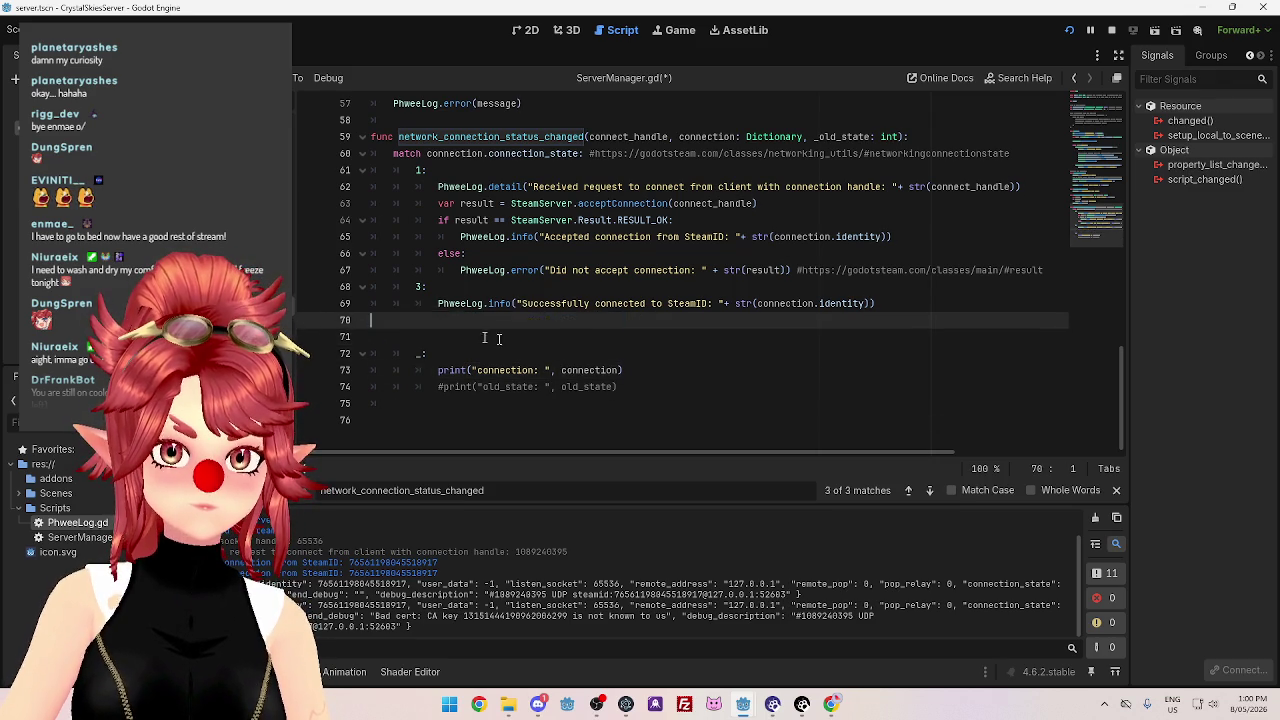
{"action": "key", "text": "BackSpace"}
{"action": "key", "text": "BackSpace"}
{"action": "key", "text": "ctrl+z"}
{"action": "left_click", "coordinate": [438, 321]}
{"action": "type", "text": "#"}
{"action": "key", "text": "Down"}
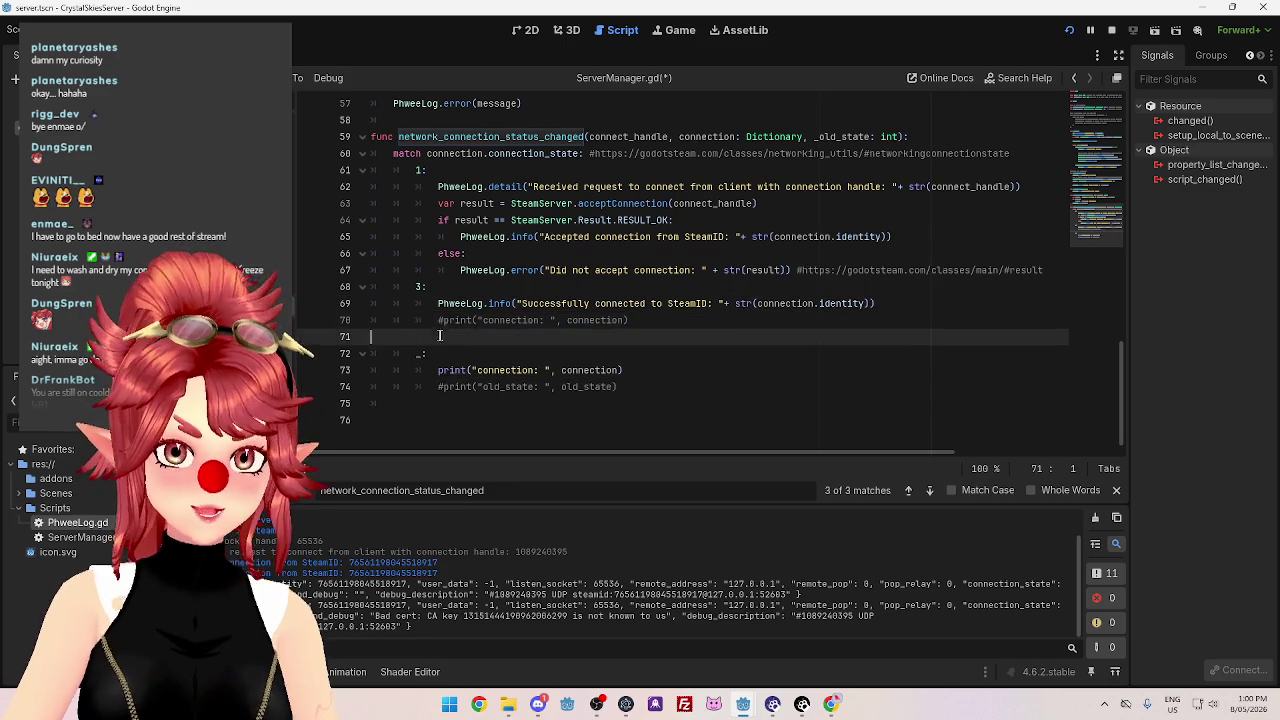
{"action": "key", "text": "BackSpace"}
{"action": "left_click", "coordinate": [670, 371]}
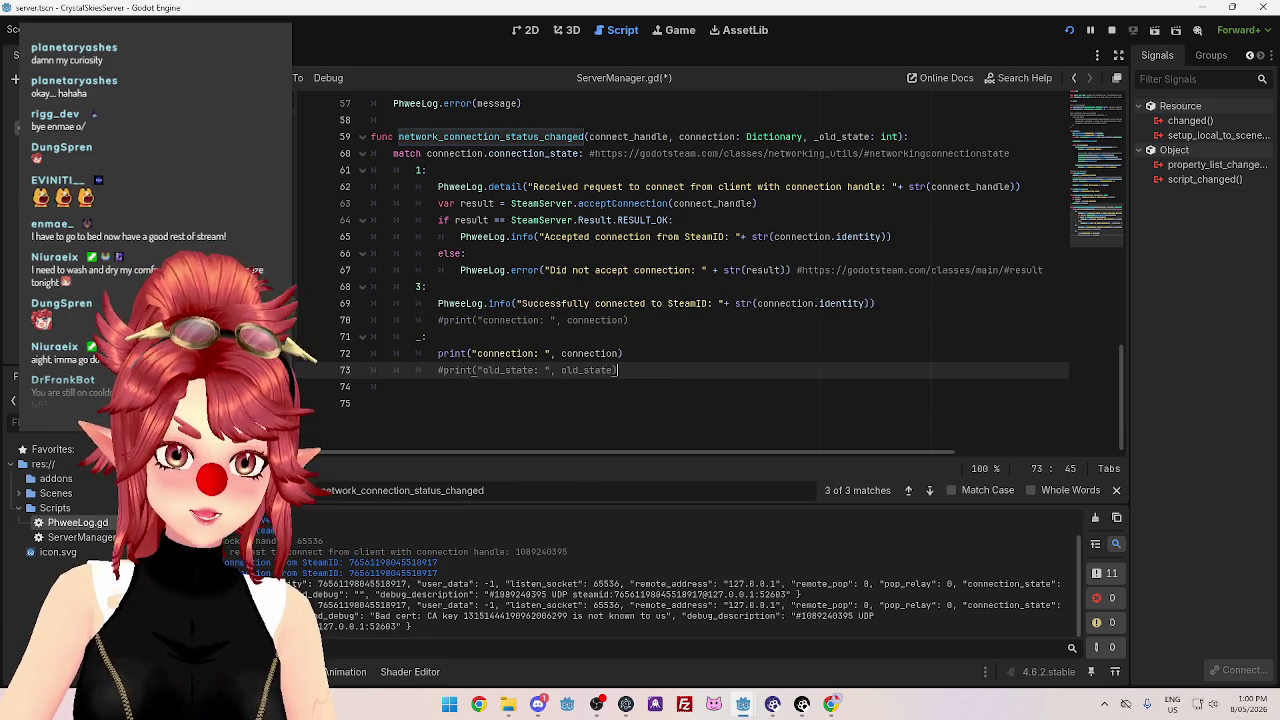
{"action": "left_click", "coordinate": [831, 704]}
{"action": "scroll", "coordinate": [780, 417], "scroll_direction": "down", "scroll_amount": 1}
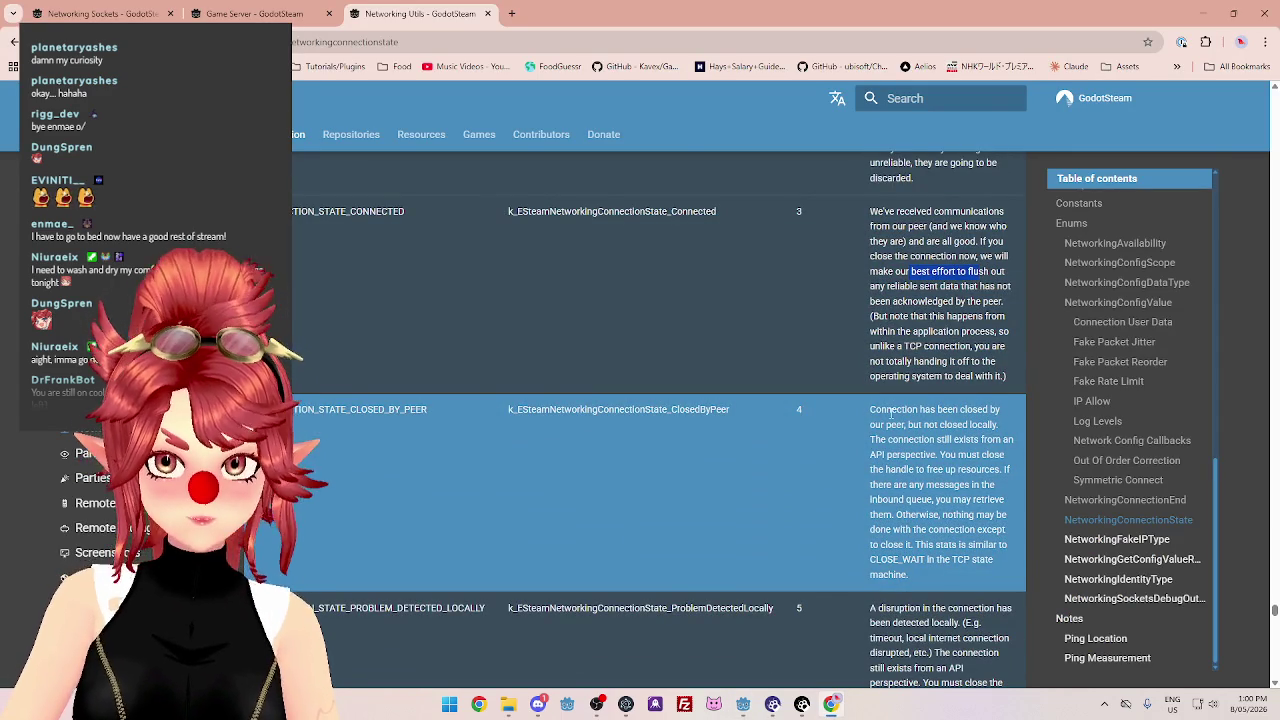
{"action": "scroll", "coordinate": [890, 413], "scroll_direction": "down", "scroll_amount": 1}
{"action": "left_click_drag", "start_coordinate": [906, 357], "coordinate": [978, 358]}
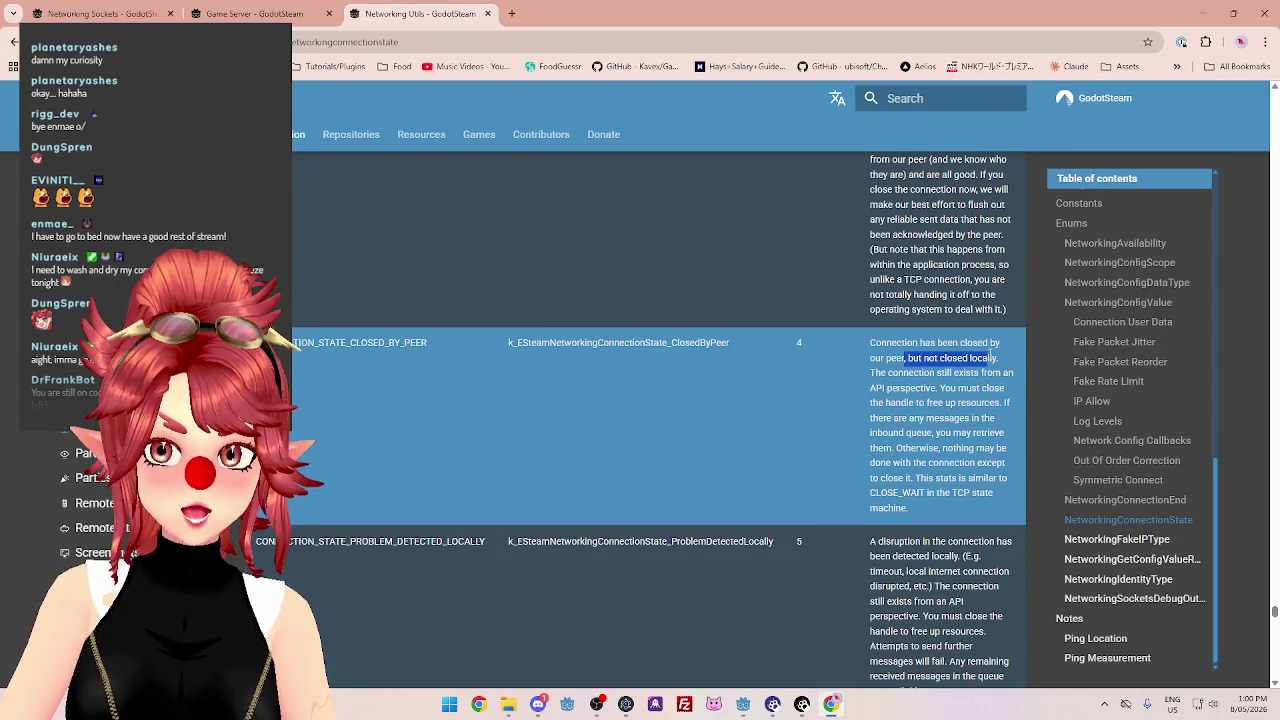
{"action": "mouse_move", "coordinate": [886, 372]}
{"action": "left_mouse_down"}
{"action": "mouse_move", "coordinate": [980, 373]}
{"action": "mouse_move", "coordinate": [941, 389]}
{"action": "mouse_move", "coordinate": [1001, 403]}
{"action": "mouse_move", "coordinate": [960, 418]}
{"action": "mouse_move", "coordinate": [996, 418]}
{"action": "left_mouse_up"}
{"action": "mouse_move", "coordinate": [883, 433]}
{"action": "left_mouse_down"}
{"action": "mouse_move", "coordinate": [952, 433]}
{"action": "mouse_move", "coordinate": [905, 448]}
{"action": "mouse_move", "coordinate": [985, 449]}
{"action": "mouse_move", "coordinate": [918, 463]}
{"action": "mouse_move", "coordinate": [990, 478]}
{"action": "left_mouse_up"}
{"action": "left_click_drag", "start_coordinate": [915, 478], "coordinate": [997, 478]}
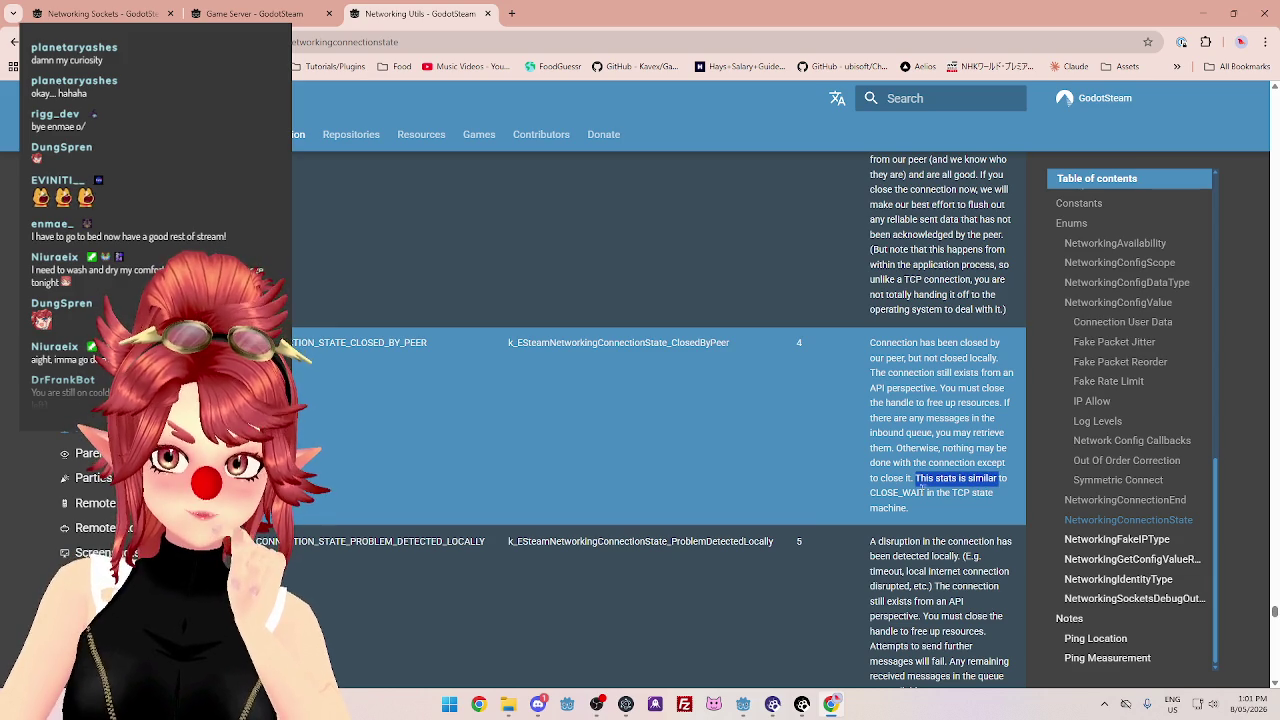
{"action": "left_click", "coordinate": [886, 490]}
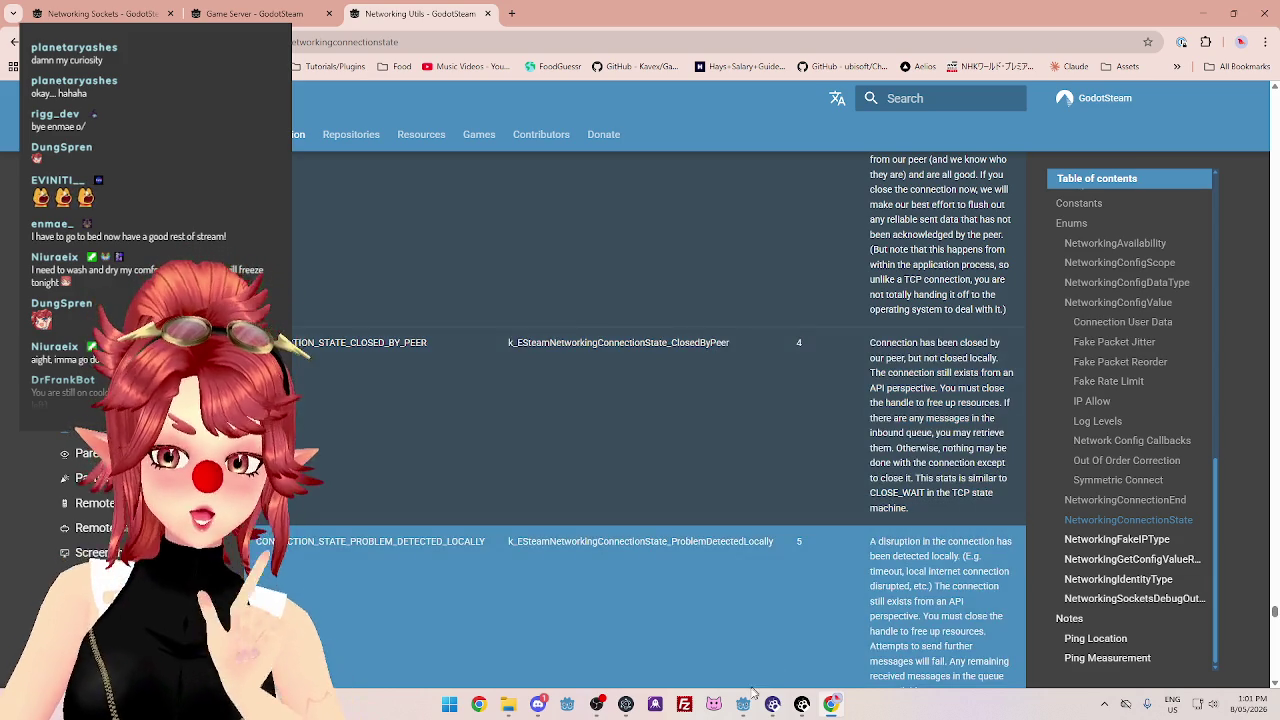
{"action": "mouse_move", "coordinate": [750, 706]}
{"action": "left_click", "coordinate": [601, 645]}
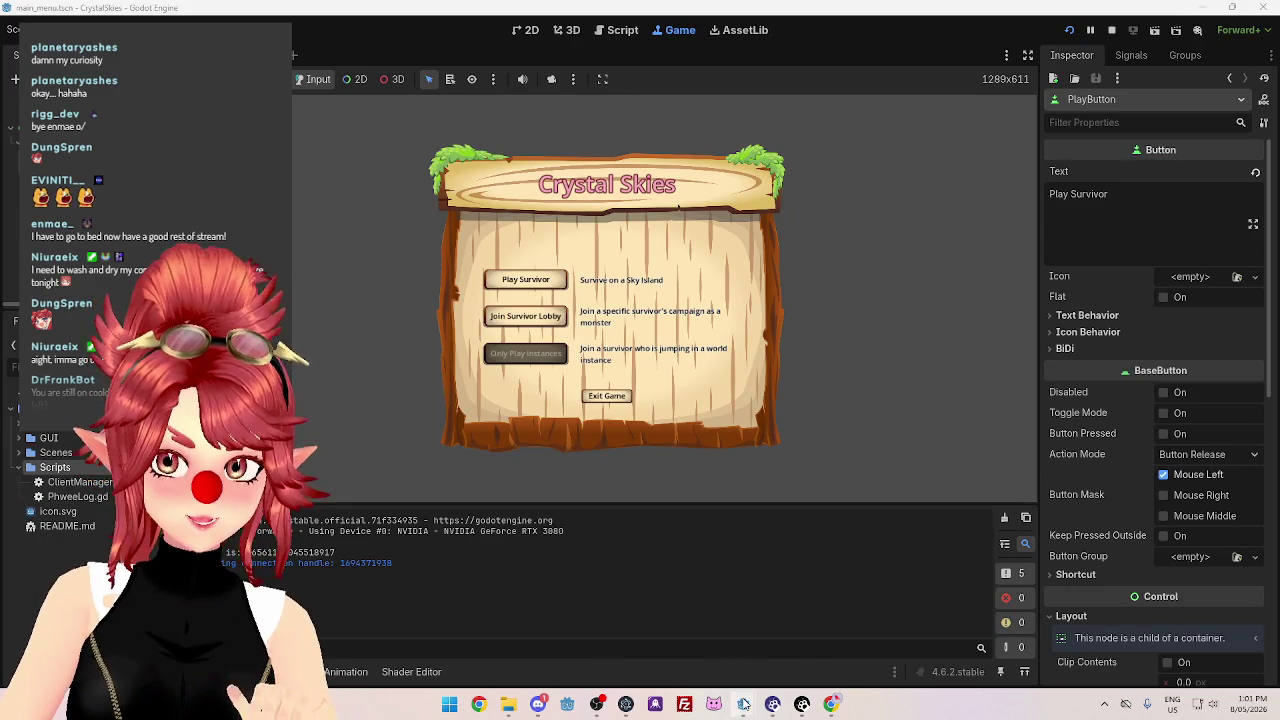
Insert a '4:' branch above the default case and paste the connection log line under it.
{"action": "mouse_move", "coordinate": [743, 704]}
{"action": "left_click", "coordinate": [793, 625]}
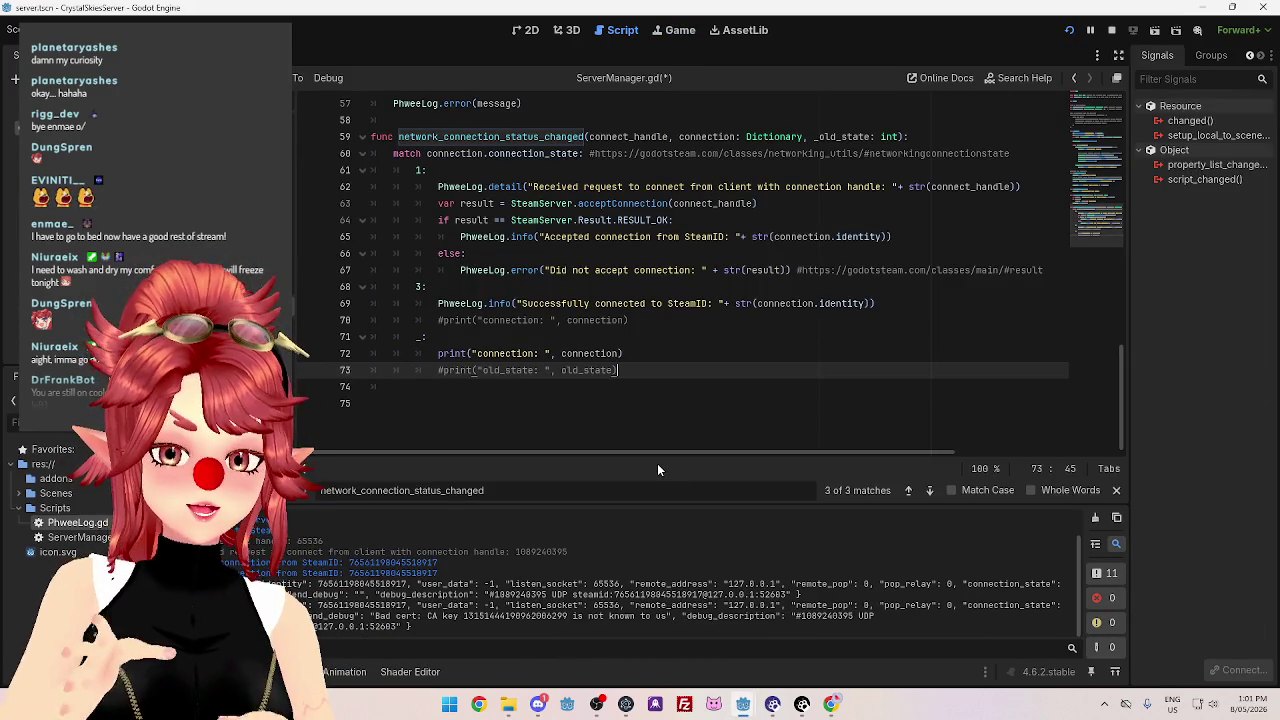
{"action": "left_click", "coordinate": [418, 337]}
{"action": "key", "text": "ctrl+shift+Return"}
{"action": "type", "text": "4:"}
{"action": "left_click", "coordinate": [441, 317]}
{"action": "left_click_drag", "start_coordinate": [441, 317], "coordinate": [876, 320]}
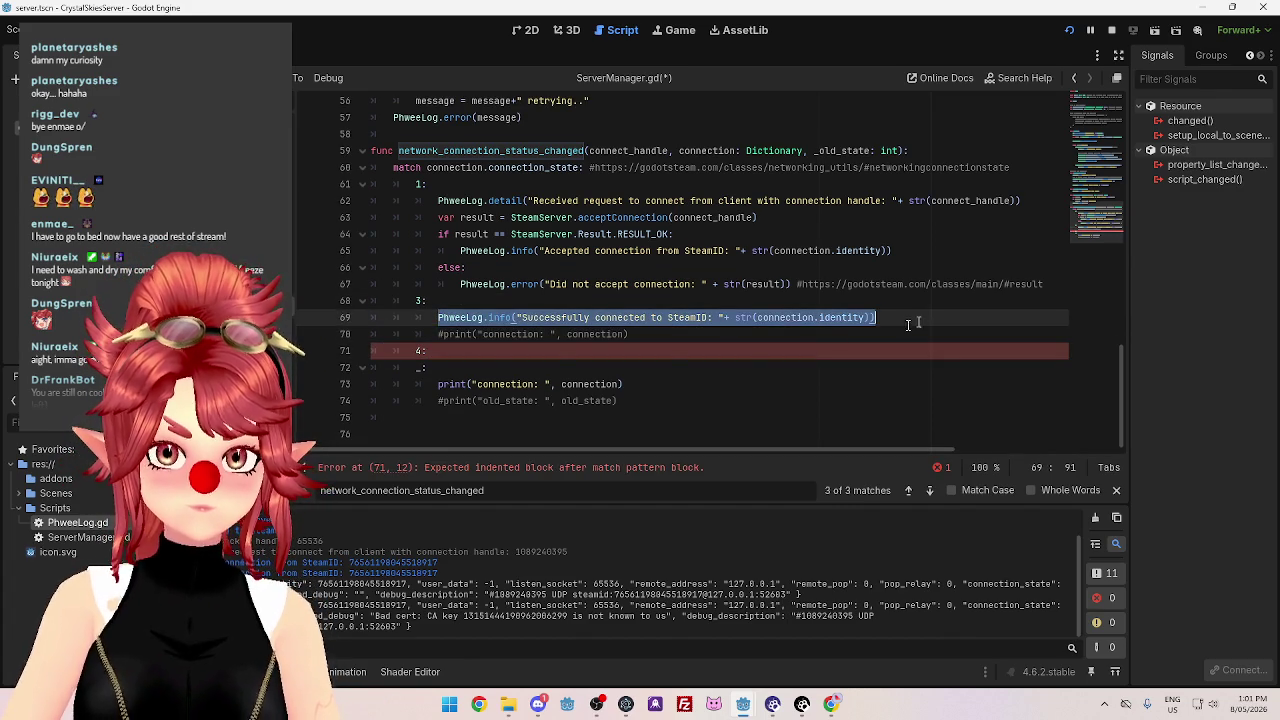
{"action": "left_click", "coordinate": [518, 351]}
{"action": "key", "text": "Return"}
{"action": "type", "text": "PhweeLog.info(\"Successfully connected to SteamID: \"+ str(connection.identity))"}
{"action": "triple_click", "coordinate": [510, 370]}
{"action": "key", "text": "shift+Tab"}
Edit the pasted log line to print the SteamID followed by ' has disconnected'.
{"action": "left_click", "coordinate": [521, 370]}
{"action": "mouse_move", "coordinate": [524, 370]}
{"action": "left_mouse_down"}
{"action": "mouse_move", "coordinate": [686, 370]}
{"action": "mouse_move", "coordinate": [657, 370]}
{"action": "mouse_move", "coordinate": [668, 370]}
{"action": "left_mouse_up"}
{"action": "key", "text": "BackSpace"}
{"action": "left_click", "coordinate": [725, 370]}
{"action": "type", "text": "+"}
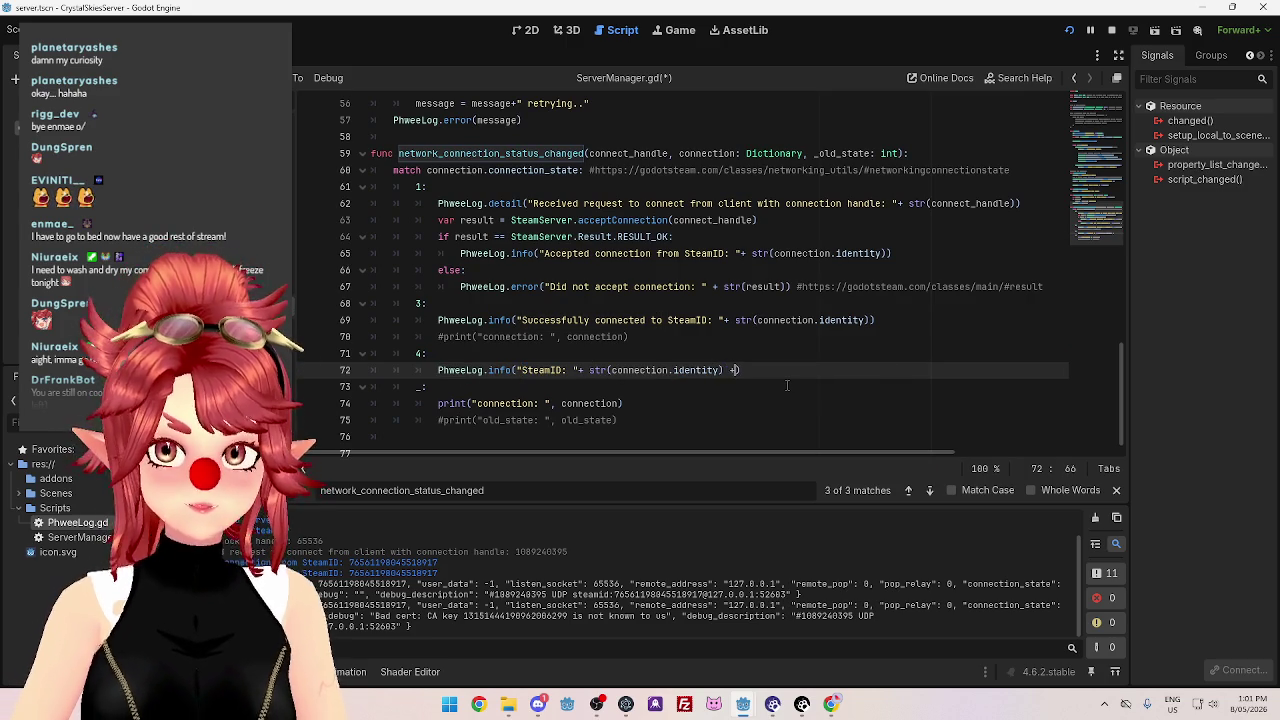
{"action": "type", "text": "\" has disconnected"}
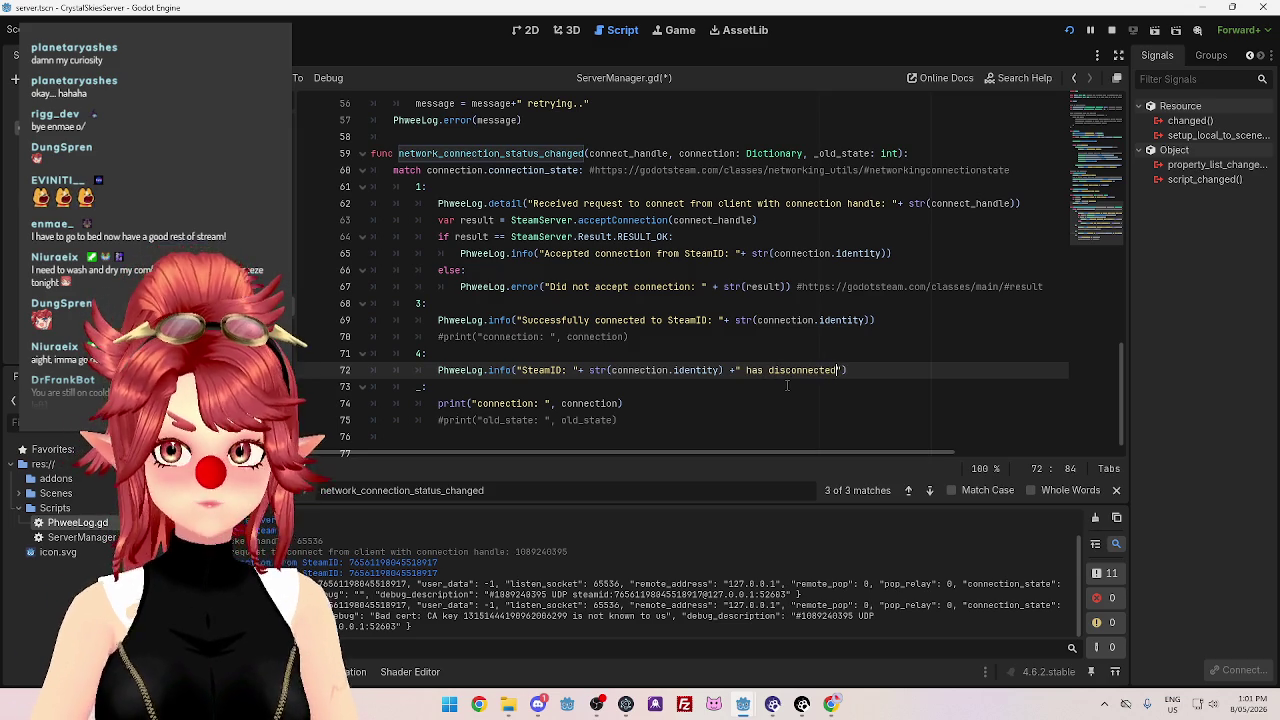
{"action": "left_click", "coordinate": [784, 400]}
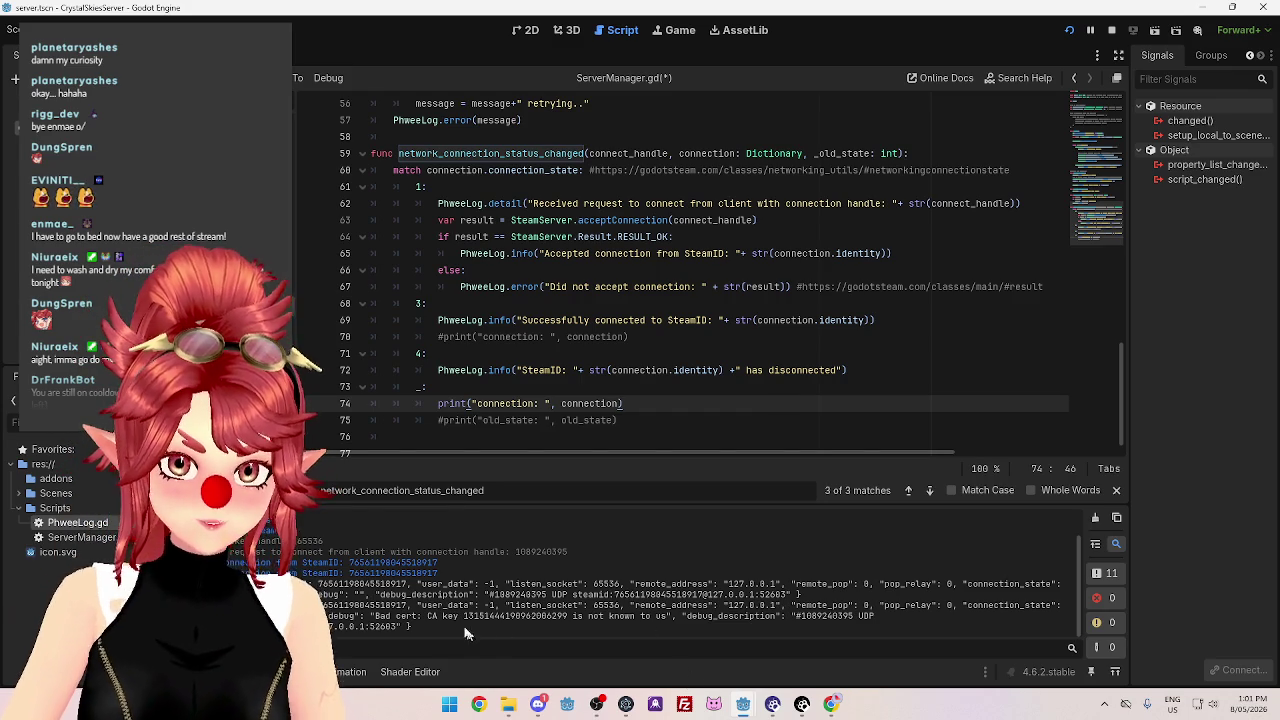
Select exactly 'Bad cert: CA key' in the Output panel for copying, then switch to the browser.
{"action": "left_click_drag", "start_coordinate": [375, 617], "coordinate": [672, 622]}
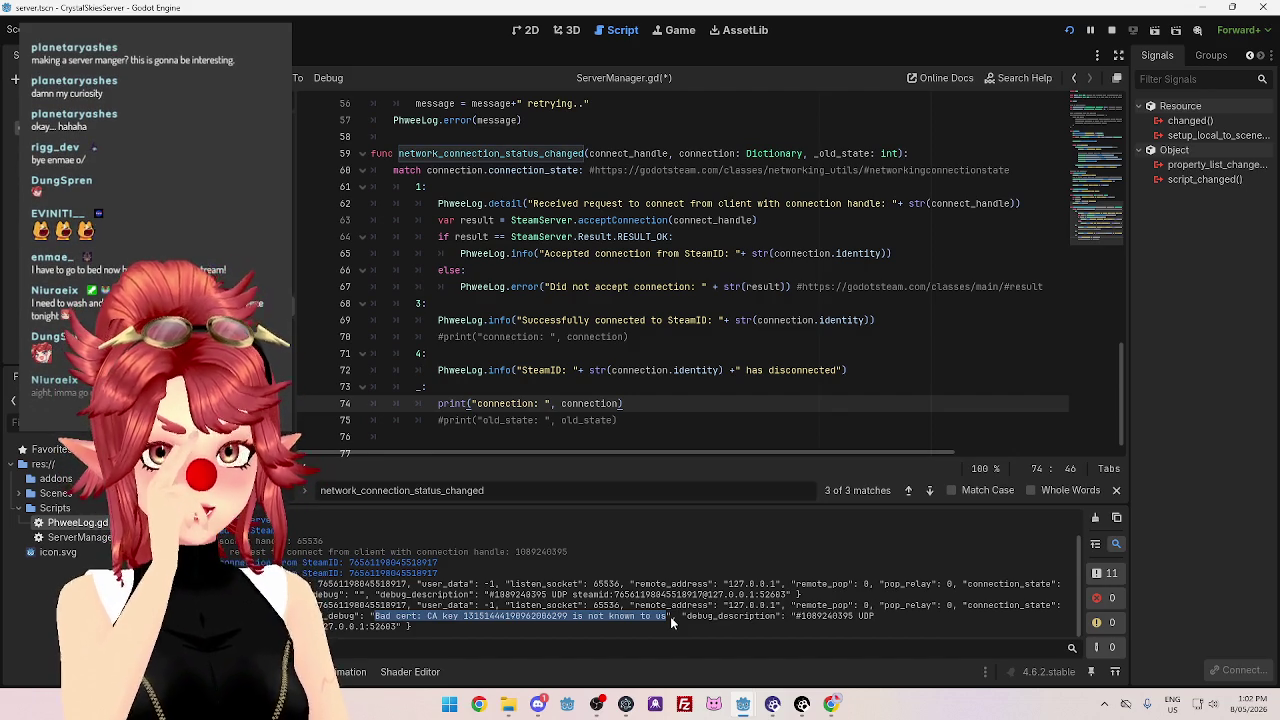
{"action": "left_click", "coordinate": [660, 618]}
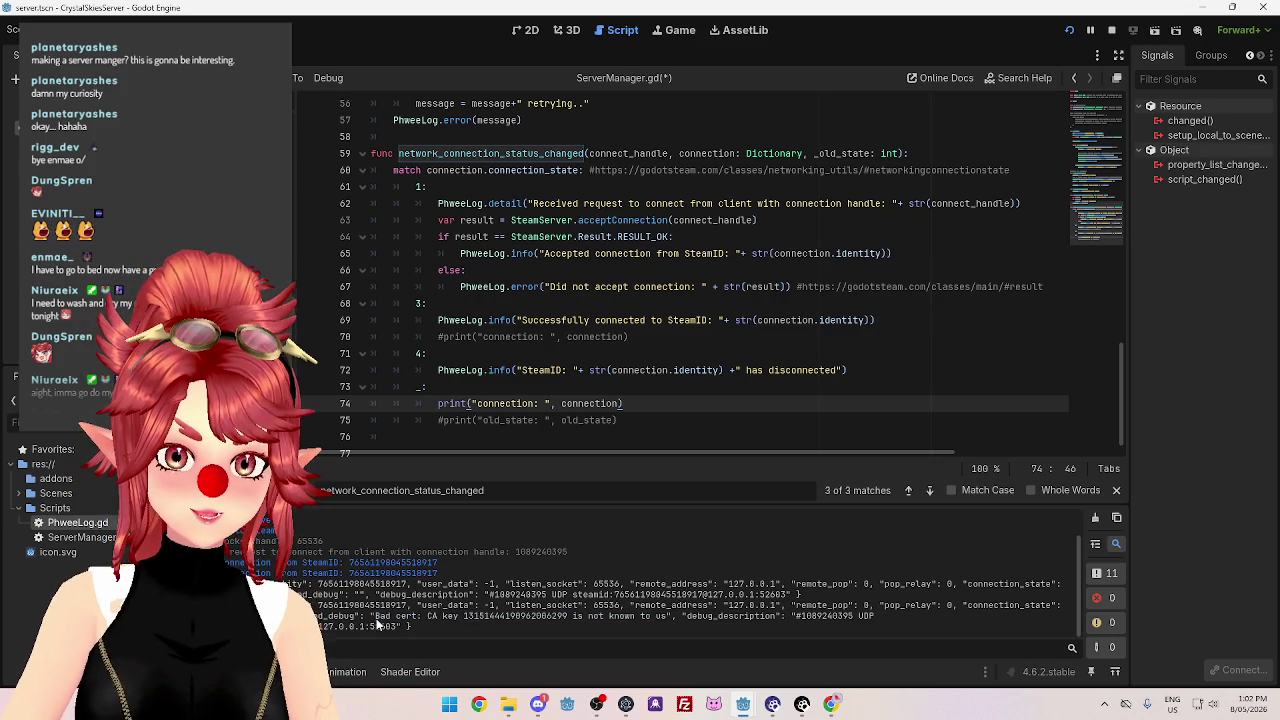
{"action": "left_click_drag", "start_coordinate": [378, 617], "coordinate": [668, 617]}
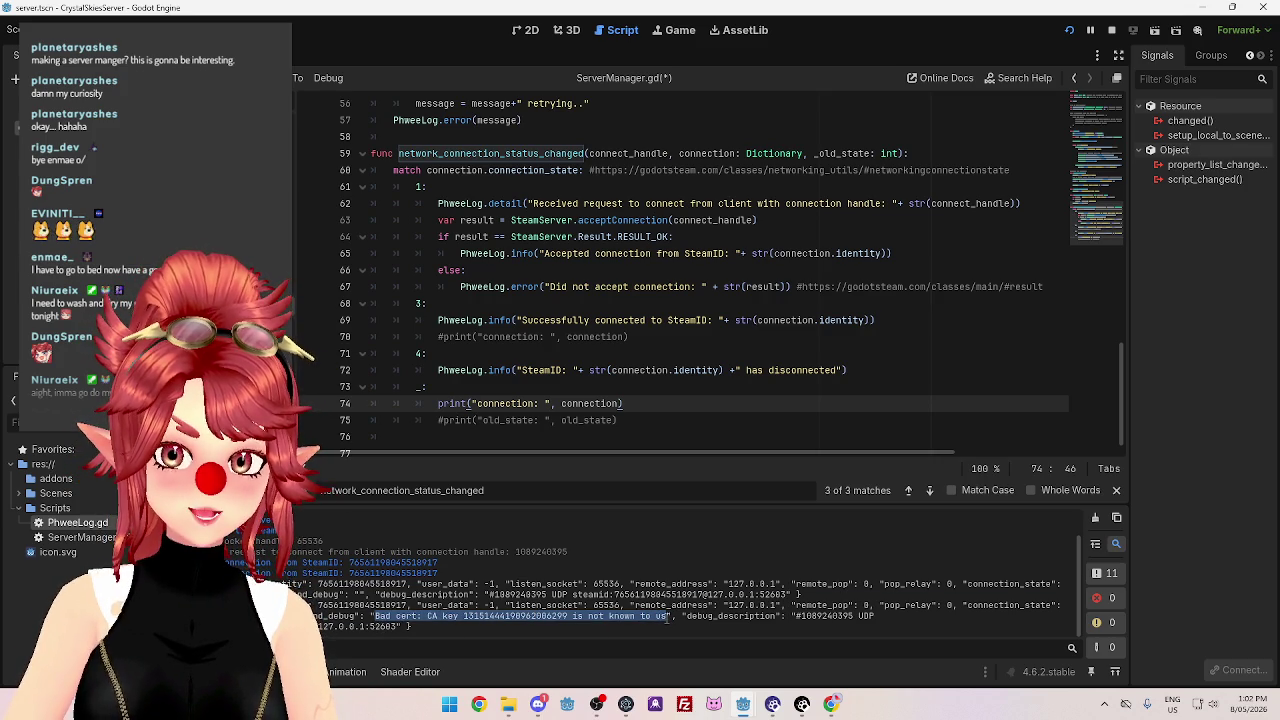
{"action": "left_click", "coordinate": [668, 622]}
{"action": "left_click_drag", "start_coordinate": [377, 617], "coordinate": [445, 620]}
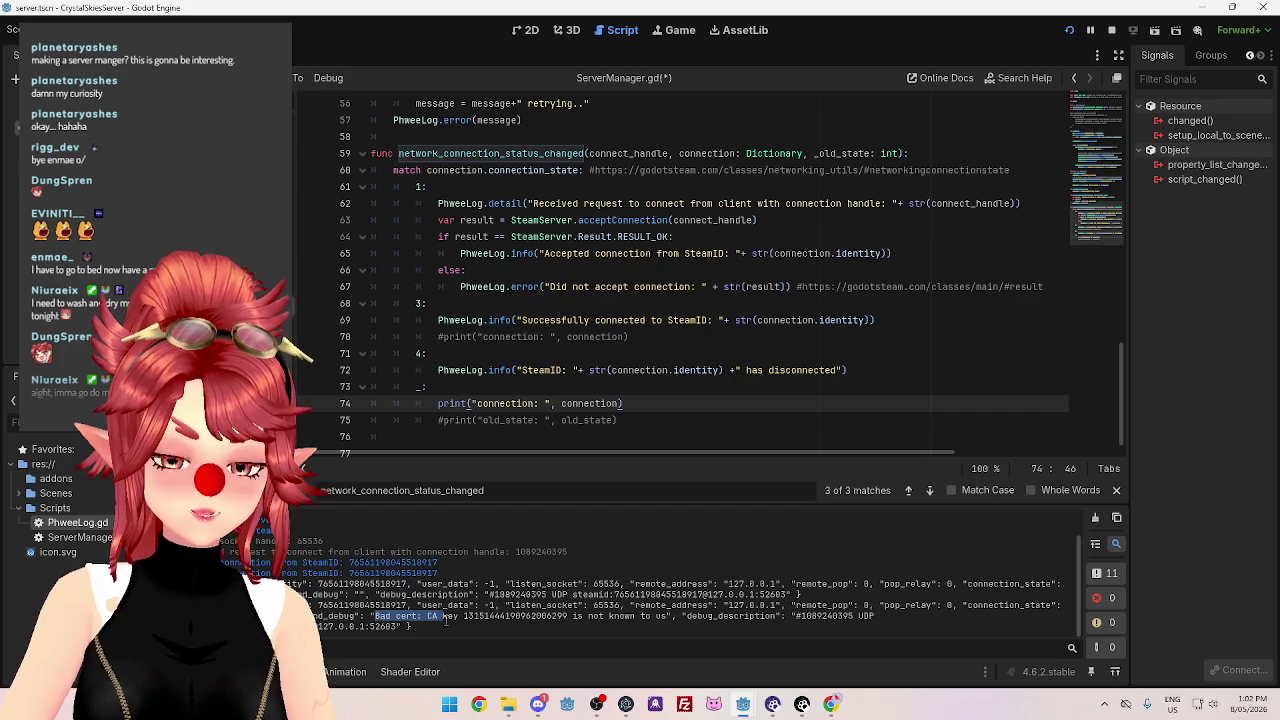
{"action": "left_click", "coordinate": [468, 622]}
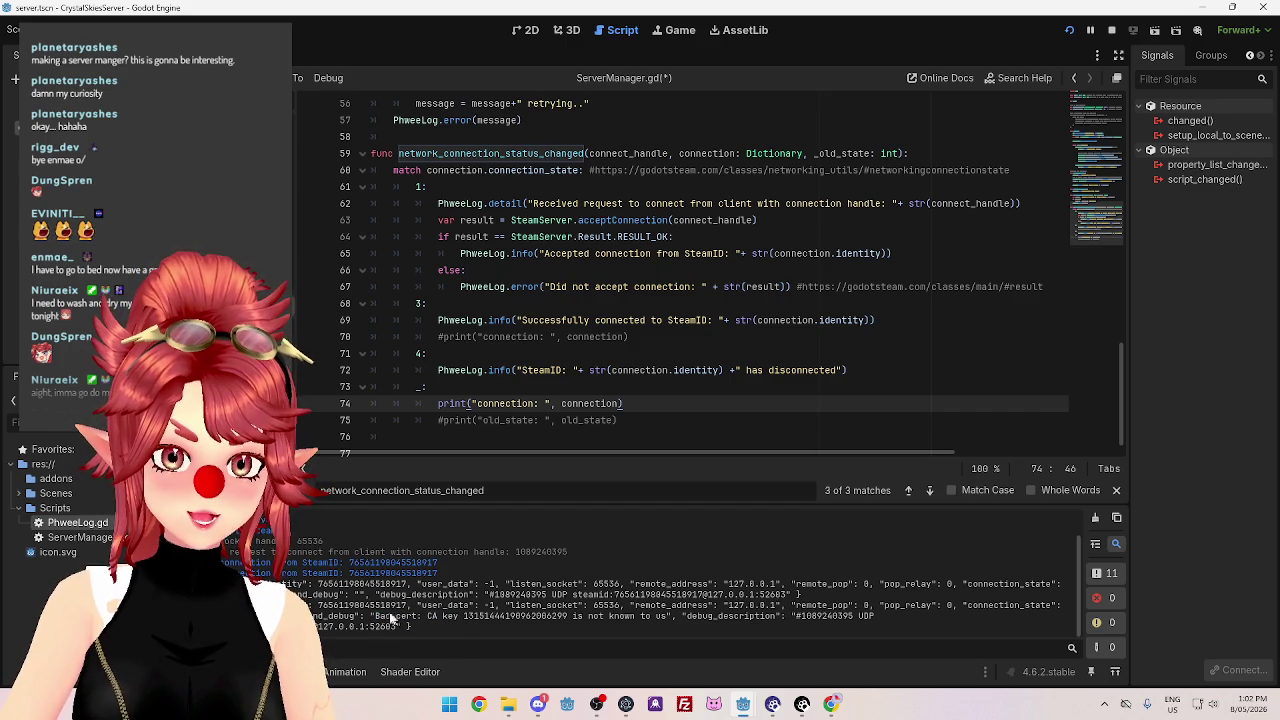
{"action": "left_click_drag", "start_coordinate": [377, 617], "coordinate": [460, 620]}
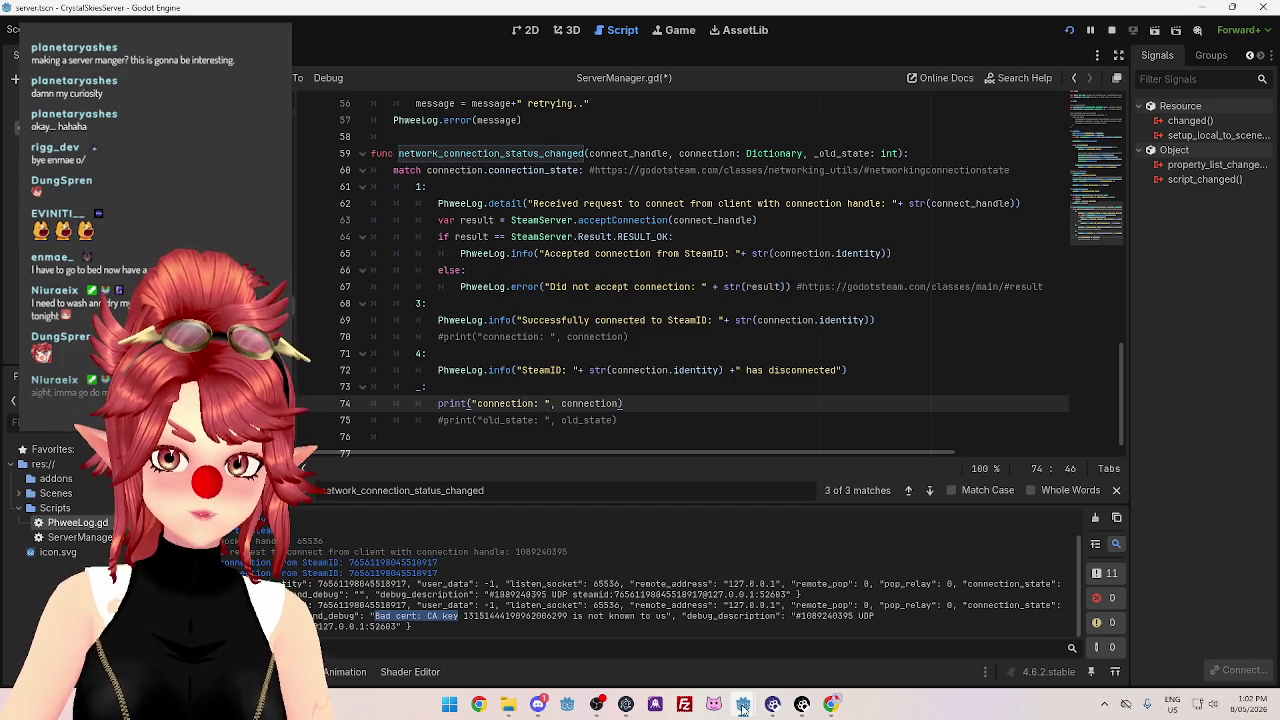
{"action": "left_click", "coordinate": [839, 711]}
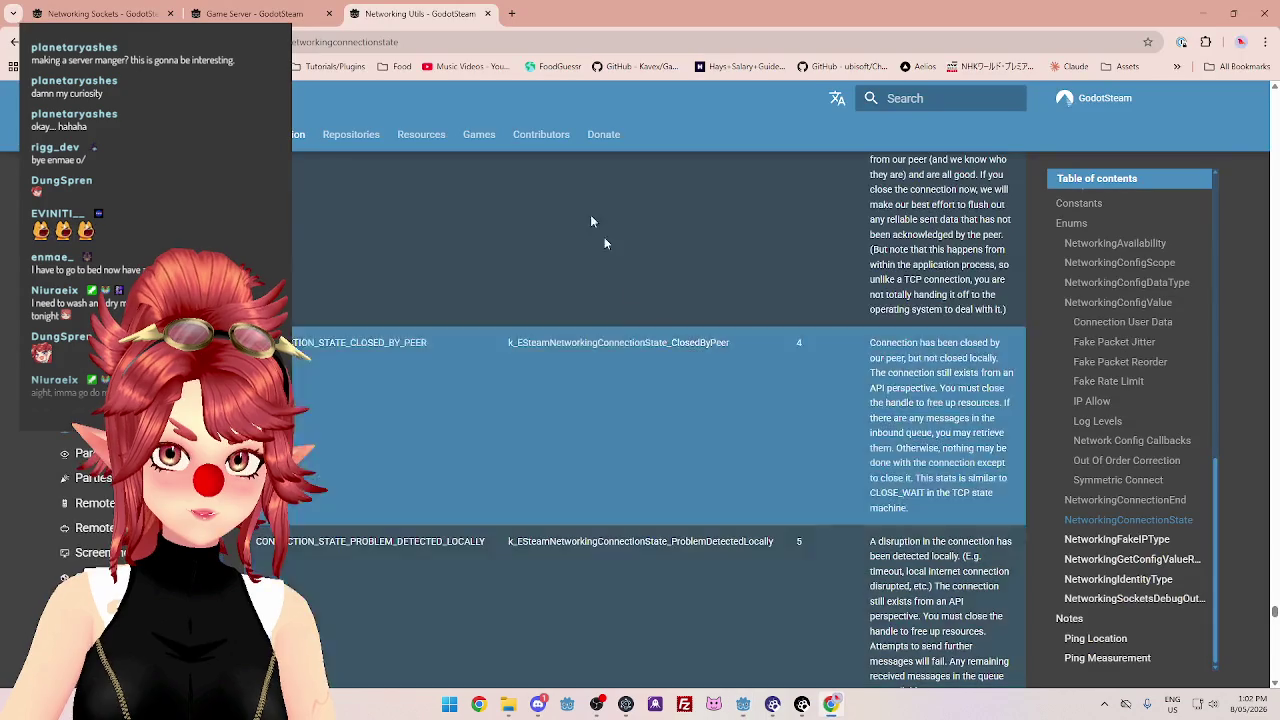
Search Google for 'godotsteam Bad cert: CA key' and expand the AI overview.
{"action": "left_click", "coordinate": [511, 15]}
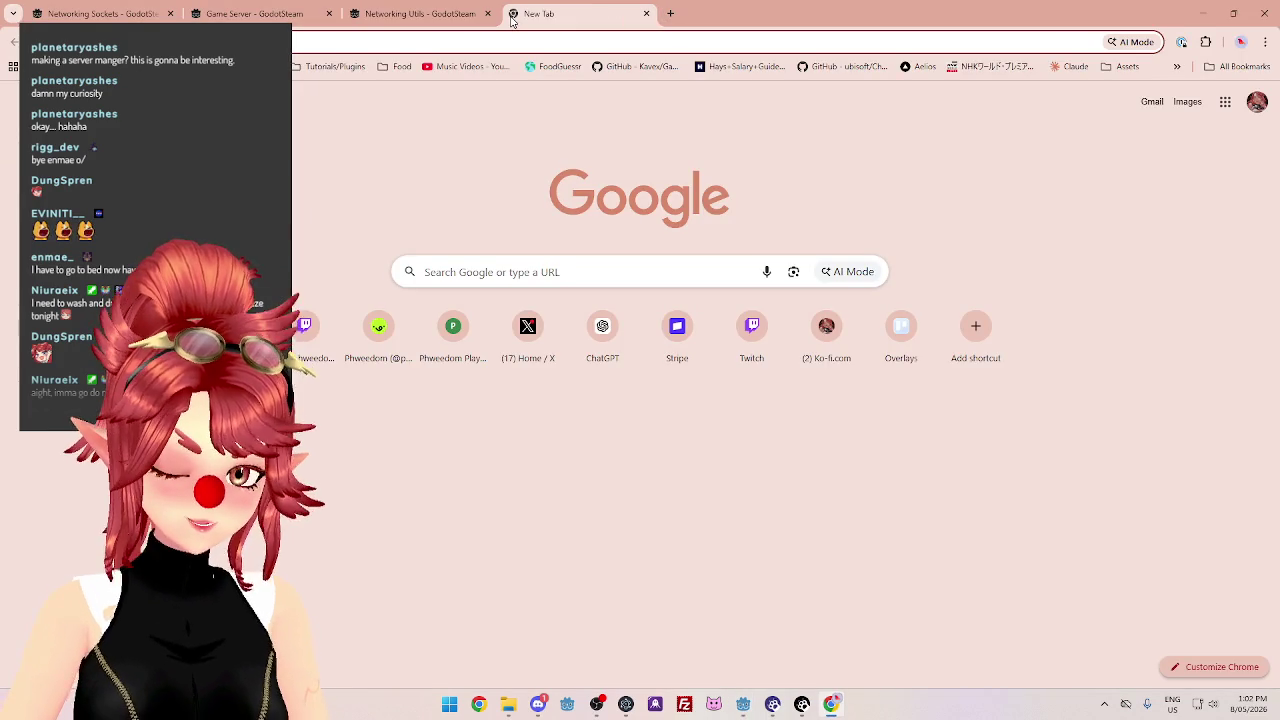
{"action": "key", "text": "ctrl+v"}
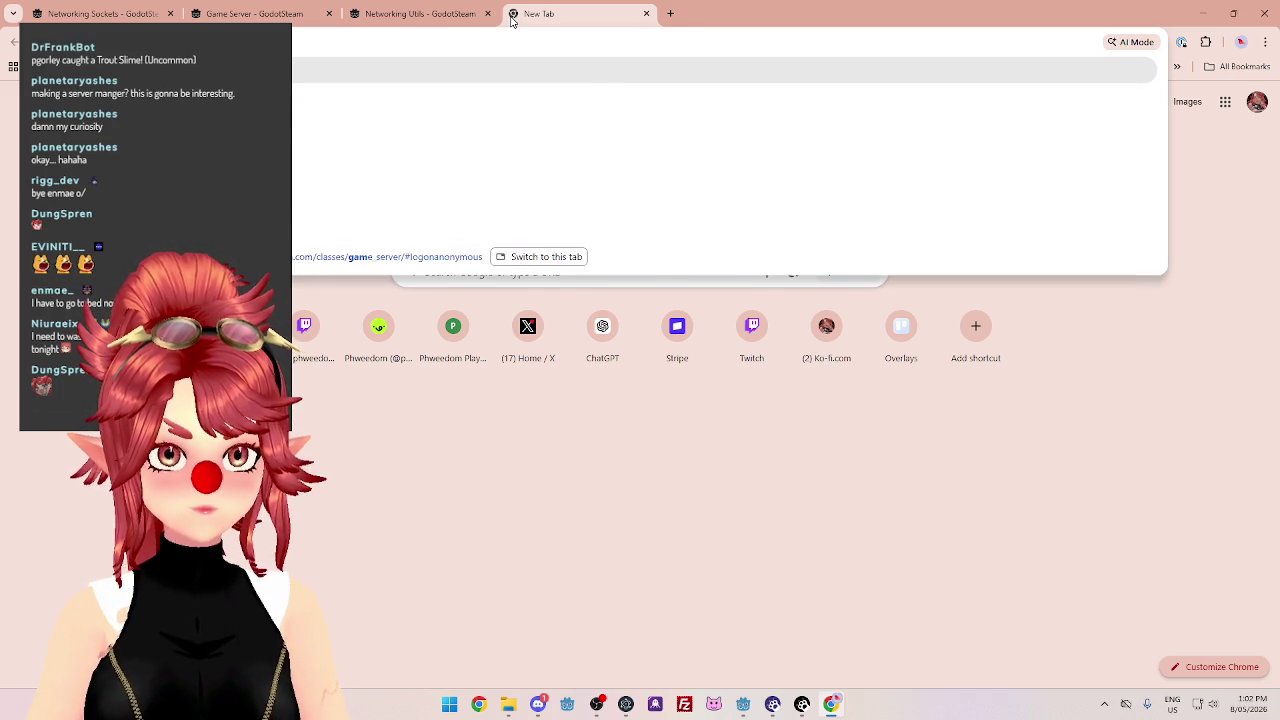
{"action": "key", "text": "Return"}
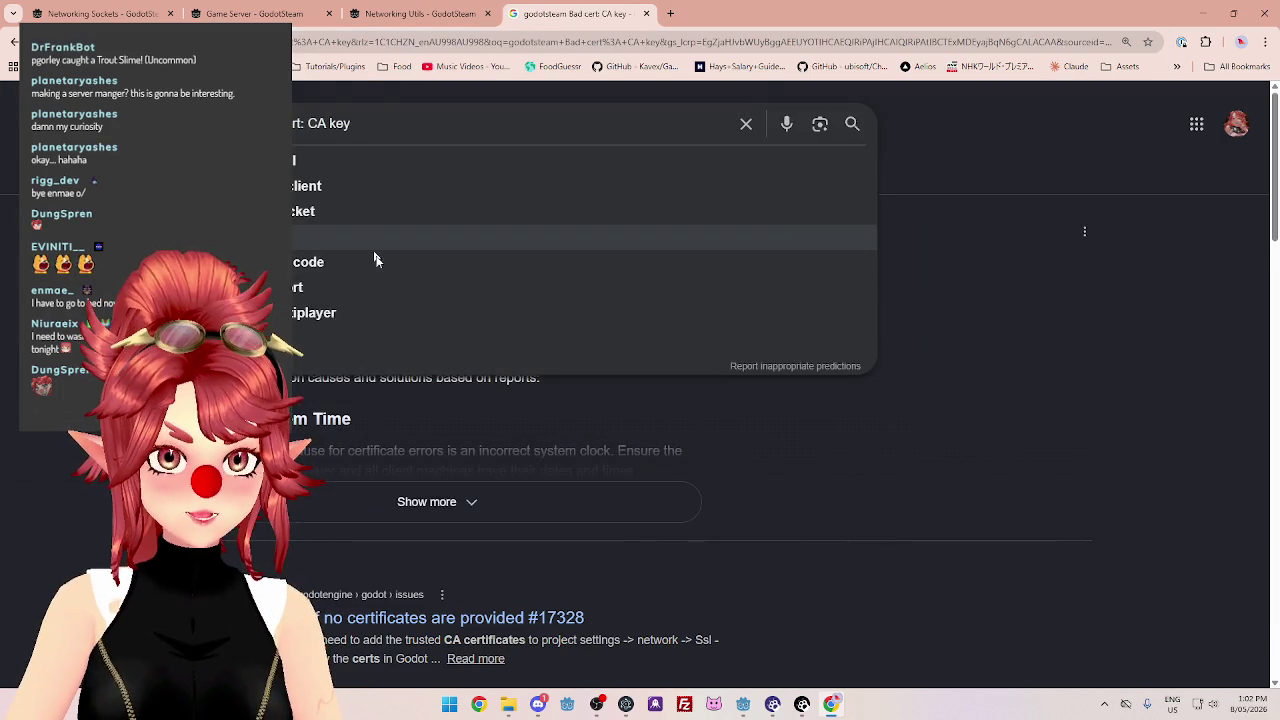
{"action": "left_click", "coordinate": [1000, 491]}
{"action": "scroll", "coordinate": [1000, 491], "scroll_direction": "down", "scroll_amount": 1}
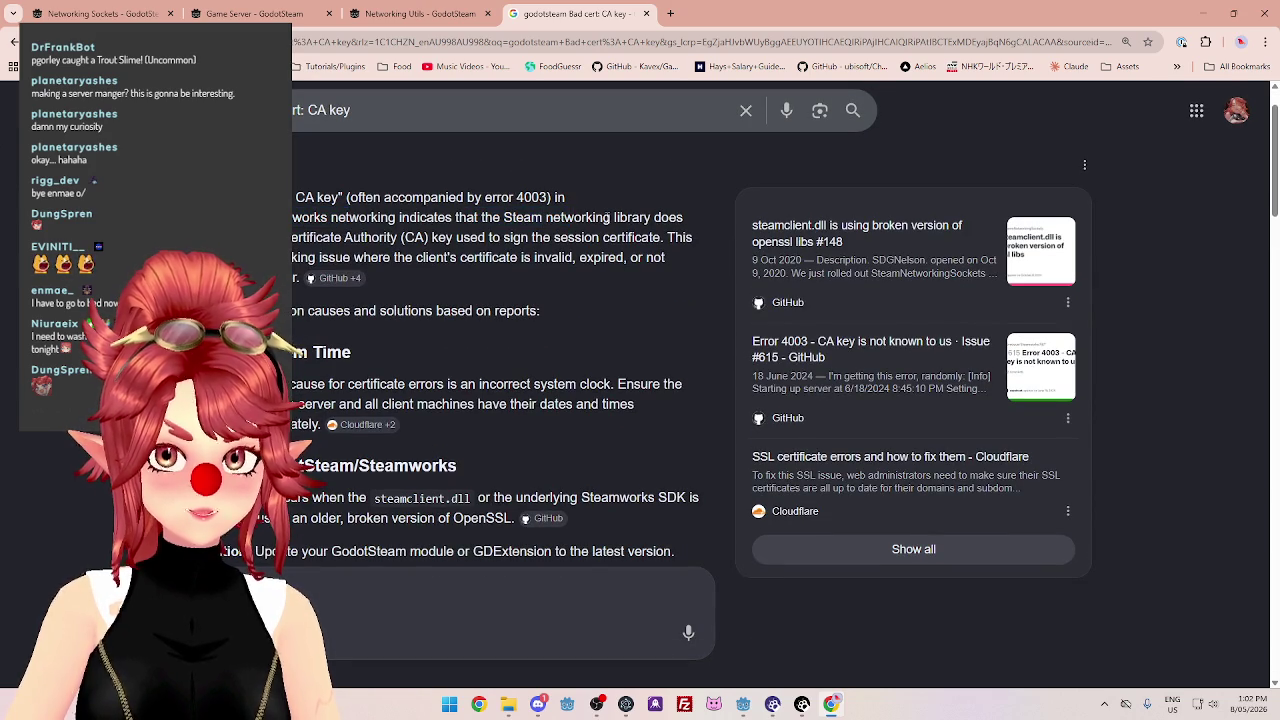
Read the overview's Certificate Authority, invalid client certificate and Steam backend certificate explanations.
{"action": "left_click_drag", "start_coordinate": [316, 237], "coordinate": [650, 238]}
{"action": "left_click", "coordinate": [650, 238]}
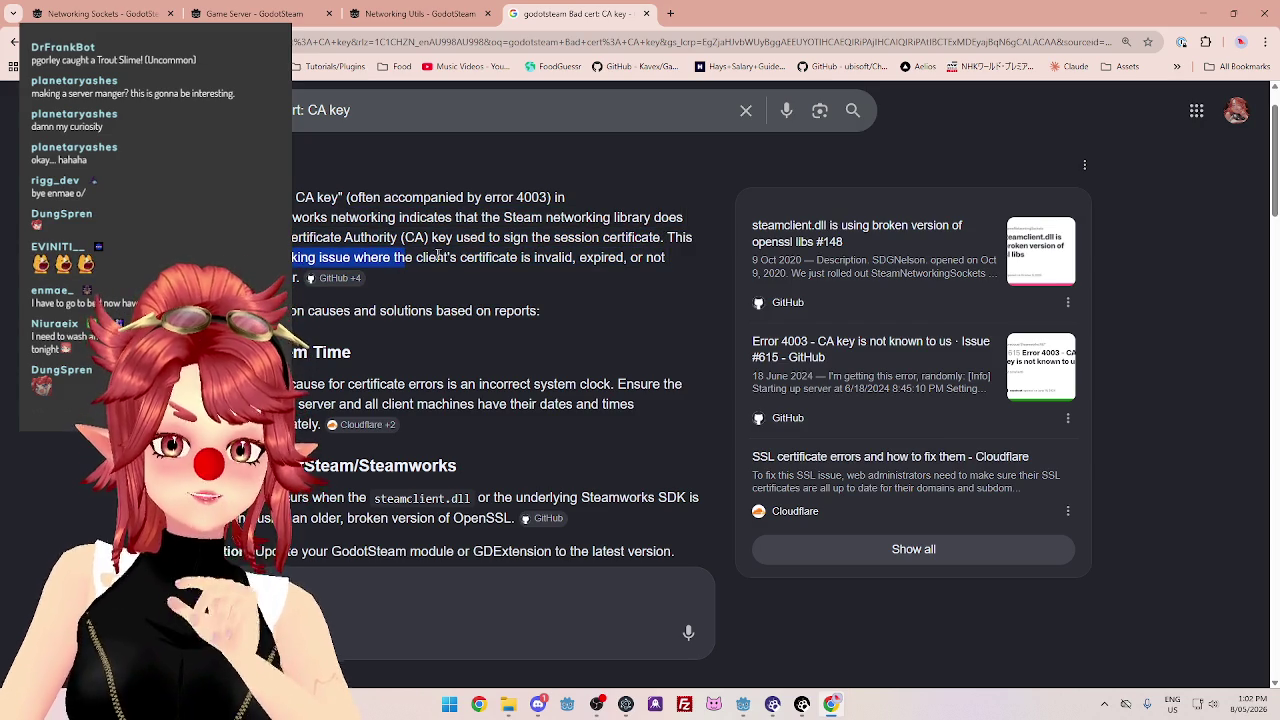
{"action": "left_click_drag", "start_coordinate": [418, 258], "coordinate": [595, 258]}
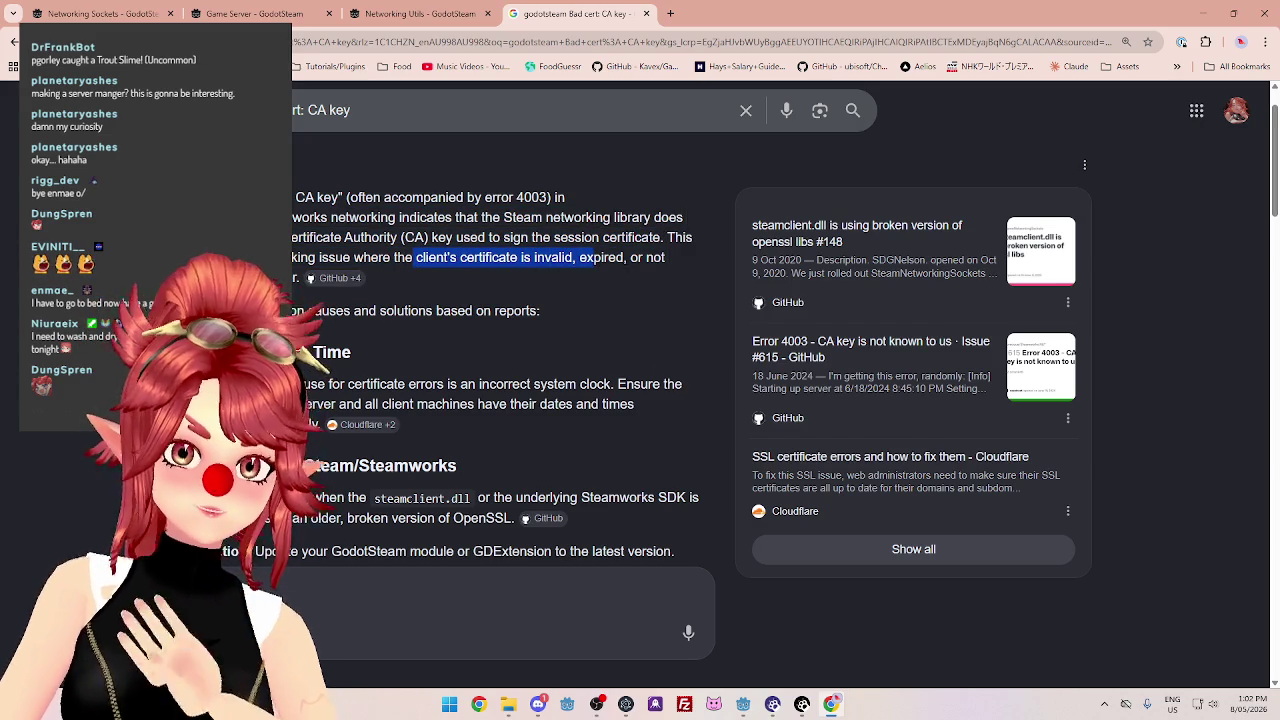
{"action": "scroll", "coordinate": [690, 380], "scroll_direction": "down", "scroll_amount": 3}
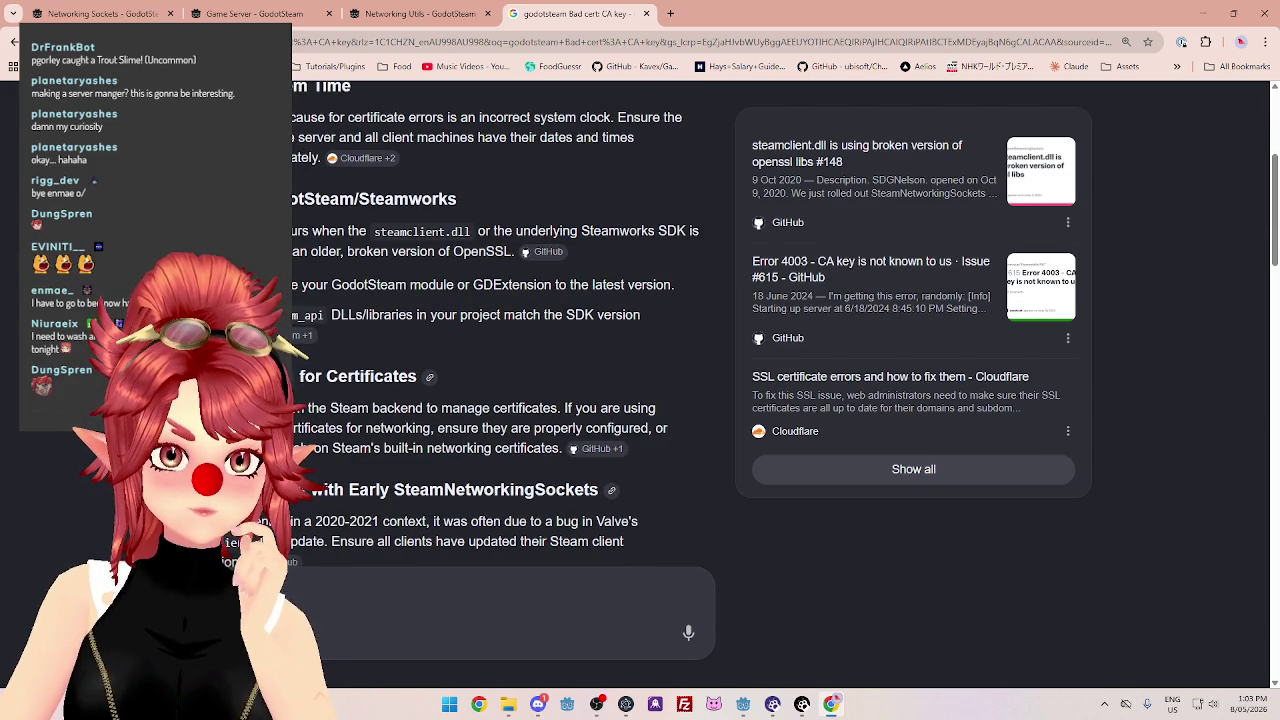
{"action": "scroll", "coordinate": [333, 222], "scroll_direction": "down", "scroll_amount": 1}
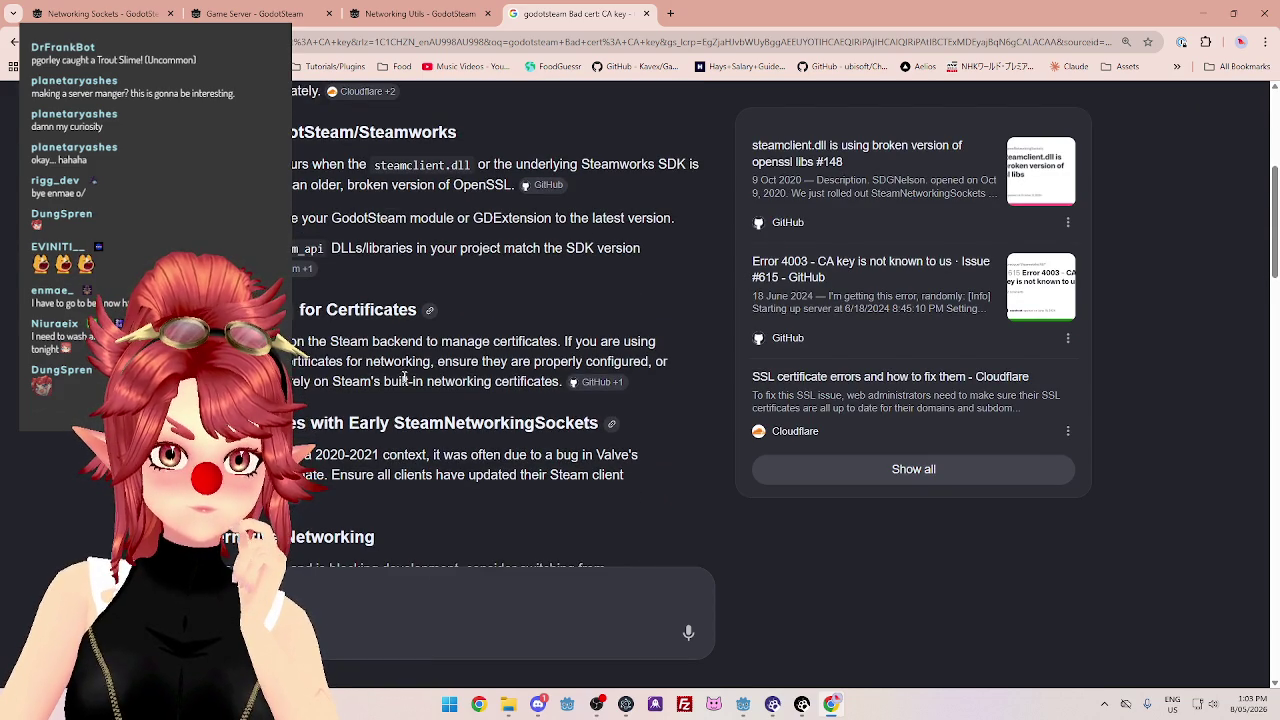
{"action": "scroll", "coordinate": [333, 222], "scroll_direction": "down", "scroll_amount": 1}
{"action": "left_click_drag", "start_coordinate": [326, 176], "coordinate": [384, 176]}
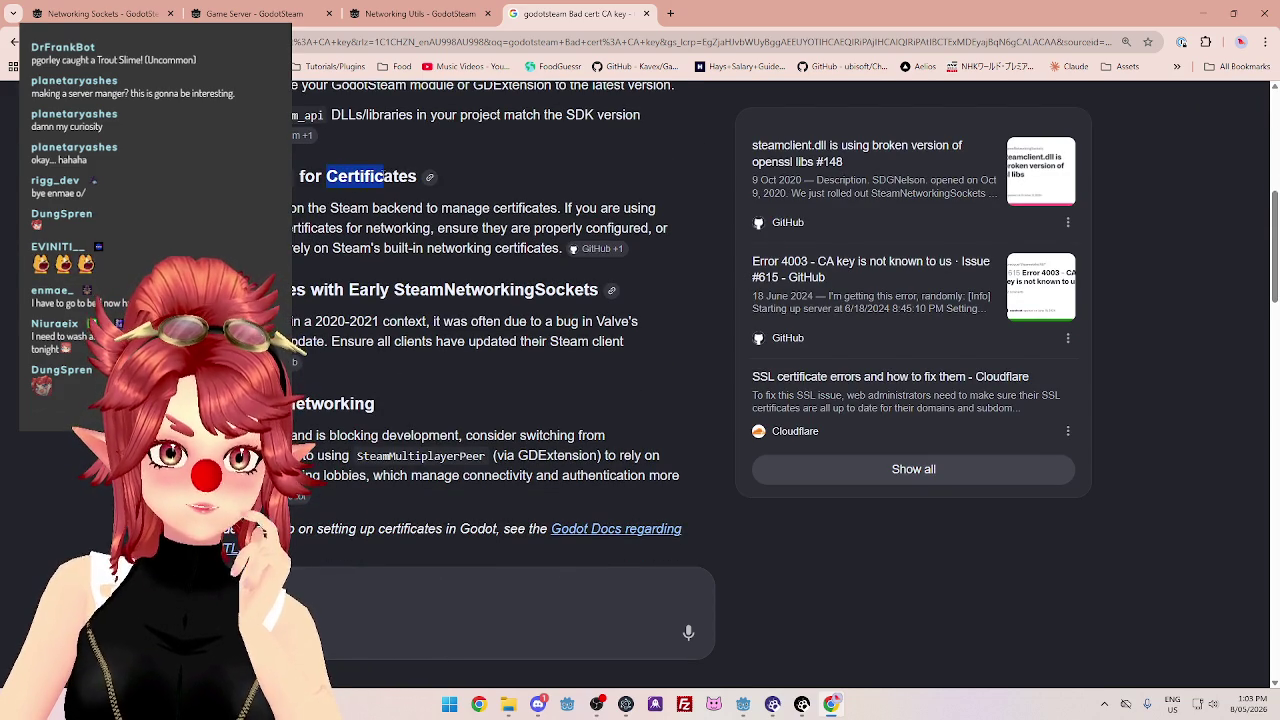
{"action": "left_click_drag", "start_coordinate": [294, 208], "coordinate": [620, 208]}
{"action": "mouse_move", "coordinate": [296, 228]}
{"action": "left_mouse_down"}
{"action": "mouse_move", "coordinate": [620, 229]}
{"action": "mouse_move", "coordinate": [438, 250]}
{"action": "left_mouse_up"}
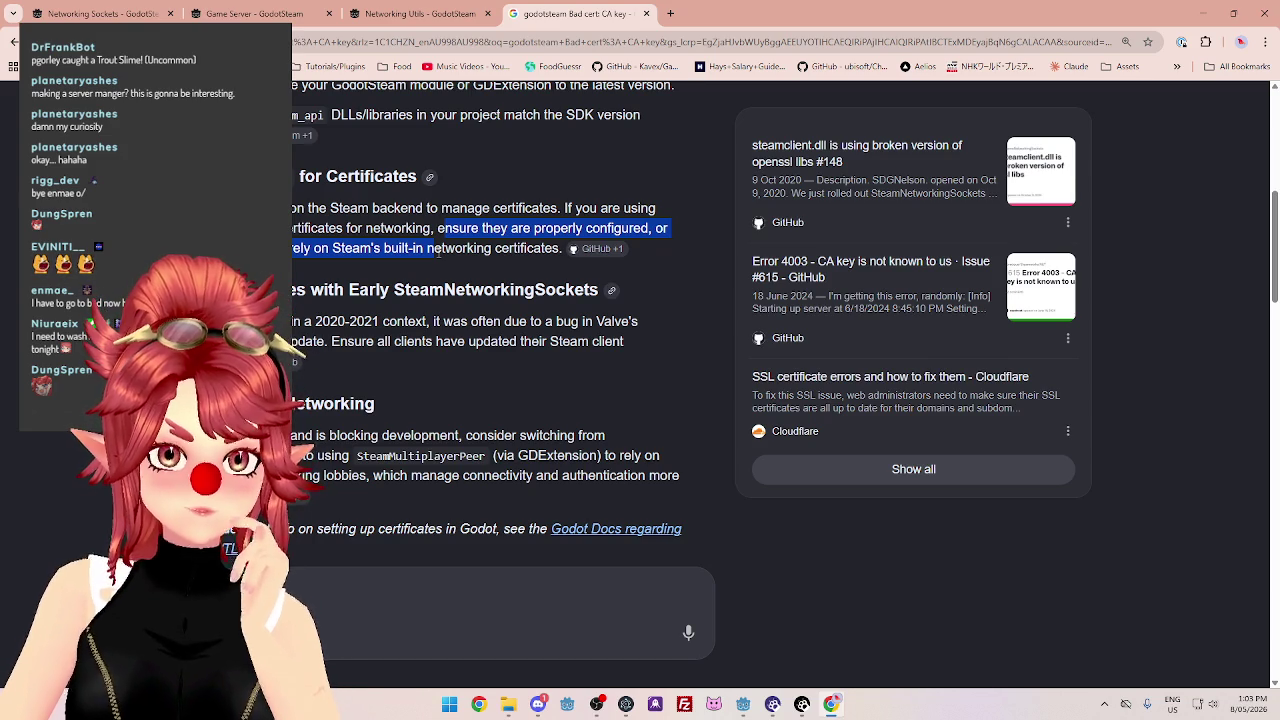
{"action": "scroll", "coordinate": [592, 203], "scroll_direction": "up", "scroll_amount": 1}
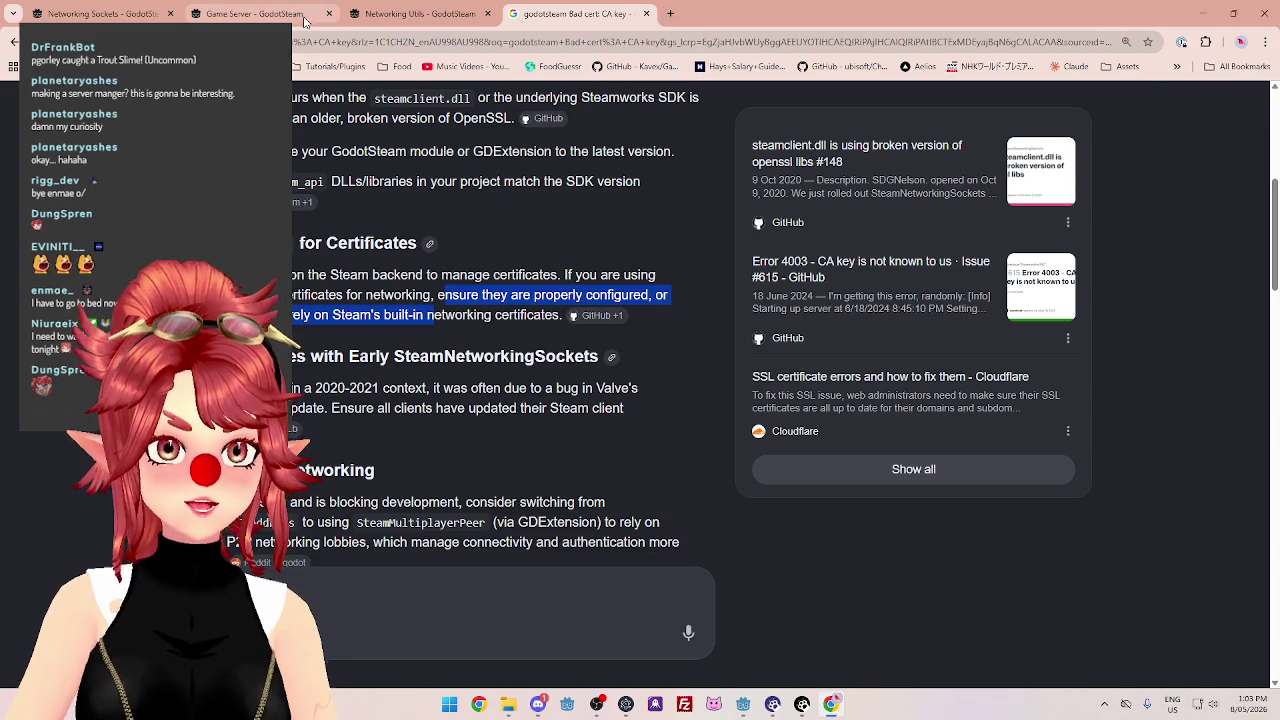
Go back to the GodotSteam tutorial and scroll to the _process() section using run_callbacks and read_p2p_packet.
{"action": "left_click", "coordinate": [254, 14]}
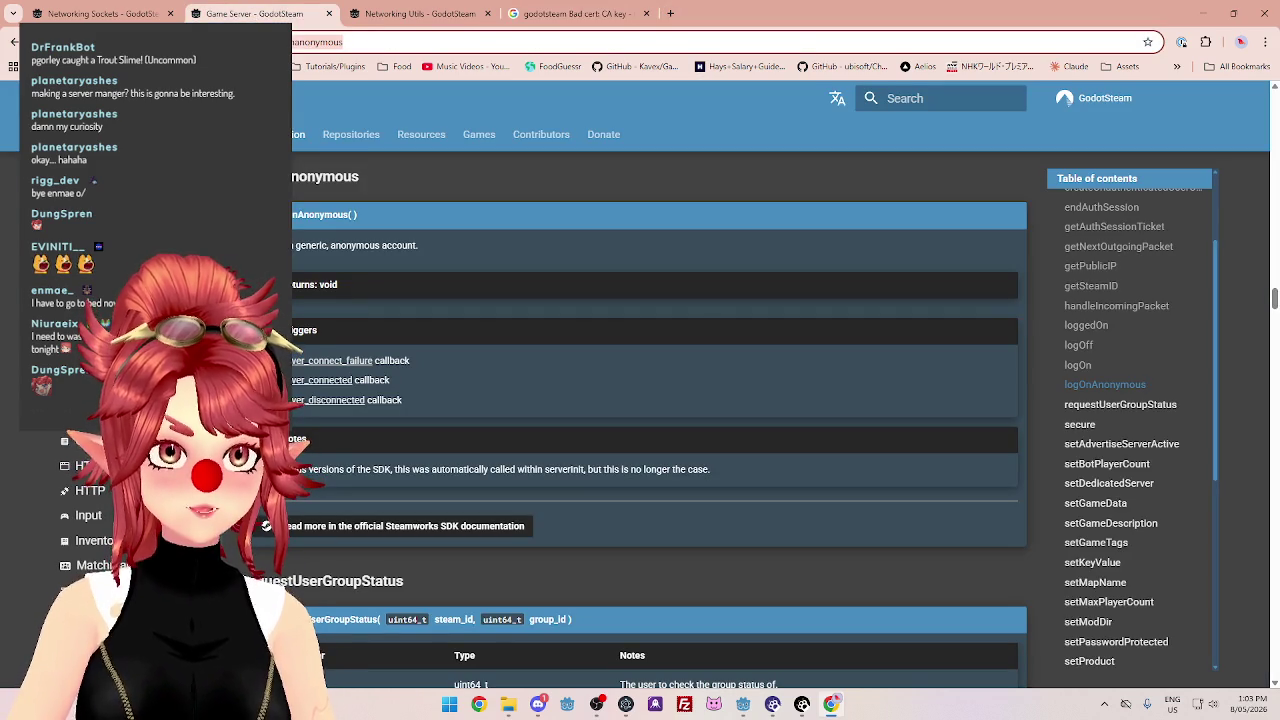
{"action": "key", "text": "alt+Left"}
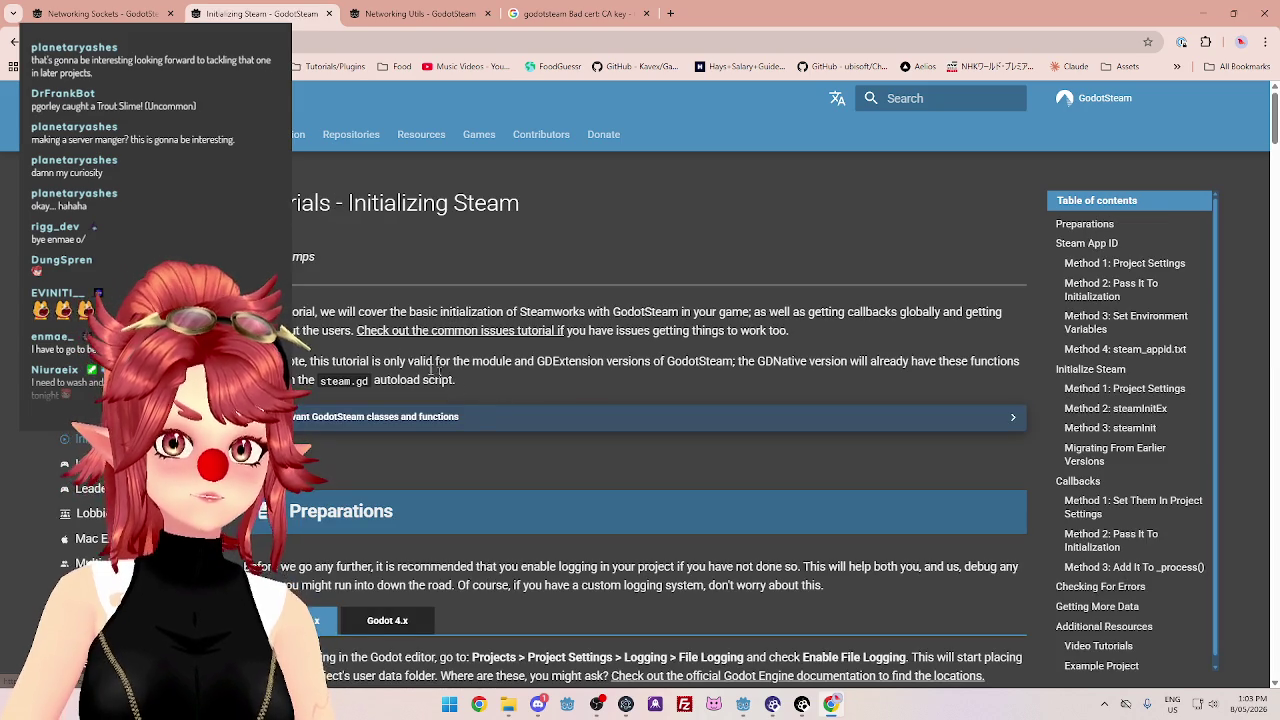
{"action": "scroll", "coordinate": [528, 475], "scroll_direction": "down", "scroll_amount": 10}
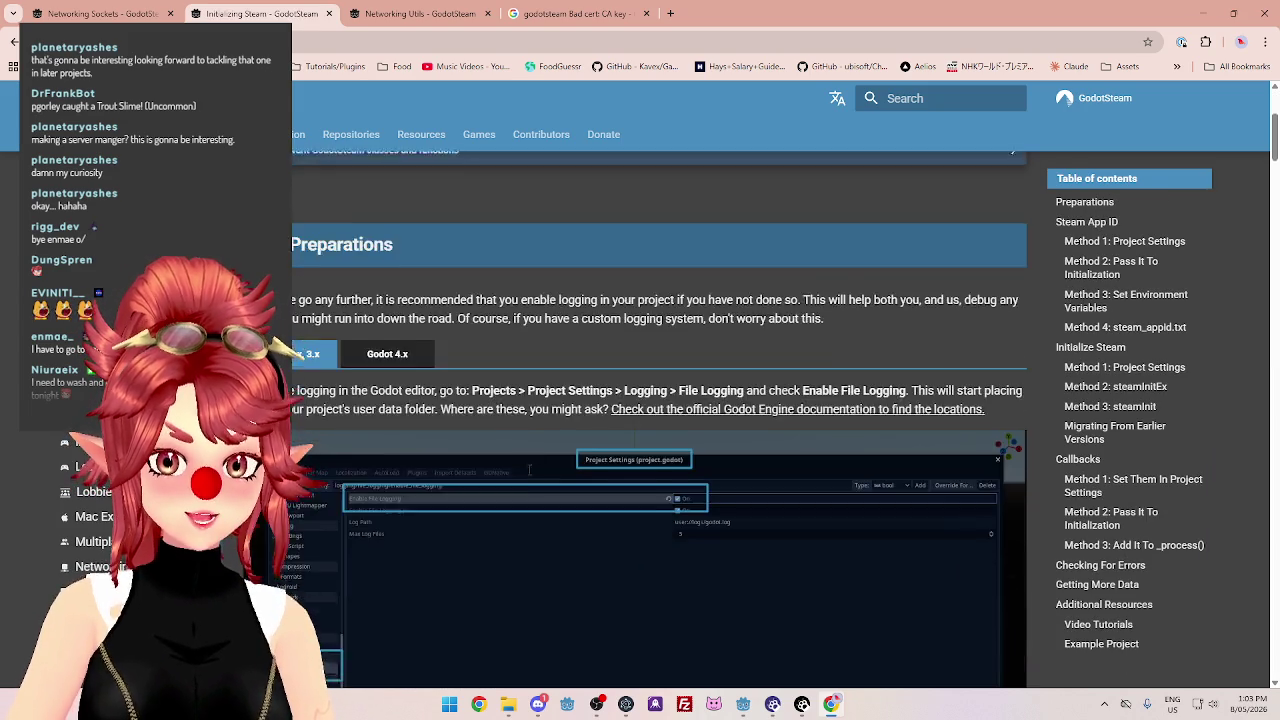
{"action": "scroll", "coordinate": [528, 475], "scroll_direction": "down", "scroll_amount": 15}
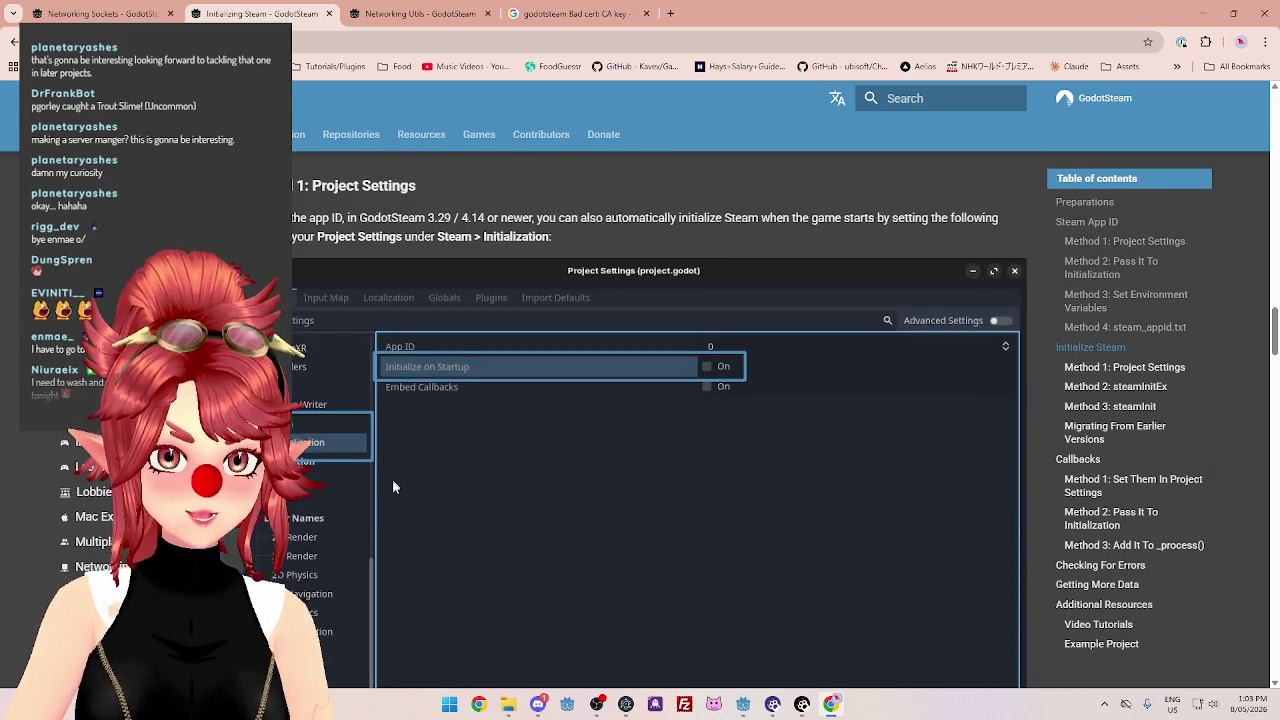
{"action": "scroll", "coordinate": [430, 471], "scroll_direction": "down", "scroll_amount": 15}
{"action": "scroll", "coordinate": [412, 500], "scroll_direction": "down", "scroll_amount": 6}
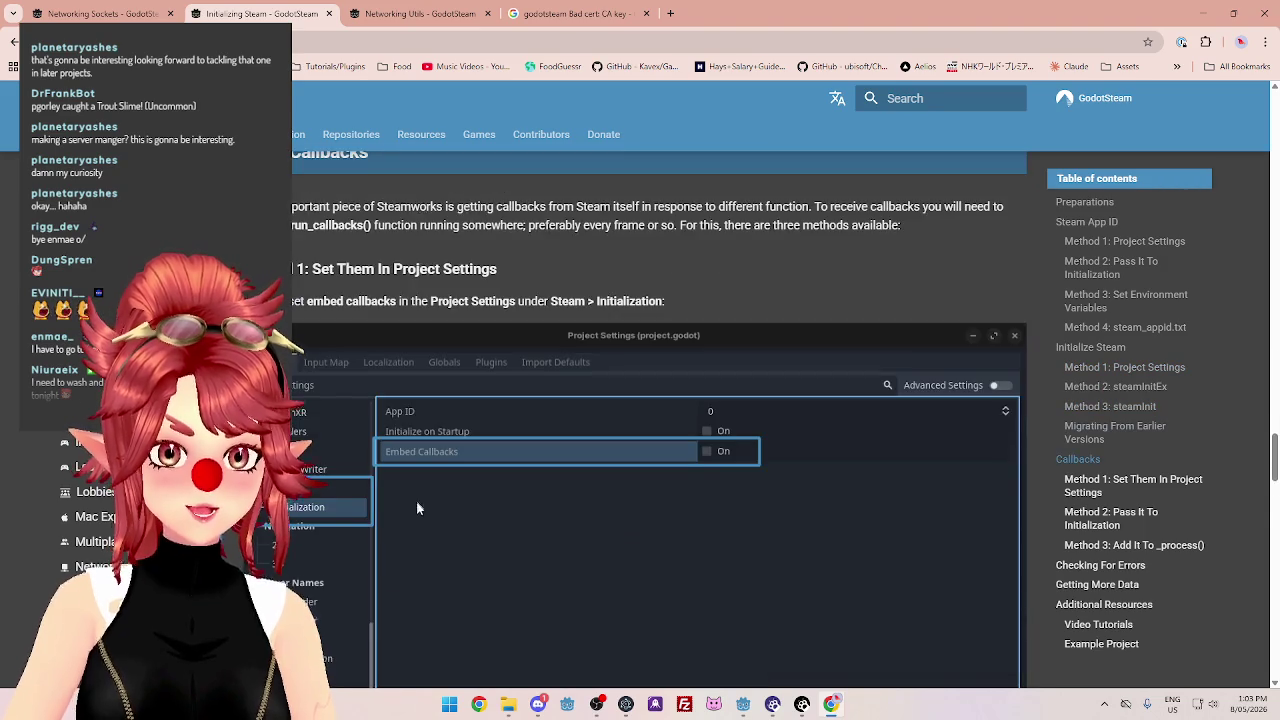
{"action": "scroll", "coordinate": [416, 508], "scroll_direction": "down", "scroll_amount": 9}
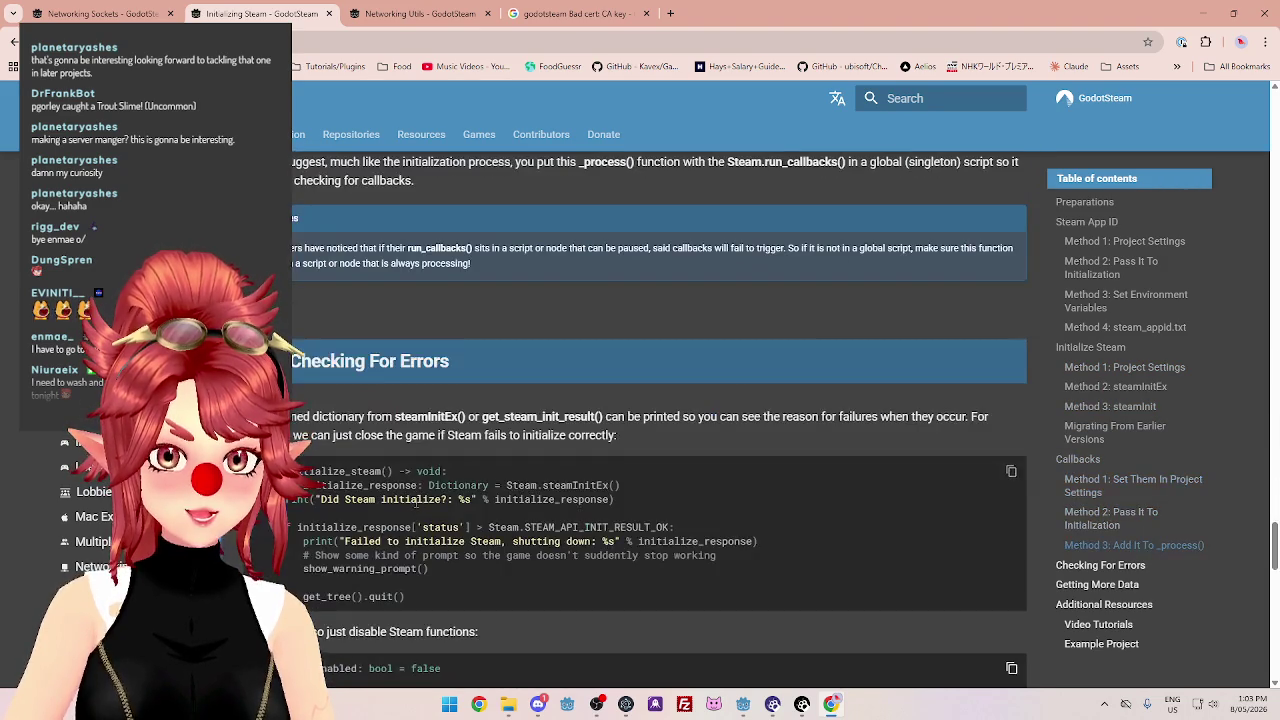
{"action": "scroll", "coordinate": [416, 508], "scroll_direction": "up", "scroll_amount": 8}
{"action": "scroll", "coordinate": [416, 508], "scroll_direction": "down", "scroll_amount": 7}
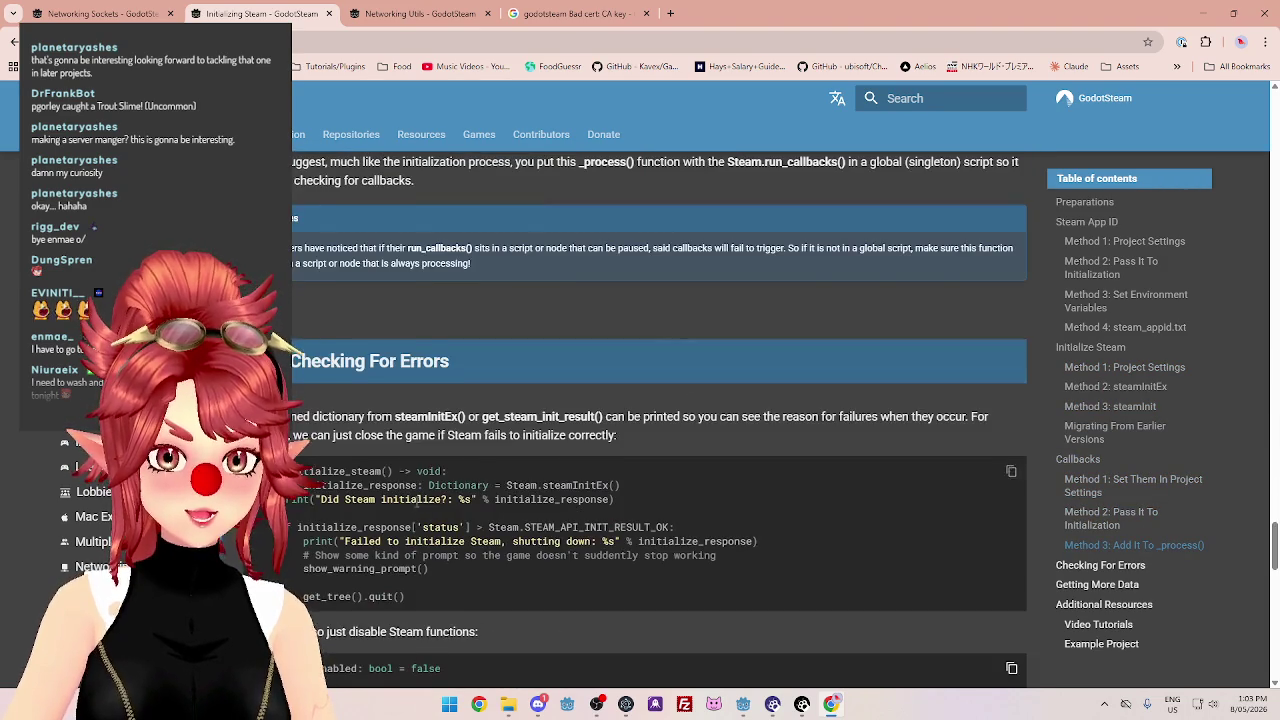
{"action": "scroll", "coordinate": [416, 508], "scroll_direction": "down", "scroll_amount": 5}
{"action": "scroll", "coordinate": [417, 503], "scroll_direction": "up", "scroll_amount": 4}
{"action": "scroll", "coordinate": [417, 503], "scroll_direction": "up", "scroll_amount": 1}
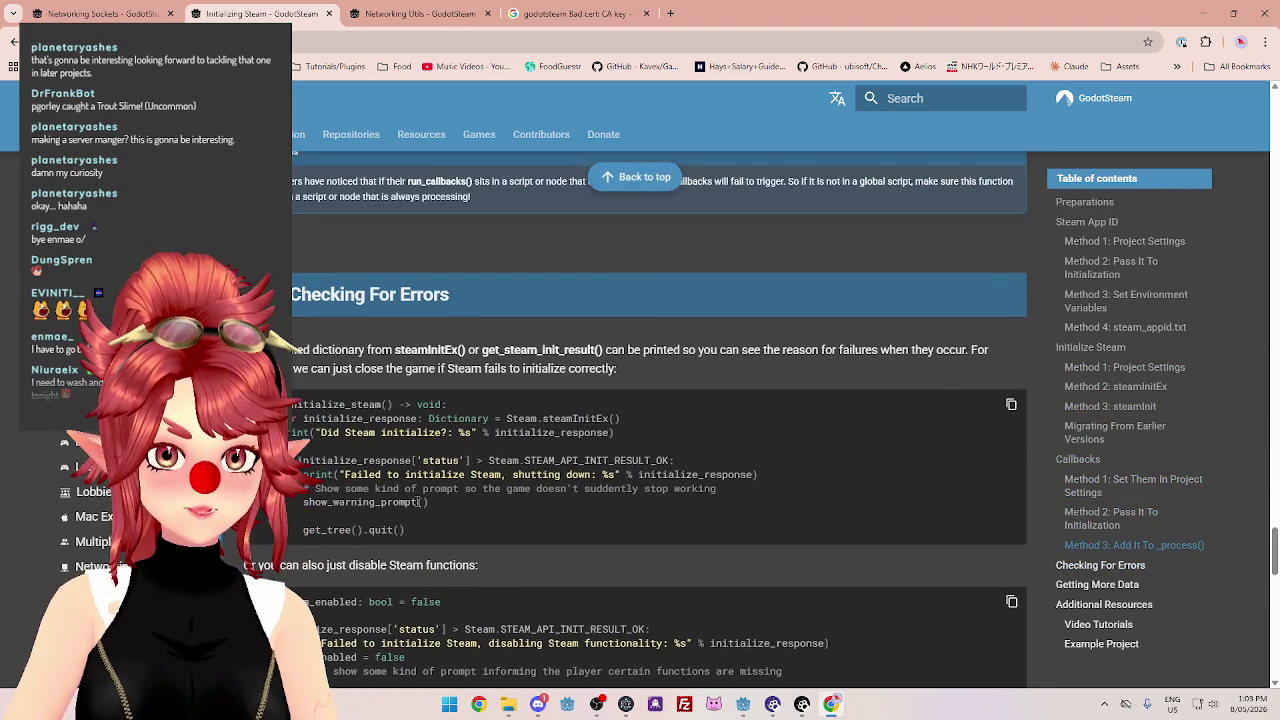
{"action": "scroll", "coordinate": [417, 503], "scroll_direction": "down", "scroll_amount": 8}
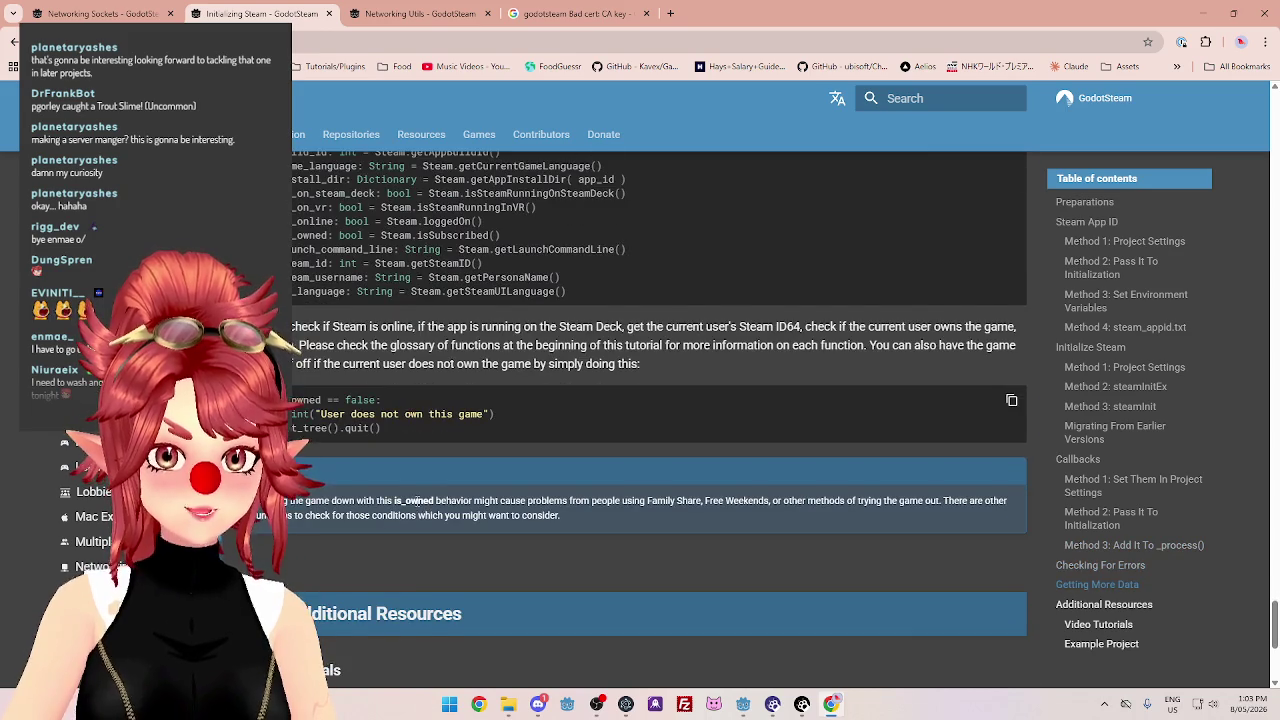
{"action": "scroll", "coordinate": [417, 503], "scroll_direction": "down", "scroll_amount": 4}
{"action": "scroll", "coordinate": [417, 503], "scroll_direction": "up", "scroll_amount": 5}
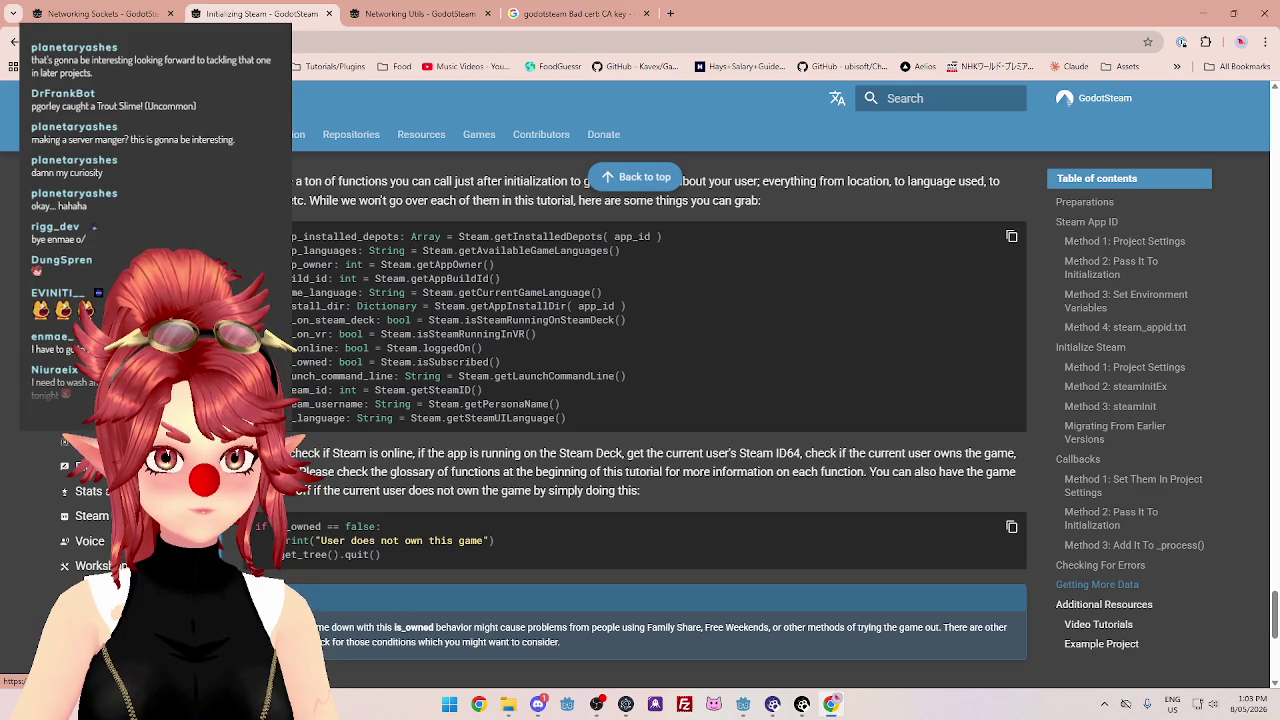
{"action": "scroll", "coordinate": [418, 481], "scroll_direction": "down", "scroll_amount": 6}
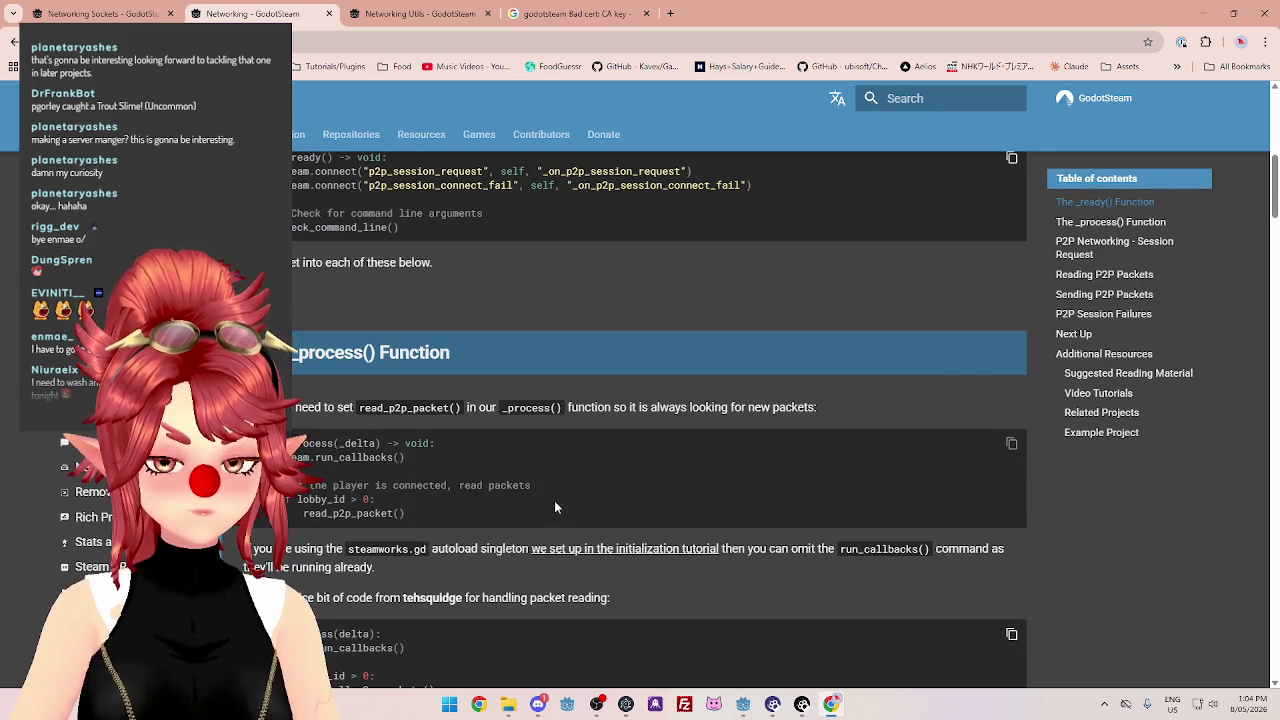
Read the P2P session request section, noting acceptP2PSessionWithUser and how it acknowledges the request.
{"action": "scroll", "coordinate": [565, 508], "scroll_direction": "down", "scroll_amount": 6}
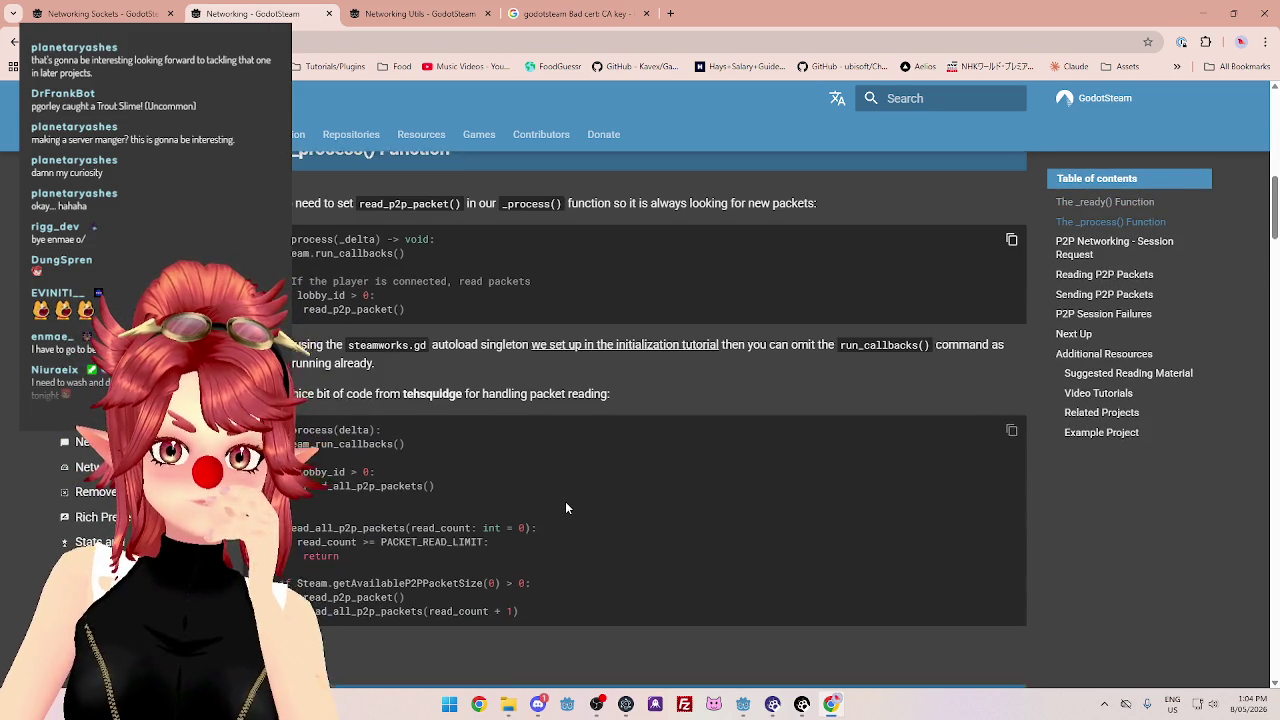
{"action": "scroll", "coordinate": [565, 508], "scroll_direction": "down", "scroll_amount": 2}
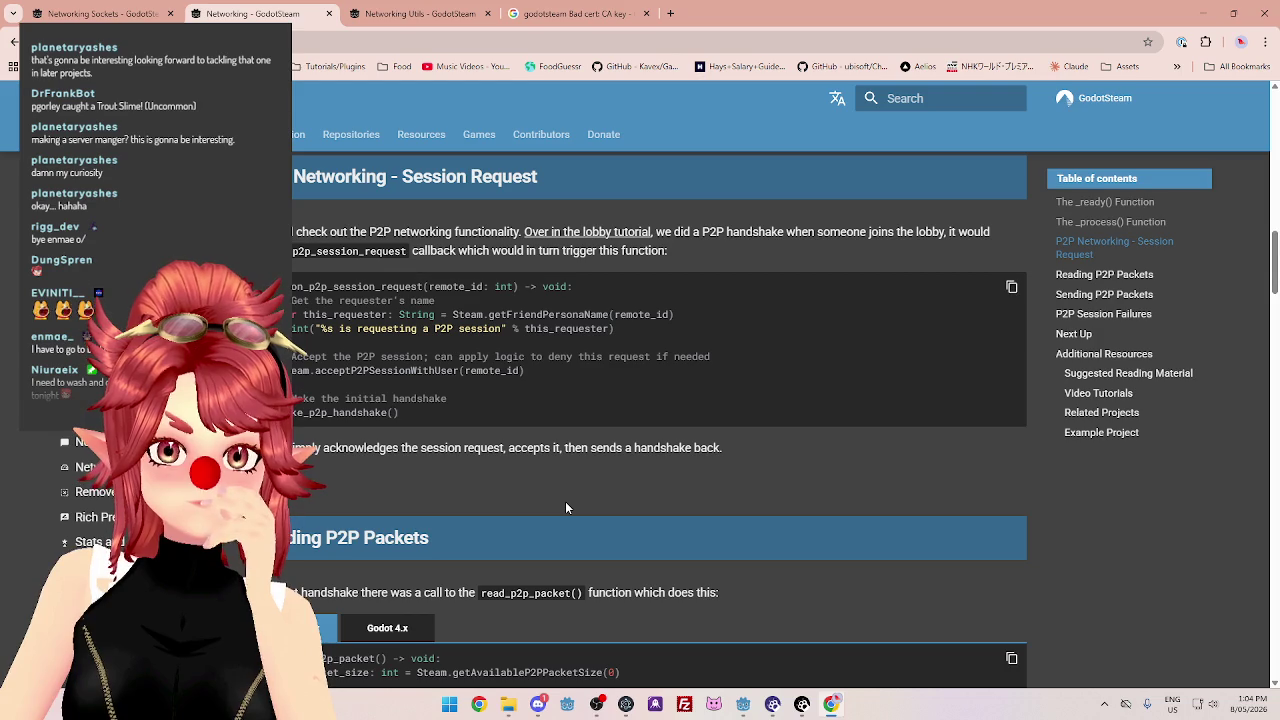
{"action": "left_click_drag", "start_coordinate": [361, 231], "coordinate": [471, 231]}
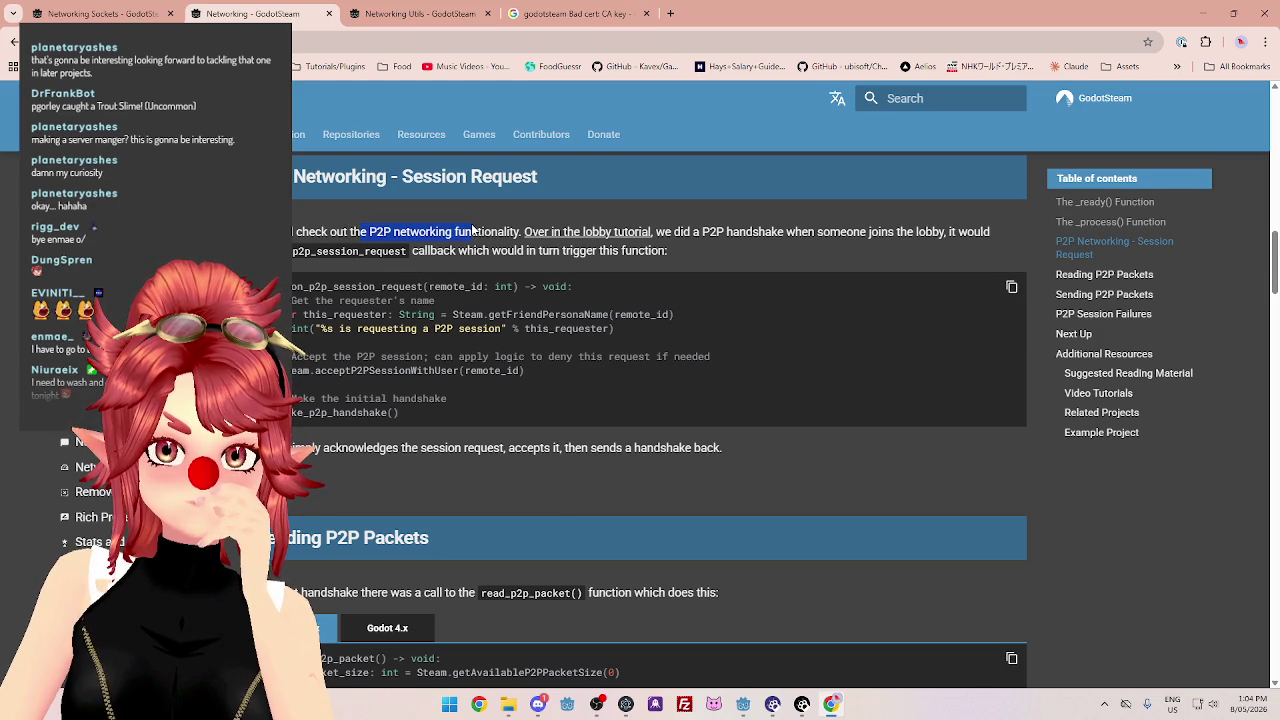
{"action": "left_click_drag", "start_coordinate": [707, 231], "coordinate": [878, 232]}
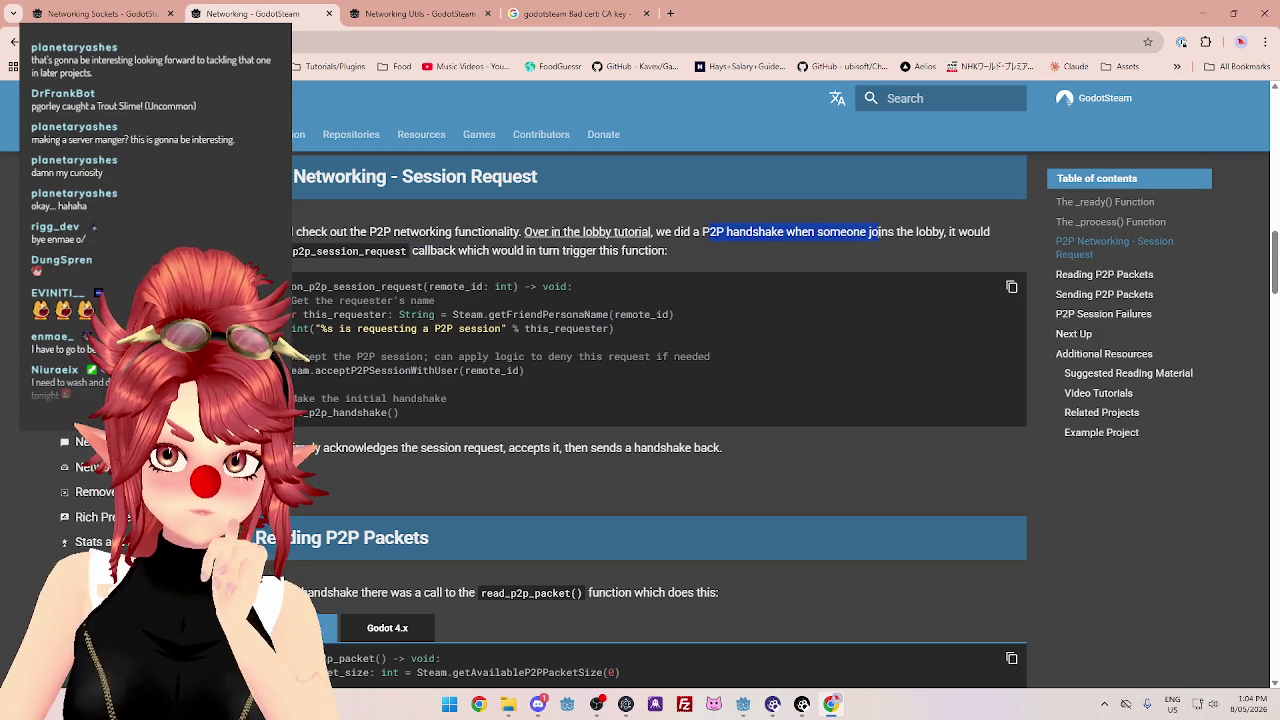
{"action": "left_click_drag", "start_coordinate": [428, 253], "coordinate": [455, 250]}
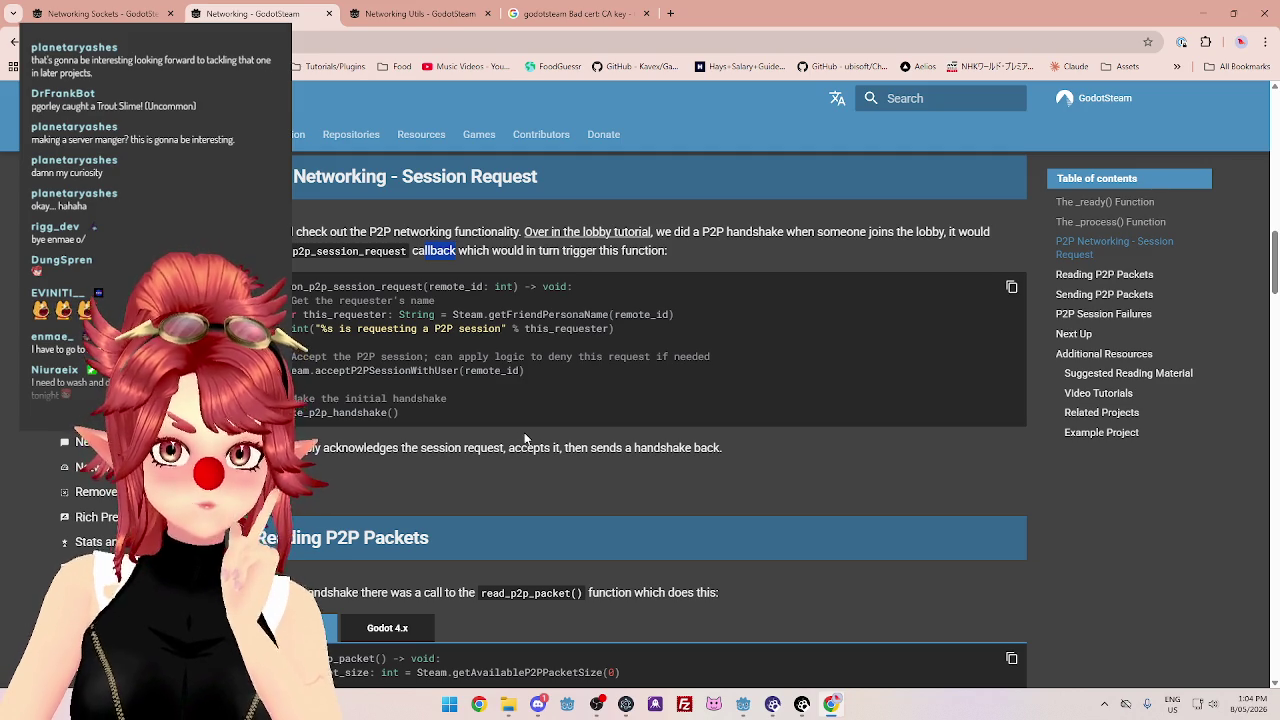
{"action": "mouse_move", "coordinate": [317, 371]}
{"action": "left_mouse_down"}
{"action": "mouse_move", "coordinate": [424, 371]}
{"action": "mouse_move", "coordinate": [411, 373]}
{"action": "left_mouse_up"}
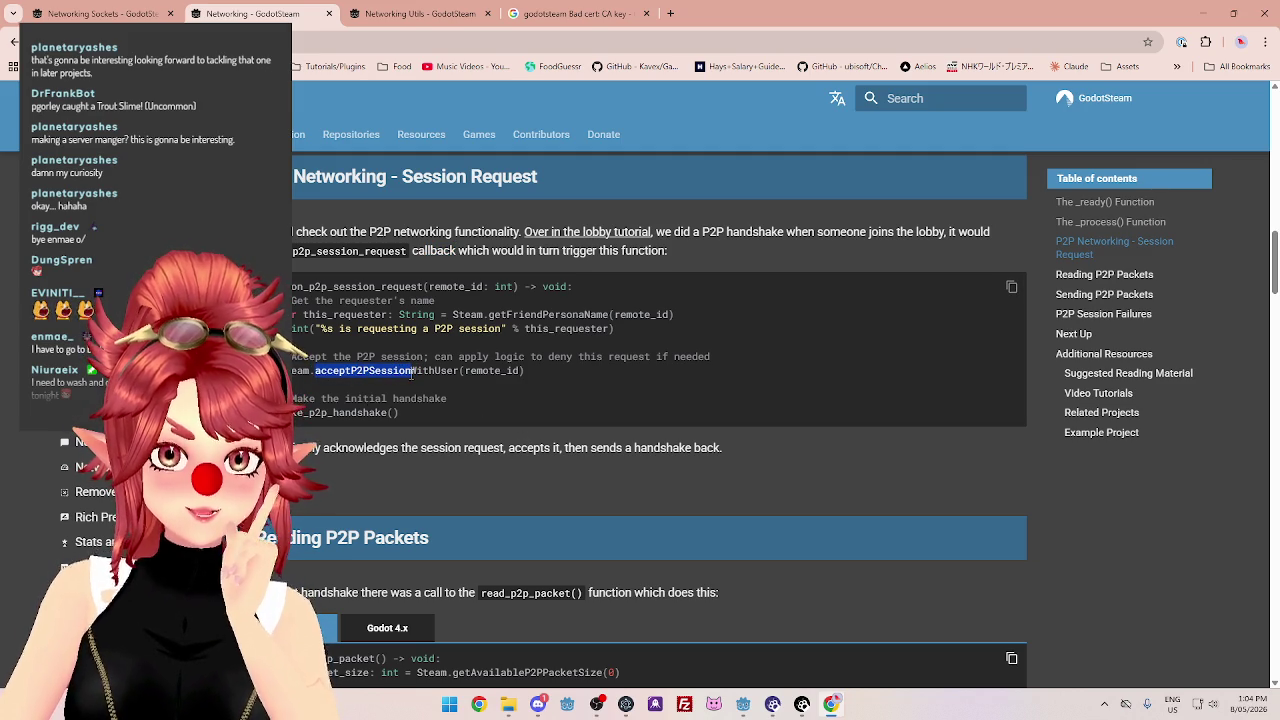
{"action": "scroll", "coordinate": [411, 373], "scroll_direction": "down", "scroll_amount": 1}
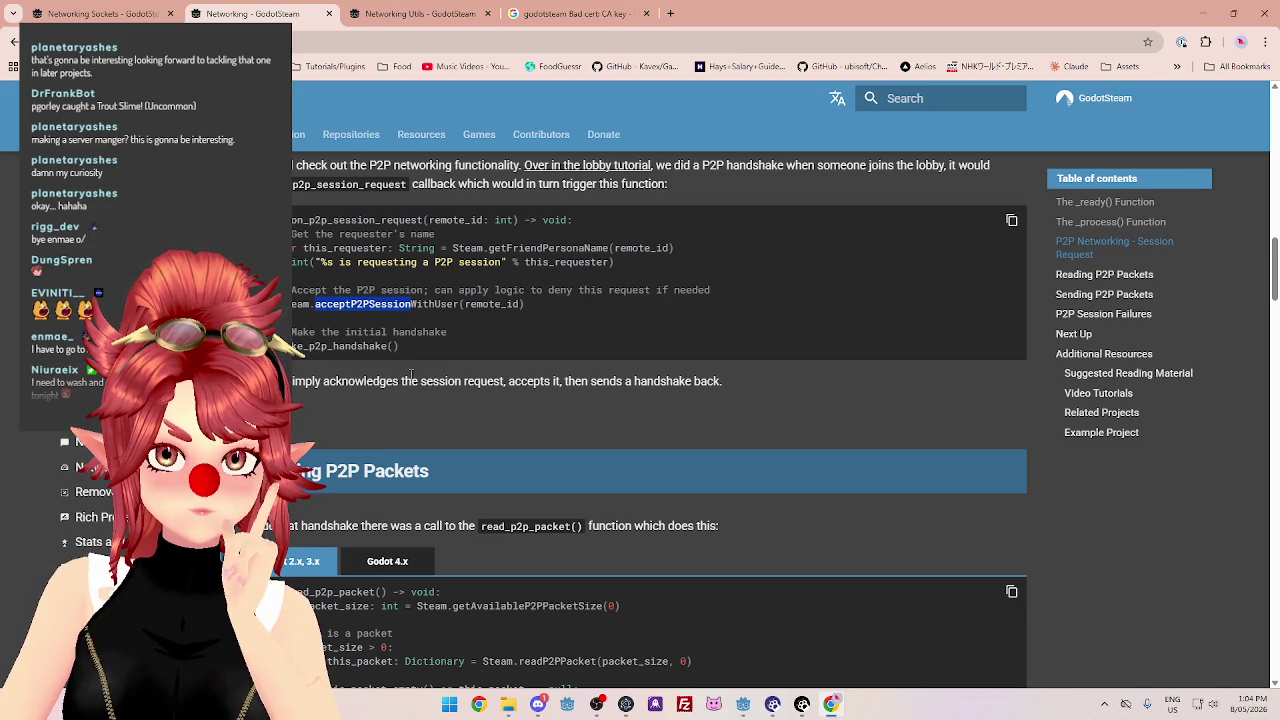
{"action": "left_click_drag", "start_coordinate": [365, 381], "coordinate": [572, 386]}
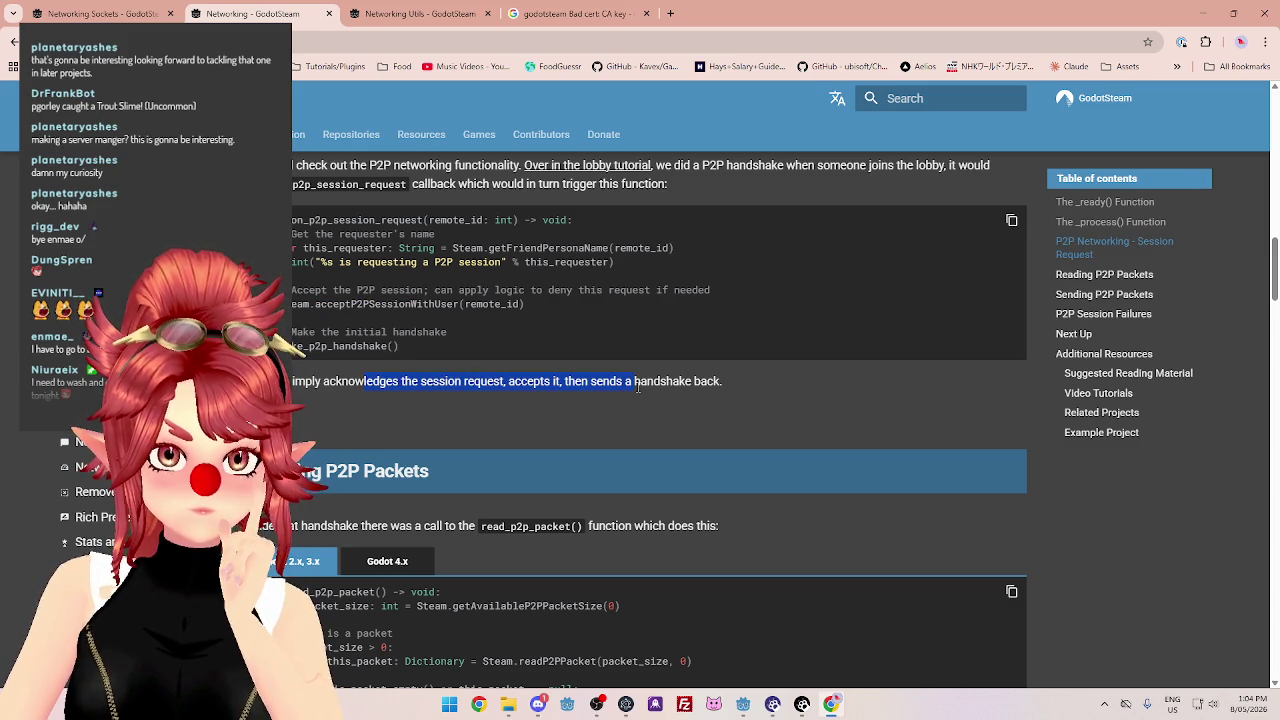
{"action": "left_click_drag", "start_coordinate": [315, 304], "coordinate": [370, 304]}
{"action": "left_click", "coordinate": [387, 383]}
{"action": "left_click_drag", "start_coordinate": [491, 381], "coordinate": [505, 381]}
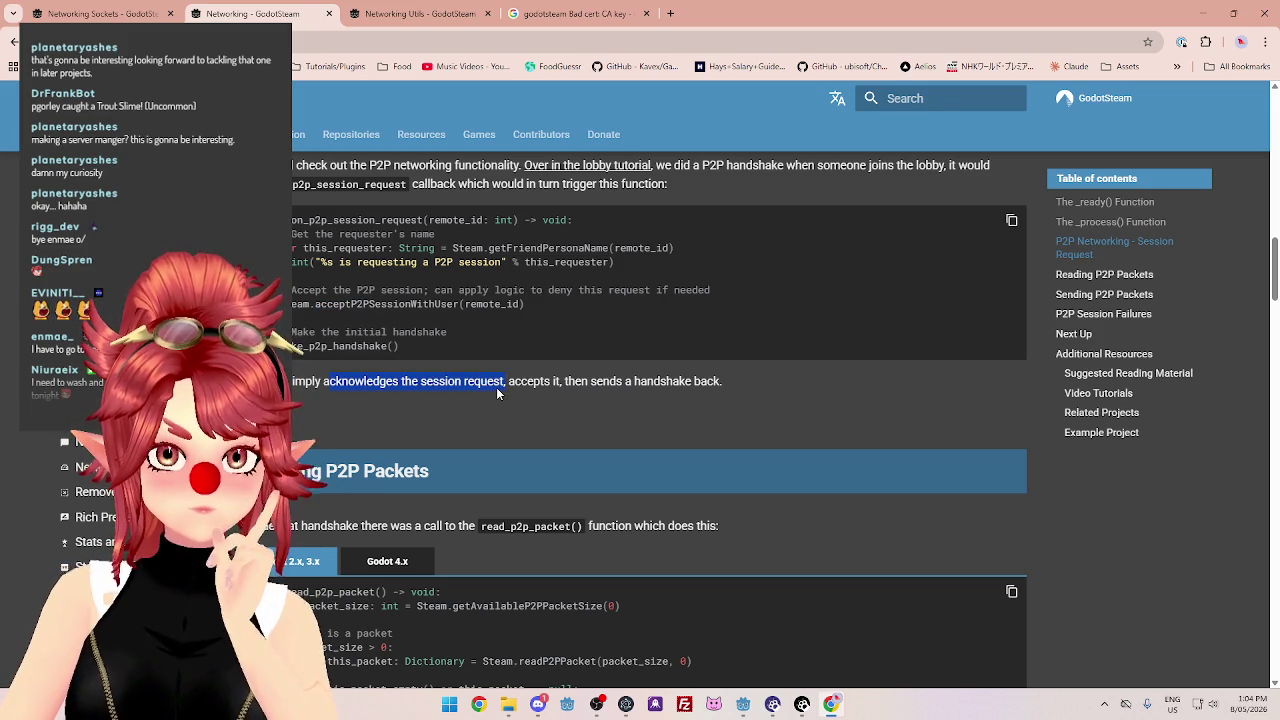
Scroll through the rest of the networking tutorial and open a new blank browser tab.
{"action": "scroll", "coordinate": [496, 387], "scroll_direction": "down", "scroll_amount": 3}
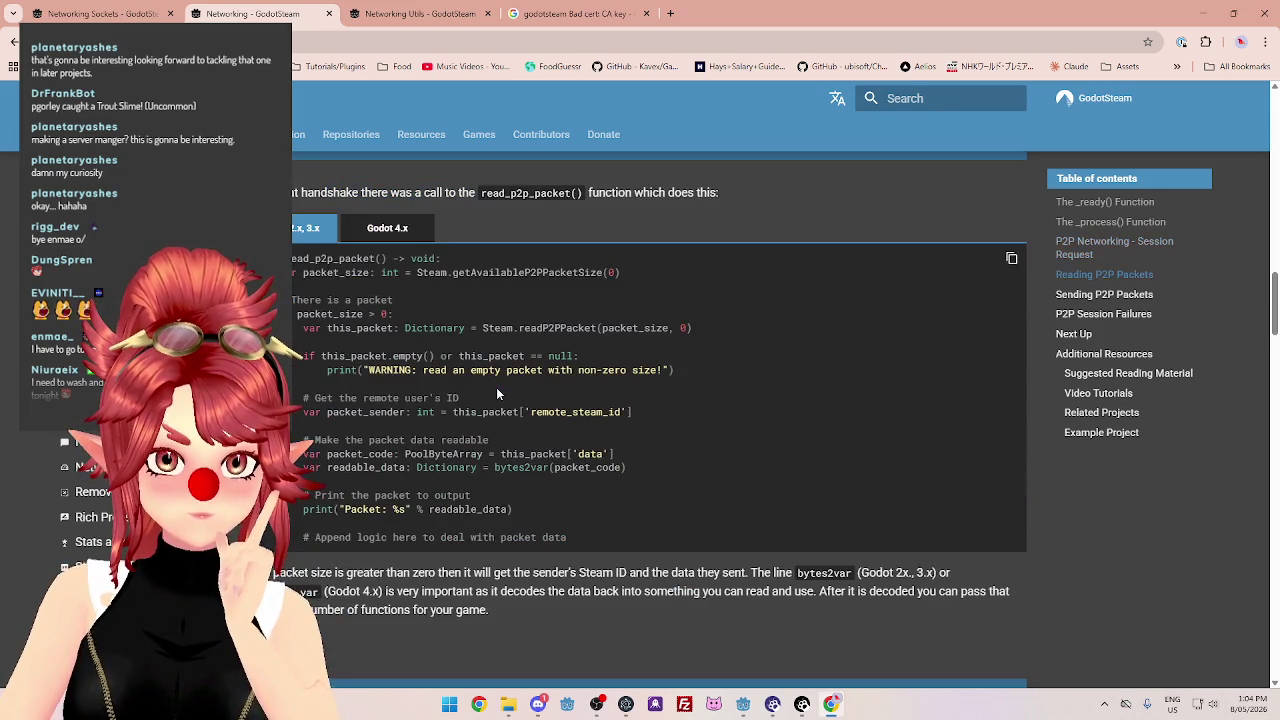
{"action": "scroll", "coordinate": [496, 387], "scroll_direction": "down", "scroll_amount": 3}
{"action": "scroll", "coordinate": [497, 393], "scroll_direction": "down", "scroll_amount": 1}
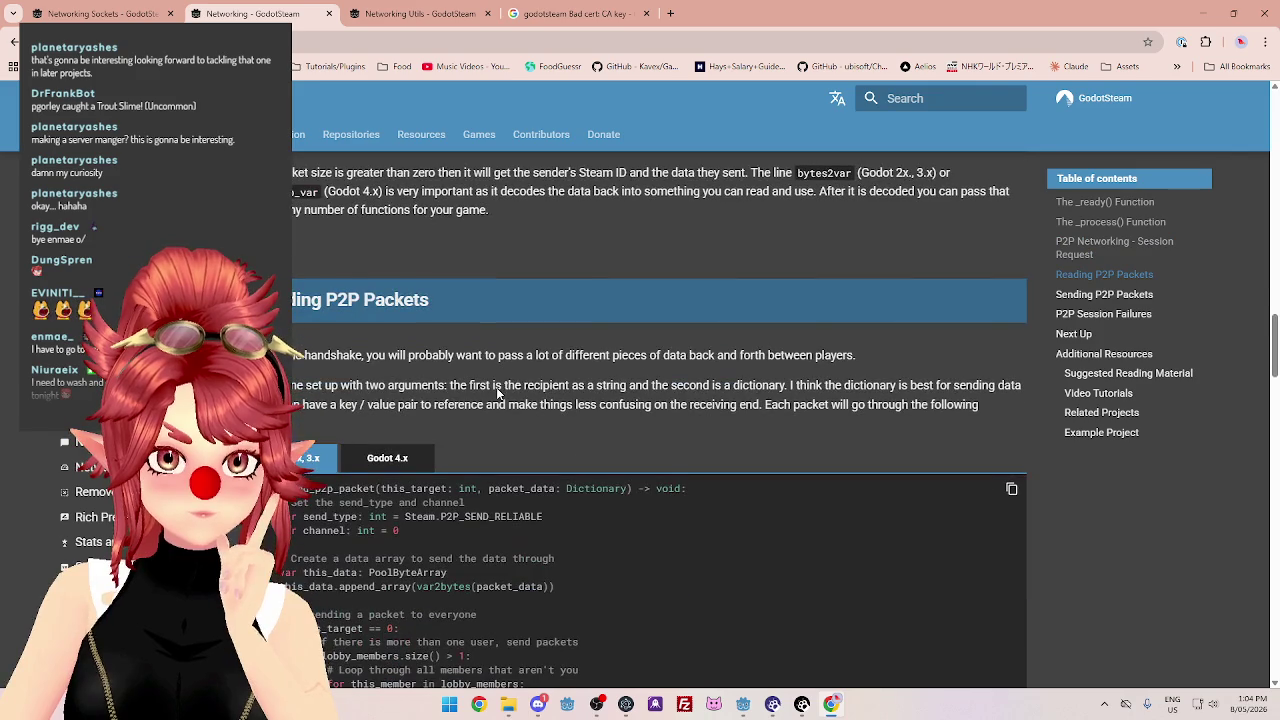
{"action": "scroll", "coordinate": [497, 388], "scroll_direction": "down", "scroll_amount": 1}
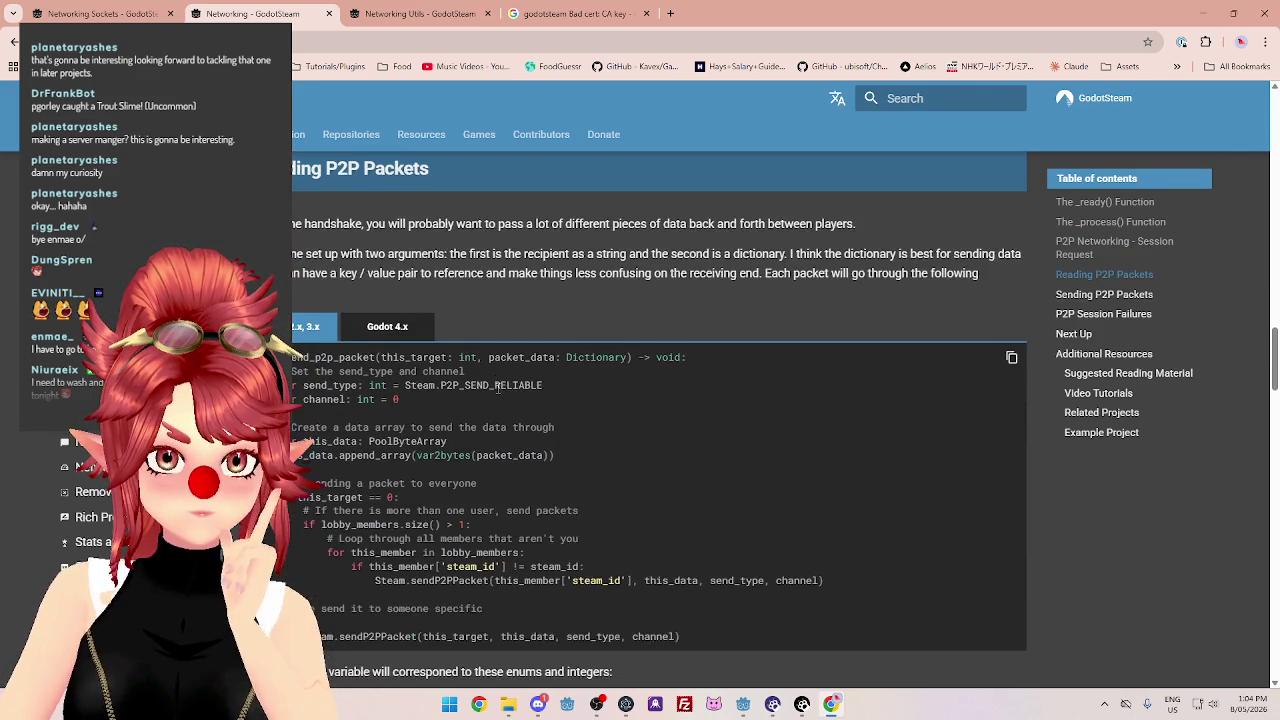
{"action": "scroll", "coordinate": [497, 388], "scroll_direction": "down", "scroll_amount": 2}
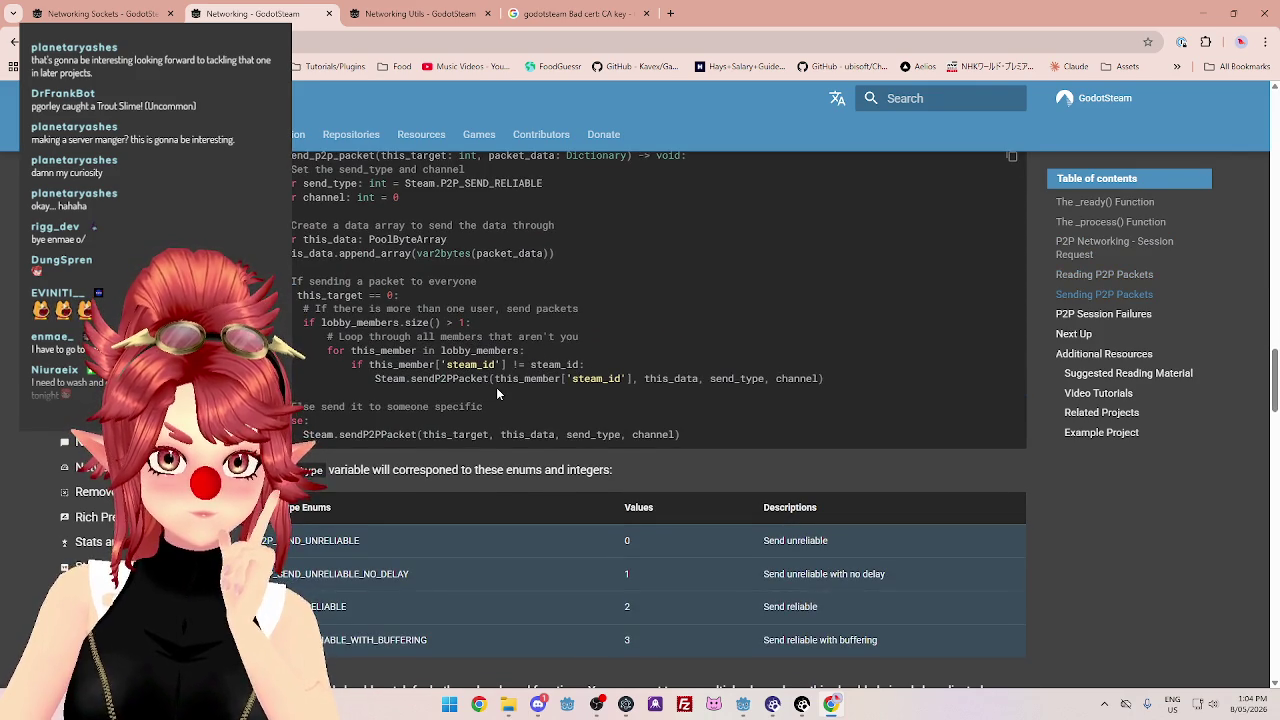
{"action": "scroll", "coordinate": [497, 390], "scroll_direction": "up", "scroll_amount": 8}
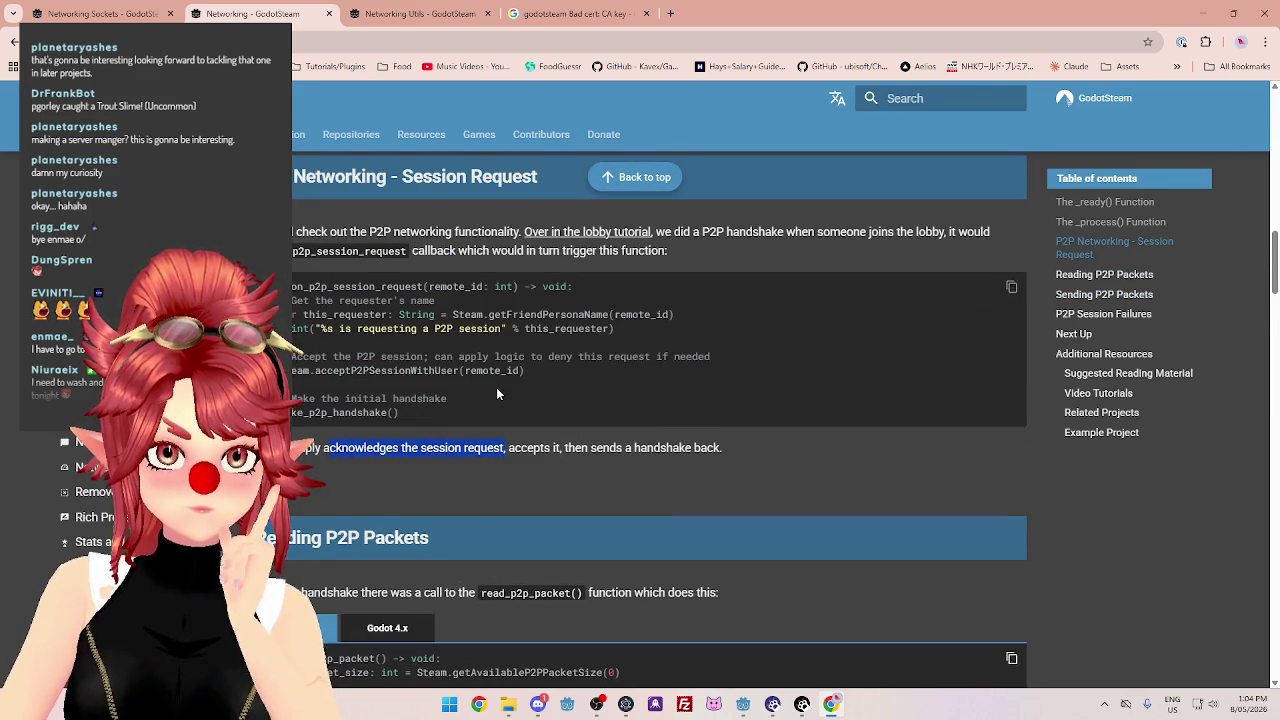
{"action": "scroll", "coordinate": [498, 388], "scroll_direction": "up", "scroll_amount": 1}
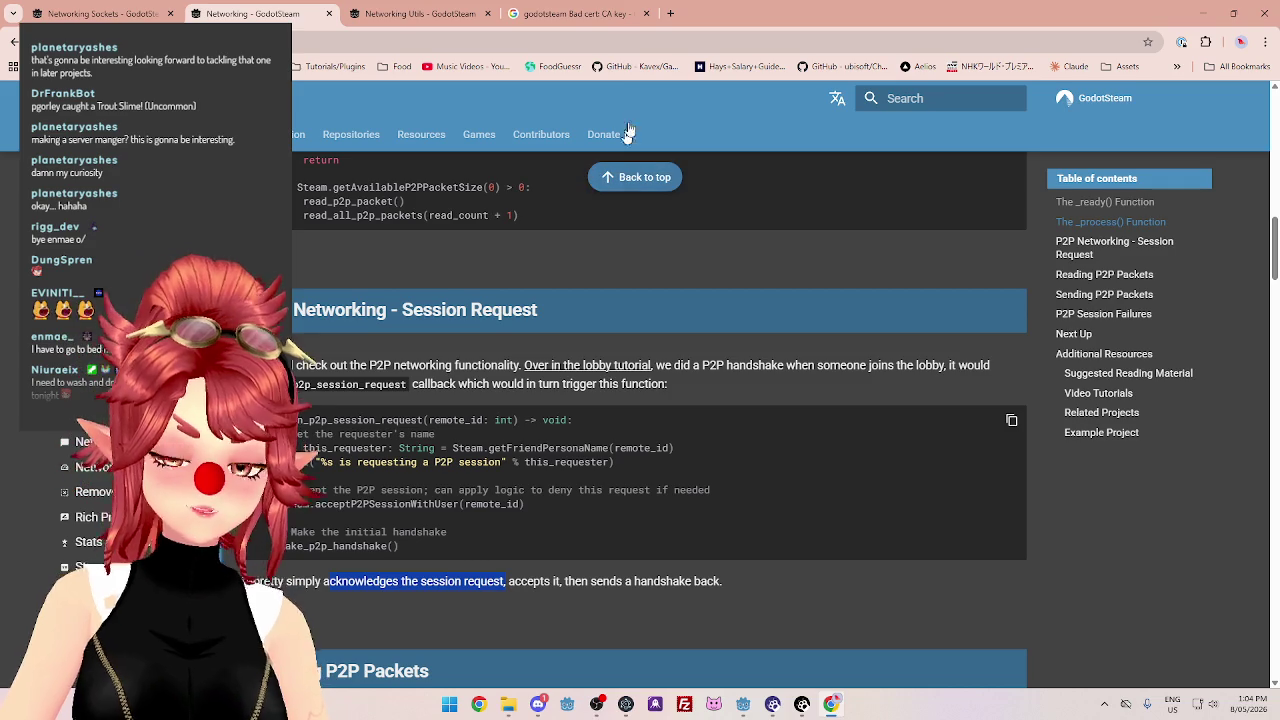
{"action": "left_click", "coordinate": [669, 15]}
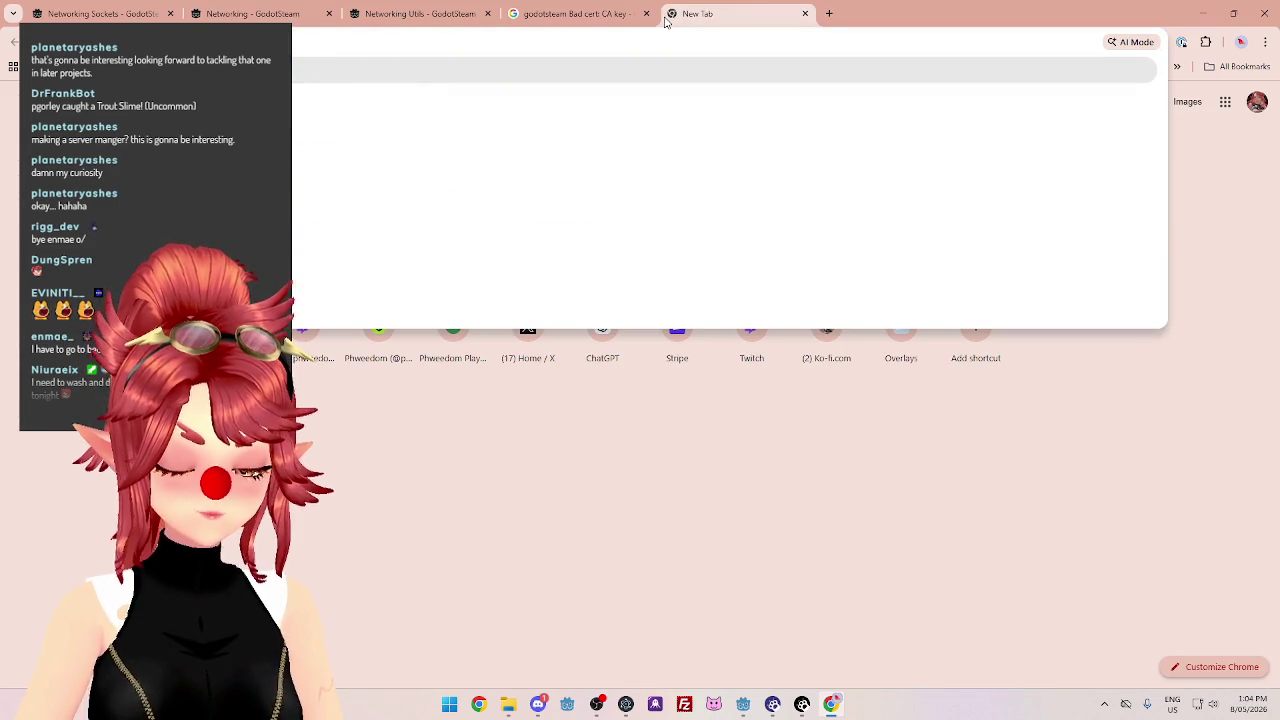
Search 'session request and connection' and read the AI overview's handshake versus active-connection definitions.
{"action": "type", "text": "session request and"}
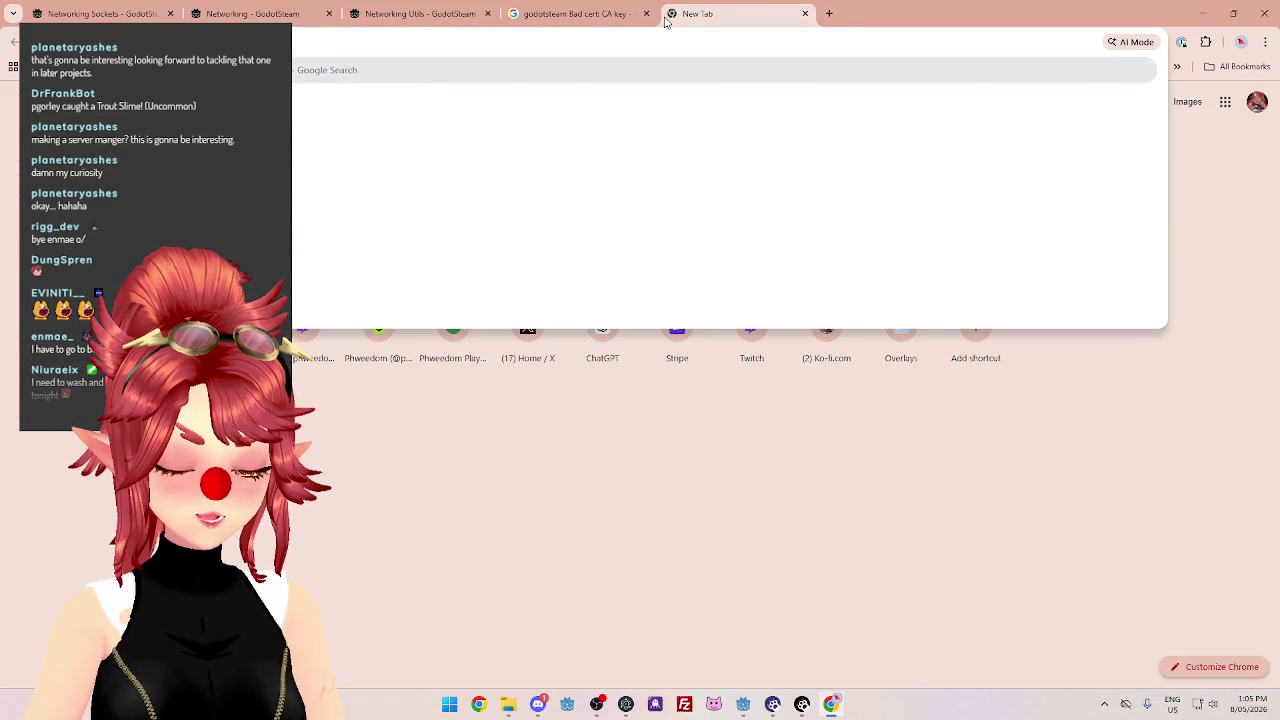
{"action": "type", "text": " connection"}
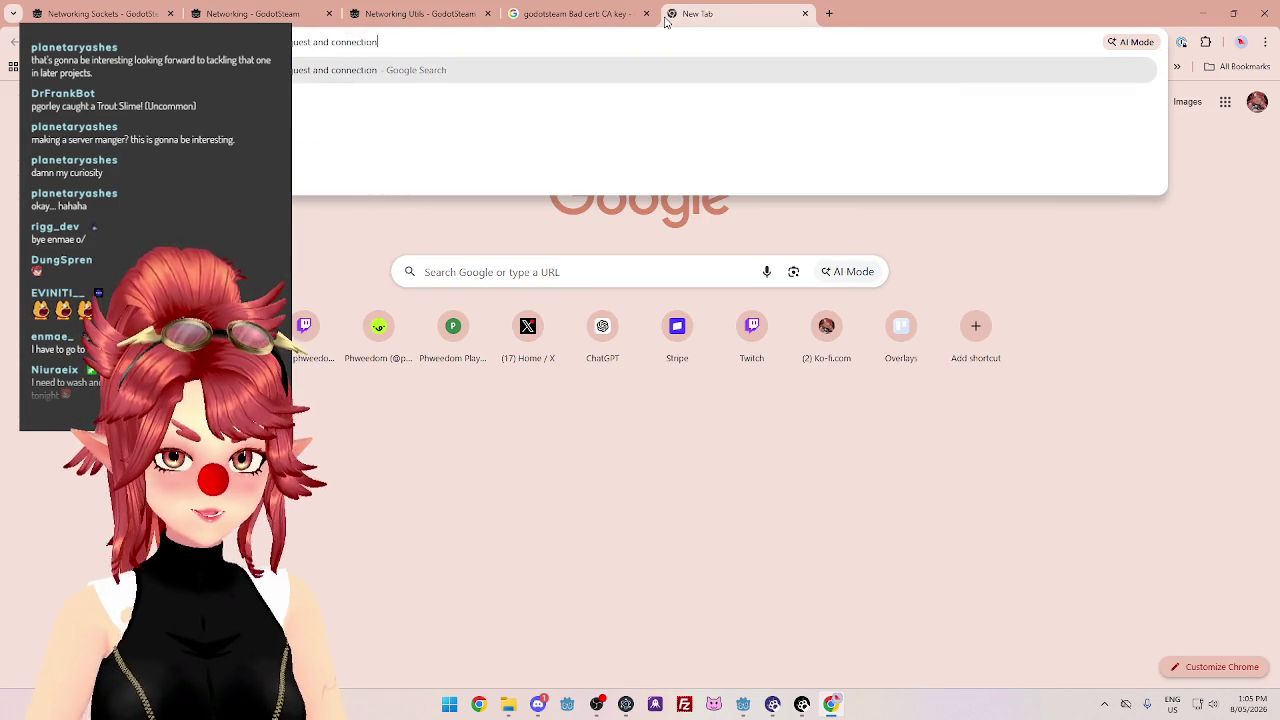
{"action": "key", "text": "Return"}
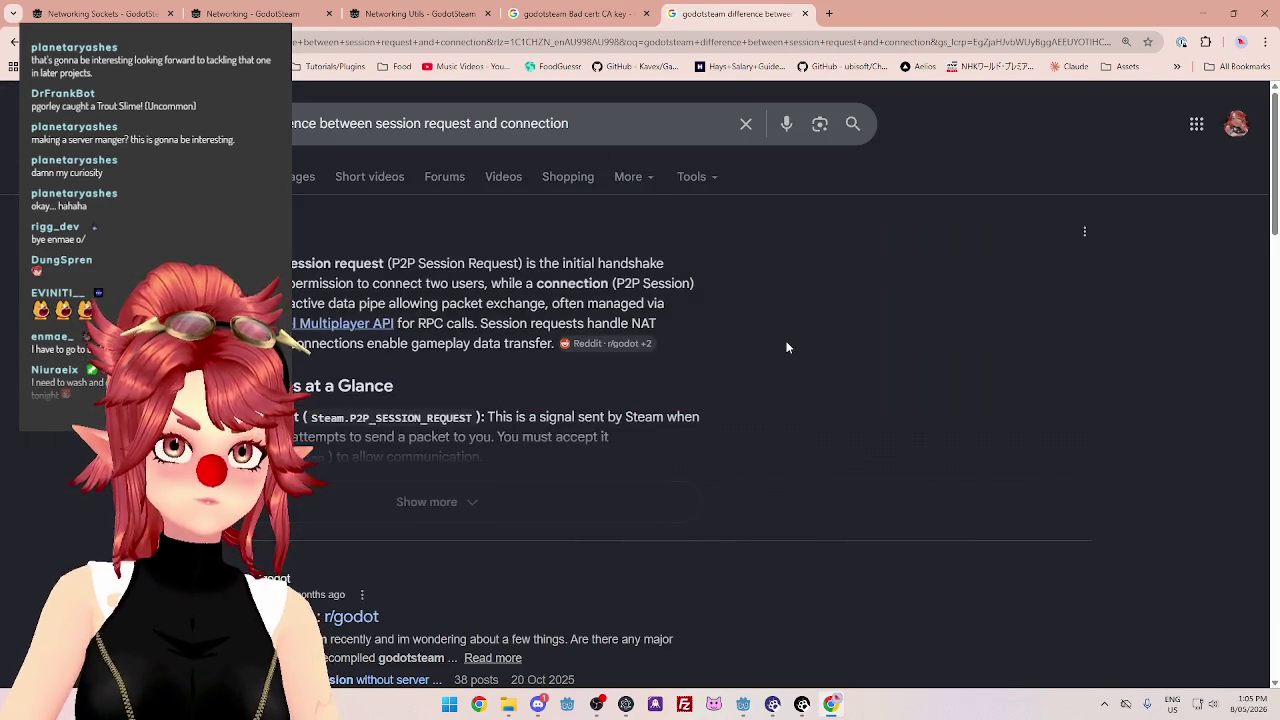
{"action": "left_click", "coordinate": [653, 499]}
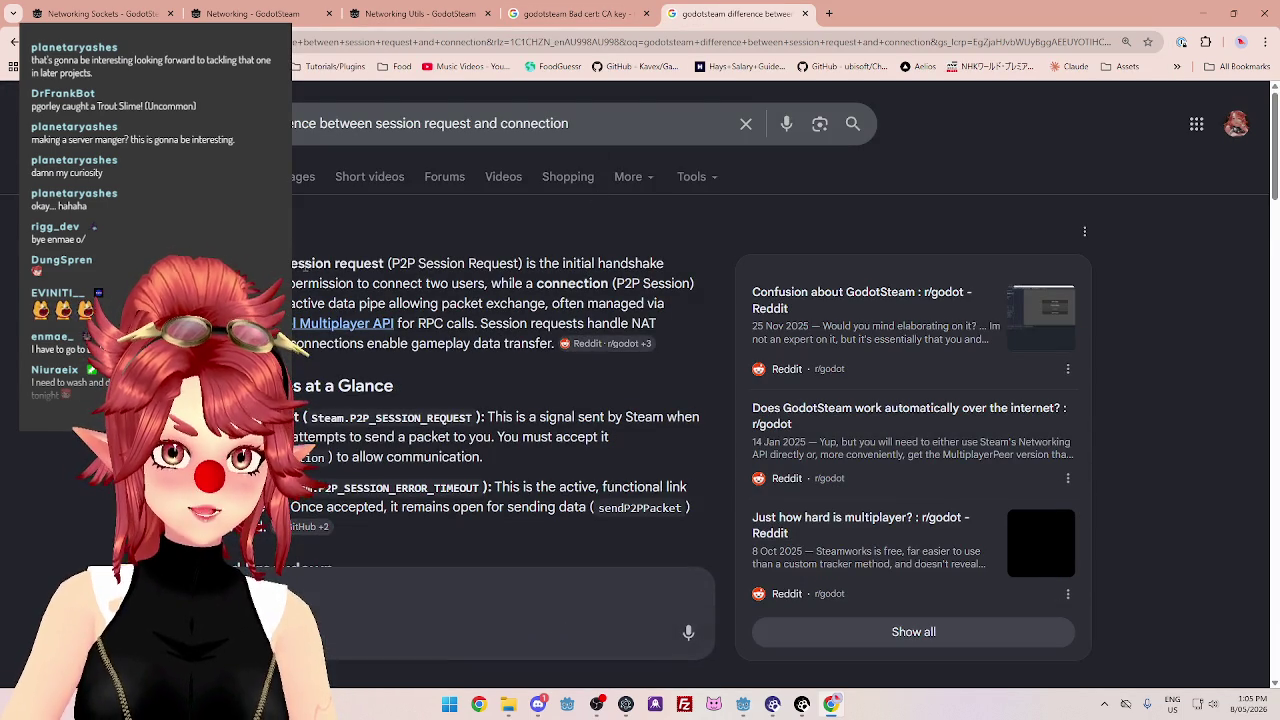
{"action": "mouse_move", "coordinate": [536, 263]}
{"action": "left_mouse_down"}
{"action": "mouse_move", "coordinate": [600, 283]}
{"action": "mouse_move", "coordinate": [664, 263]}
{"action": "left_mouse_up"}
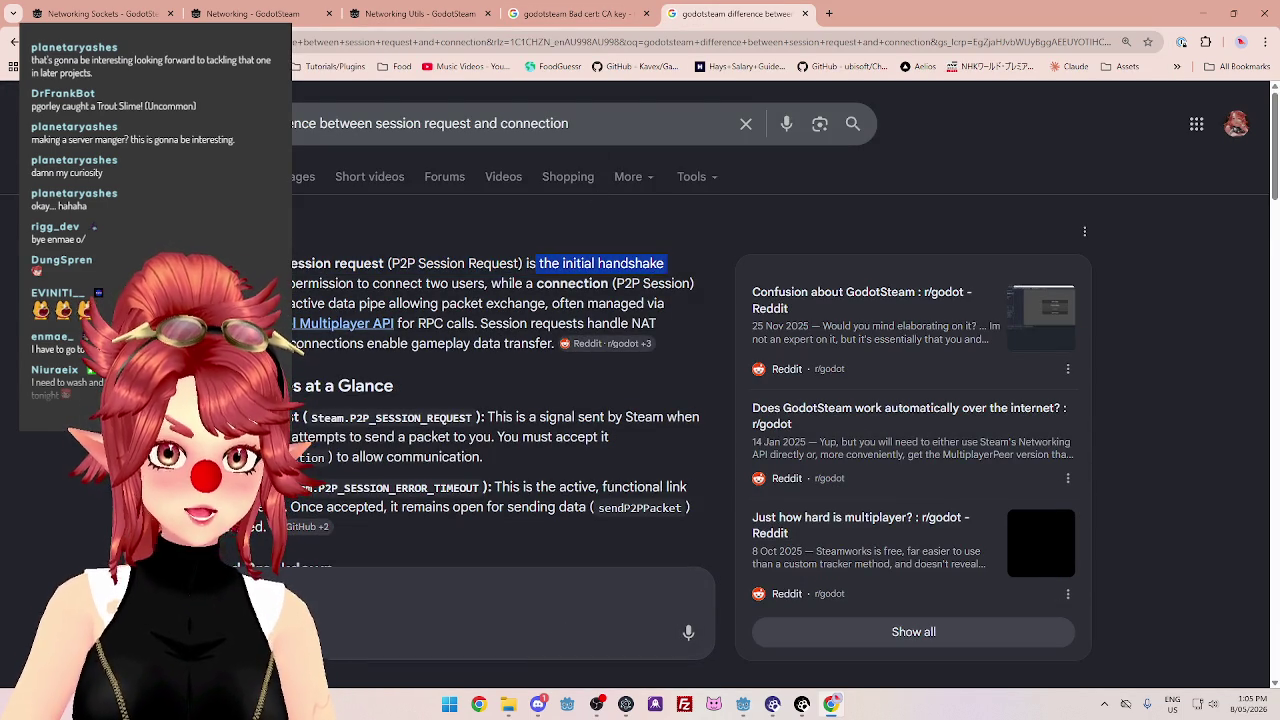
{"action": "left_click_drag", "start_coordinate": [296, 283], "coordinate": [608, 283]}
{"action": "mouse_move", "coordinate": [280, 303]}
{"action": "left_mouse_down"}
{"action": "mouse_move", "coordinate": [641, 305]}
{"action": "mouse_move", "coordinate": [622, 305]}
{"action": "left_mouse_up"}
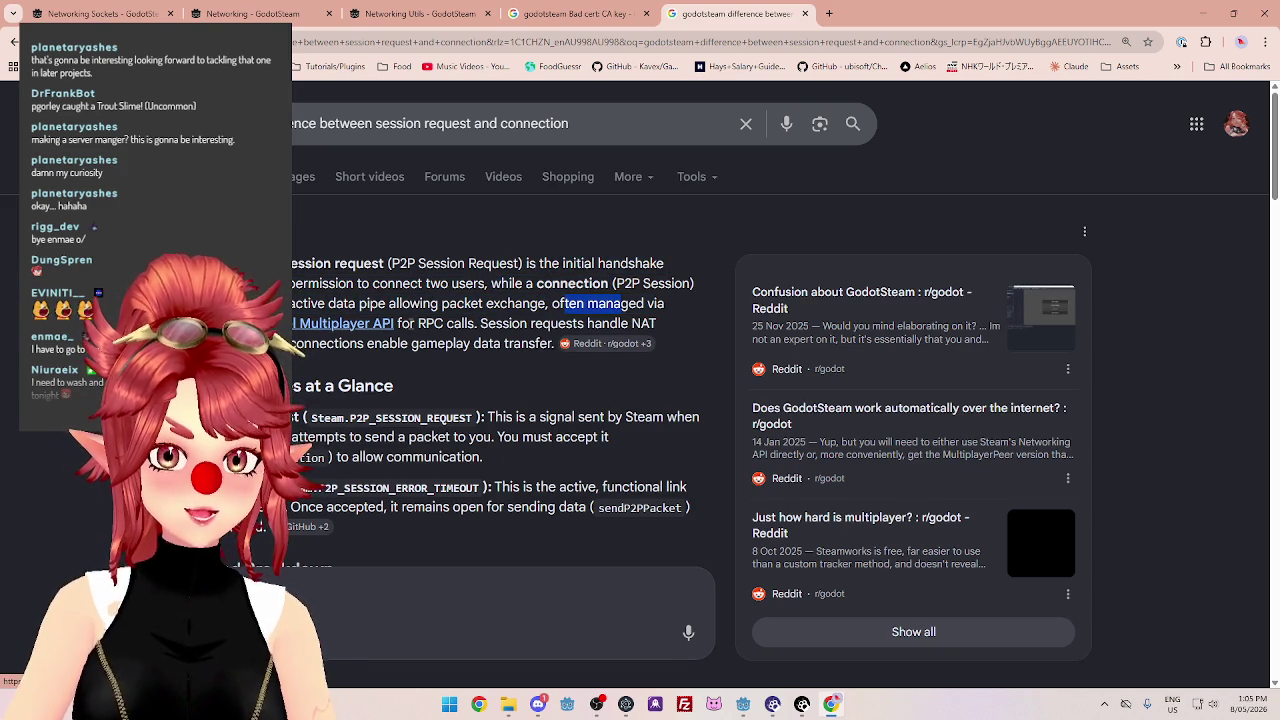
{"action": "left_click_drag", "start_coordinate": [397, 323], "coordinate": [474, 323]}
{"action": "left_click_drag", "start_coordinate": [481, 323], "coordinate": [656, 324]}
{"action": "left_click", "coordinate": [656, 324]}
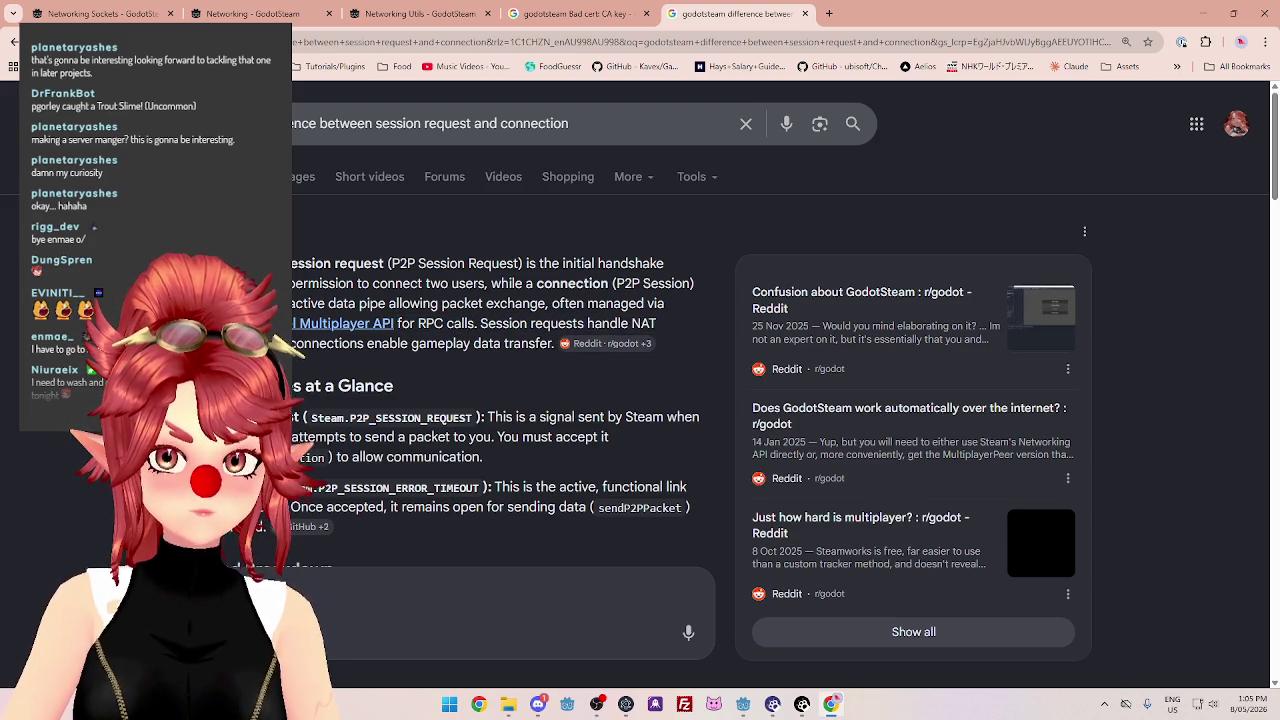
{"action": "left_click_drag", "start_coordinate": [293, 343], "coordinate": [498, 343]}
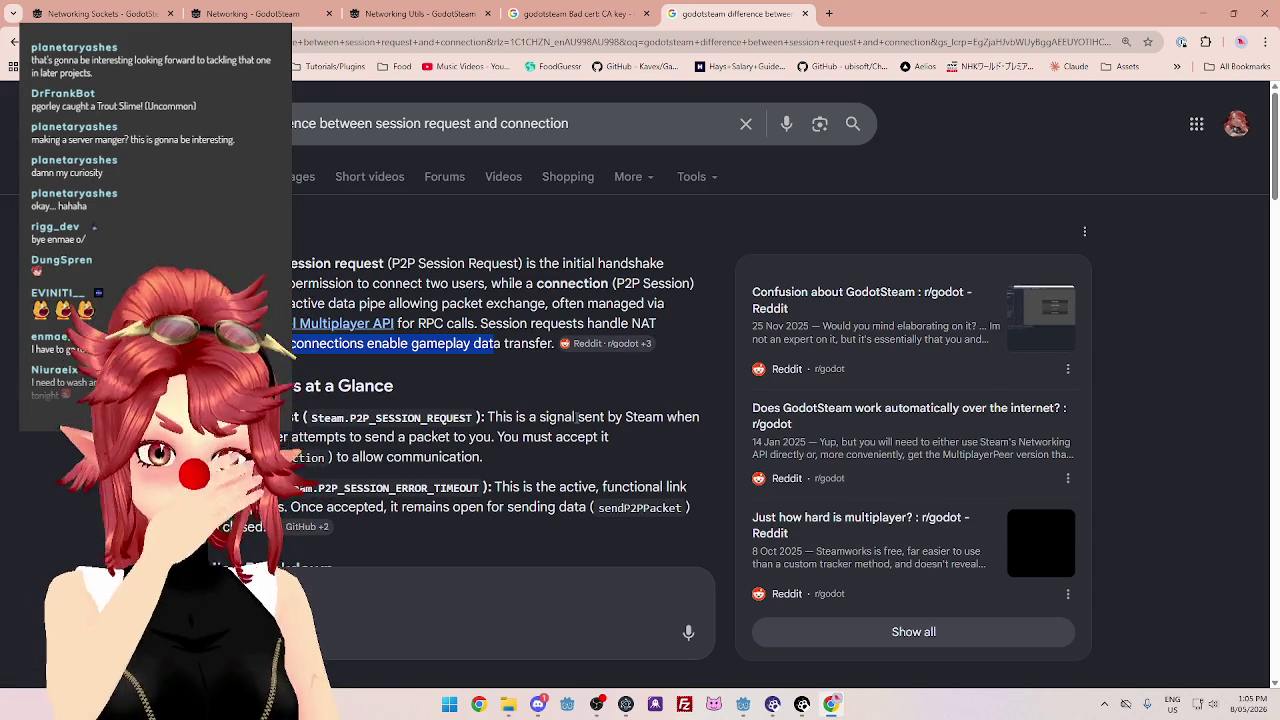
Read how a session request is a Steam signal that must be accepted to allow communication.
{"action": "scroll", "coordinate": [577, 417], "scroll_direction": "down", "scroll_amount": 1}
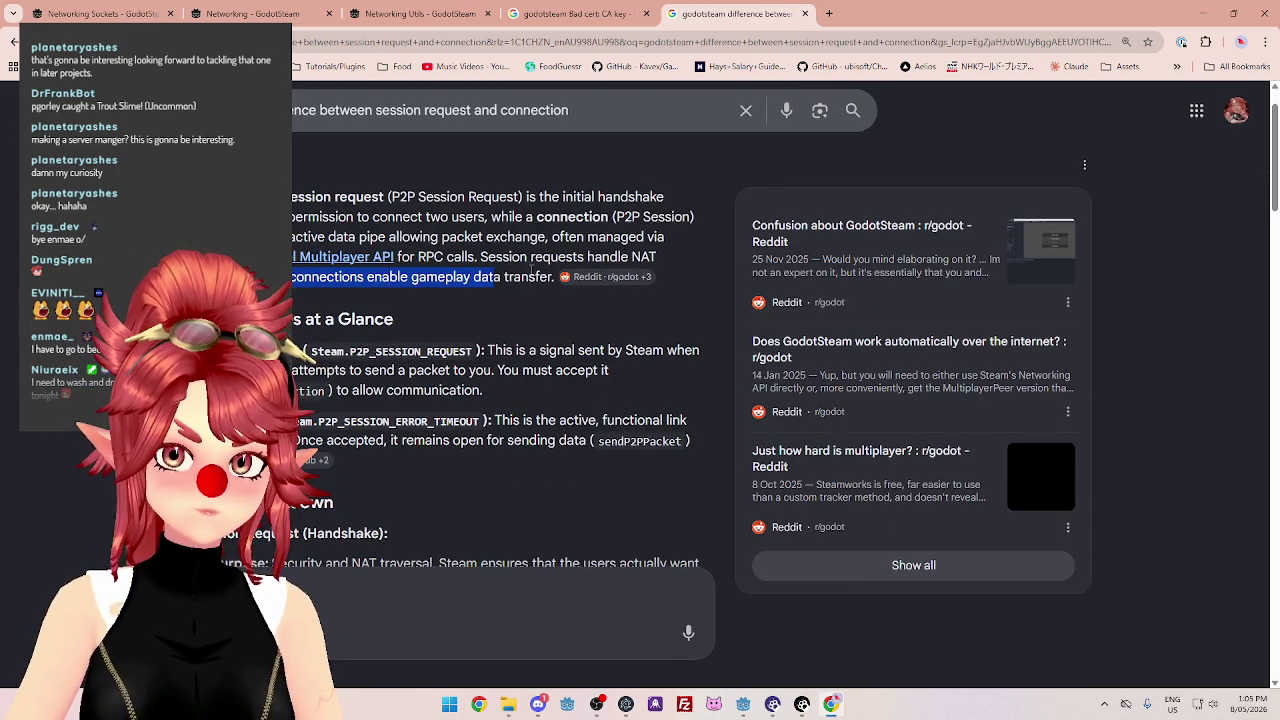
{"action": "left_click_drag", "start_coordinate": [540, 350], "coordinate": [621, 364]}
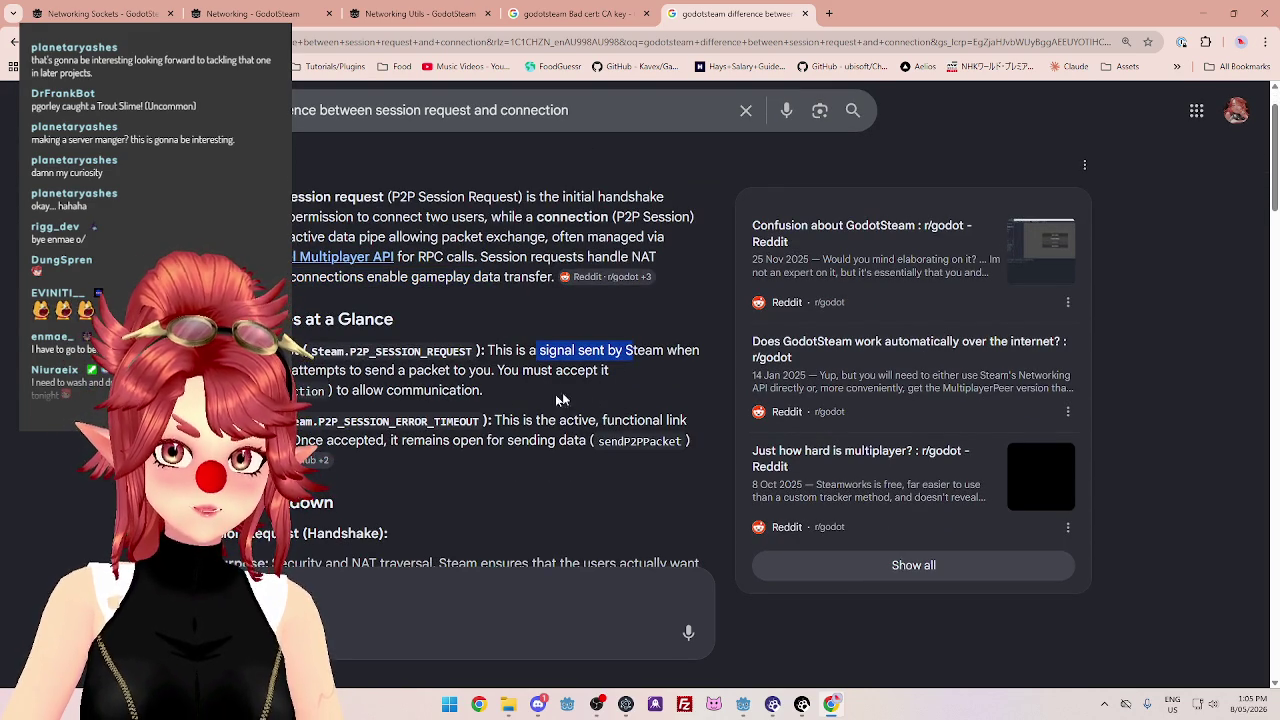
{"action": "mouse_move", "coordinate": [293, 370]}
{"action": "left_mouse_down"}
{"action": "mouse_move", "coordinate": [414, 372]}
{"action": "mouse_move", "coordinate": [478, 392]}
{"action": "mouse_move", "coordinate": [499, 374]}
{"action": "left_mouse_up"}
{"action": "left_click", "coordinate": [538, 371]}
{"action": "double_click", "coordinate": [538, 371]}
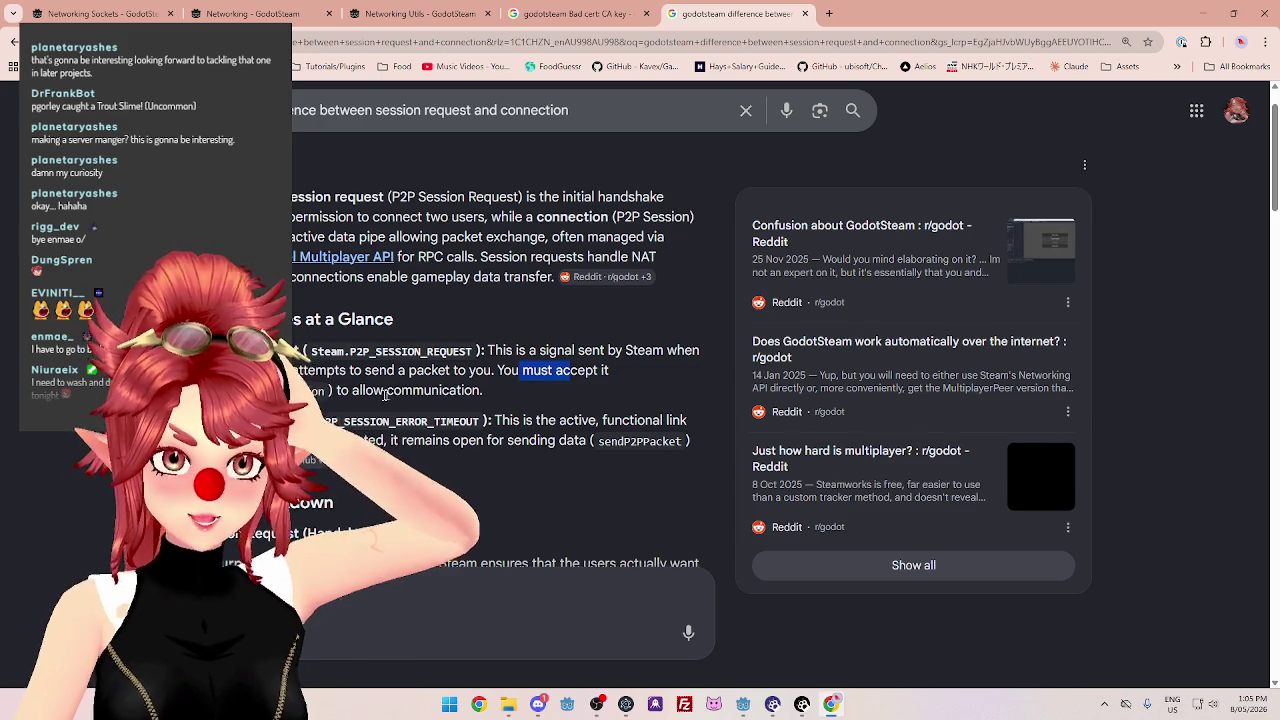
{"action": "left_click_drag", "start_coordinate": [405, 390], "coordinate": [432, 391]}
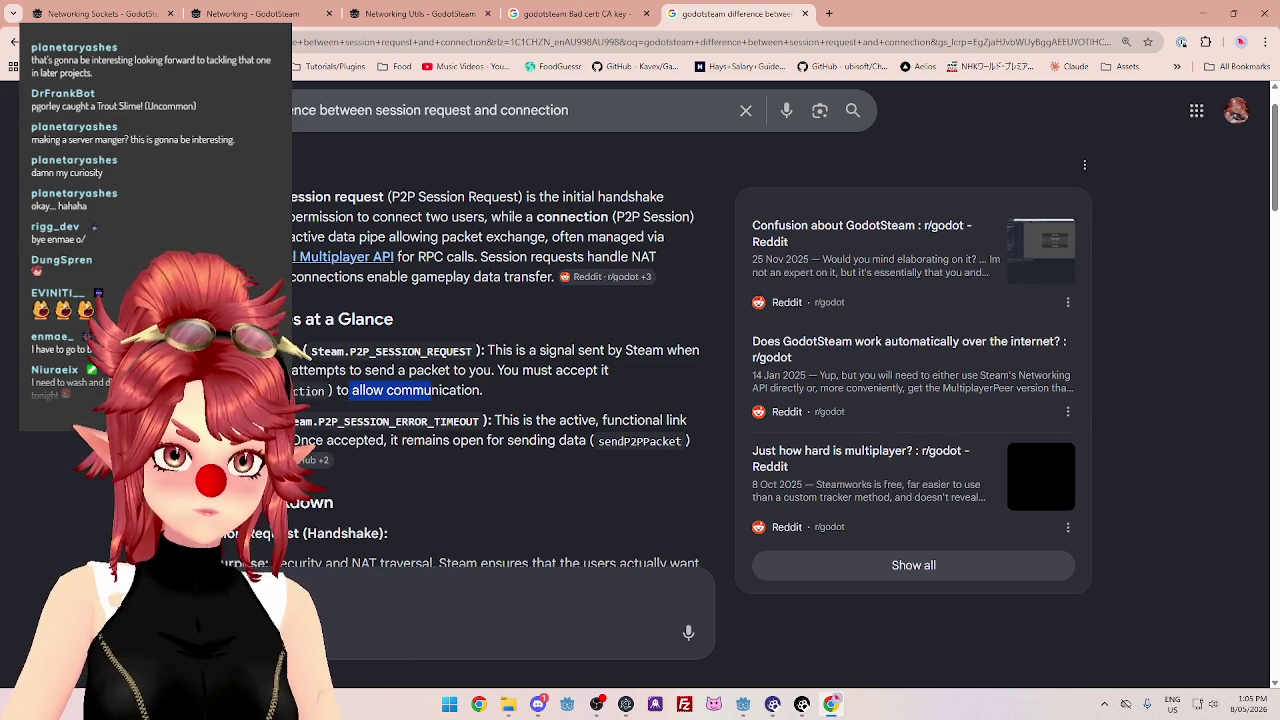
{"action": "left_click", "coordinate": [404, 391]}
{"action": "left_click_drag", "start_coordinate": [440, 391], "coordinate": [365, 391]}
{"action": "left_click_drag", "start_coordinate": [513, 420], "coordinate": [615, 421]}
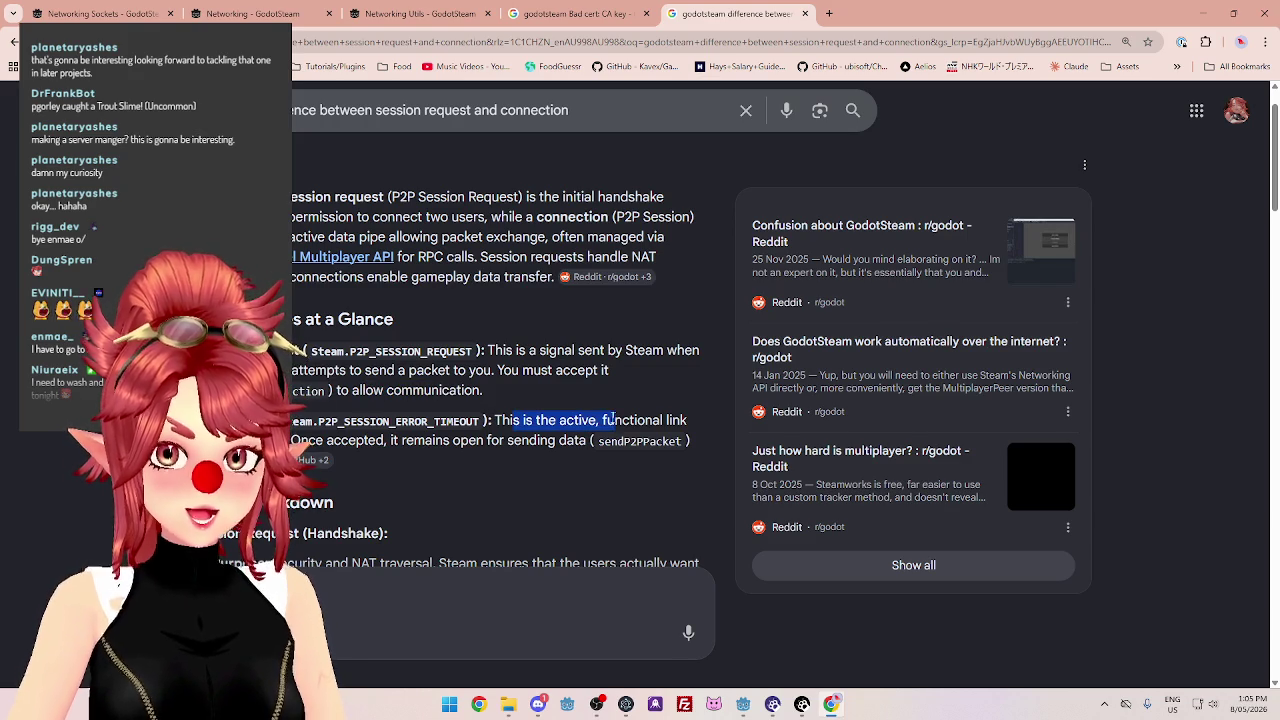
{"action": "left_click_drag", "start_coordinate": [300, 440], "coordinate": [292, 440]}
{"action": "left_click_drag", "start_coordinate": [392, 440], "coordinate": [555, 440]}
{"action": "scroll", "coordinate": [398, 432], "scroll_direction": "down", "scroll_amount": 3}
{"action": "scroll", "coordinate": [398, 432], "scroll_direction": "down", "scroll_amount": 1}
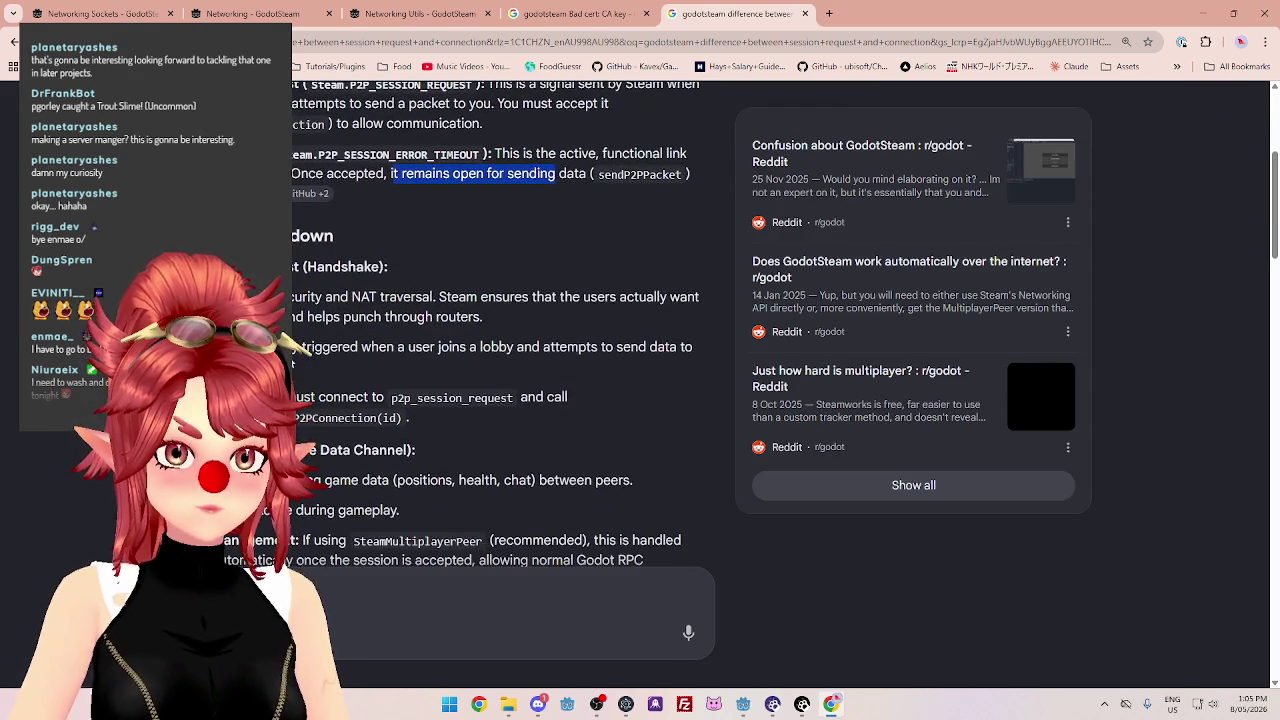
{"action": "left_click_drag", "start_coordinate": [300, 297], "coordinate": [640, 297]}
{"action": "left_click_drag", "start_coordinate": [292, 316], "coordinate": [484, 318]}
{"action": "left_click", "coordinate": [484, 318]}
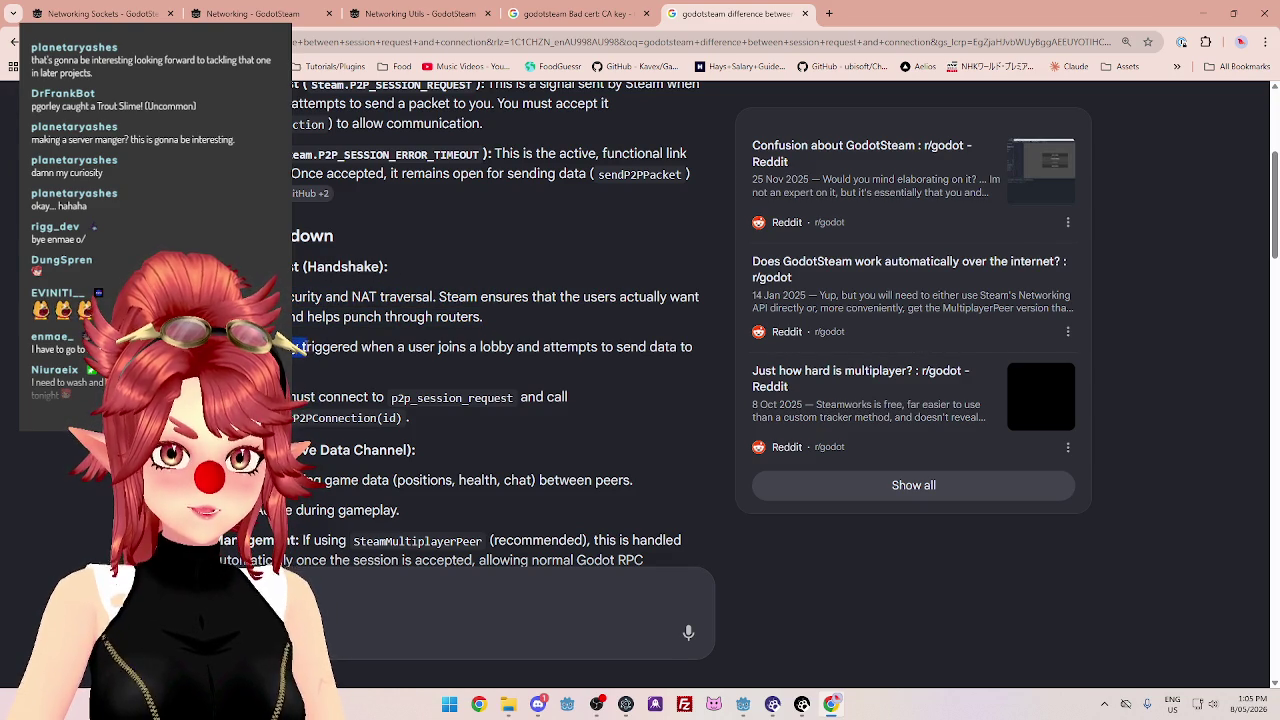
{"action": "left_click_drag", "start_coordinate": [340, 347], "coordinate": [648, 347]}
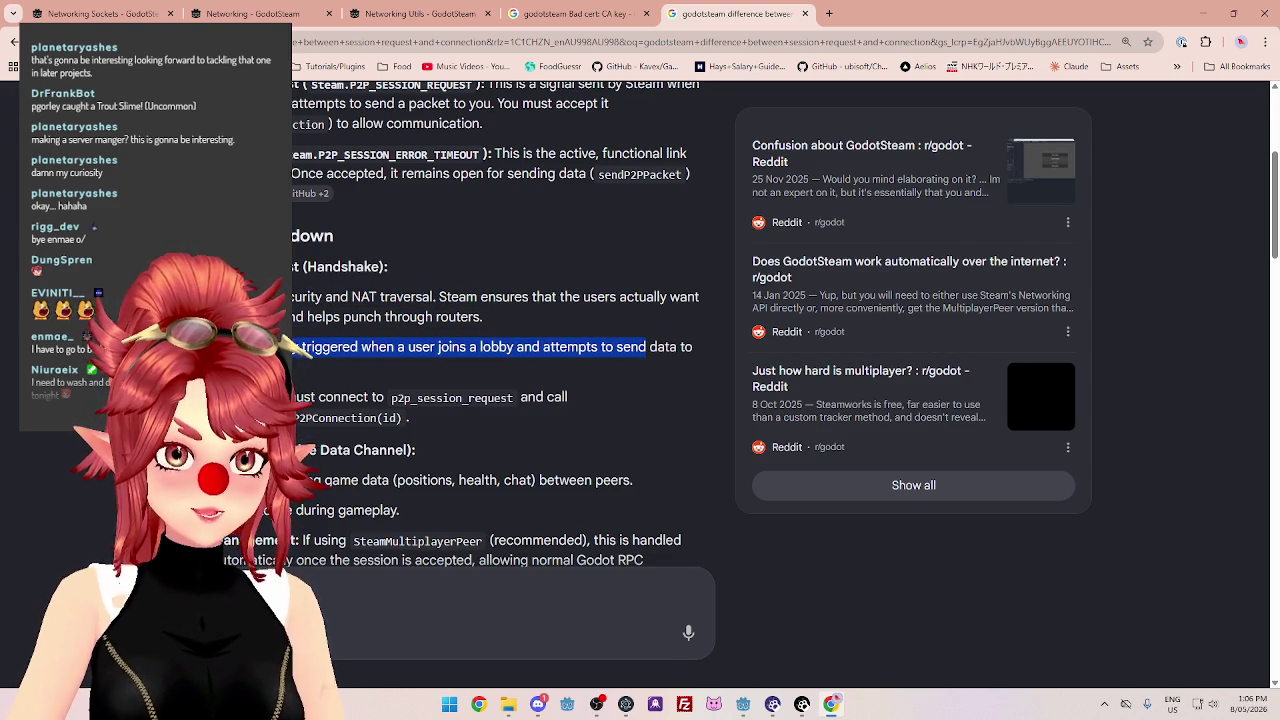
{"action": "left_click_drag", "start_coordinate": [270, 397], "coordinate": [384, 397]}
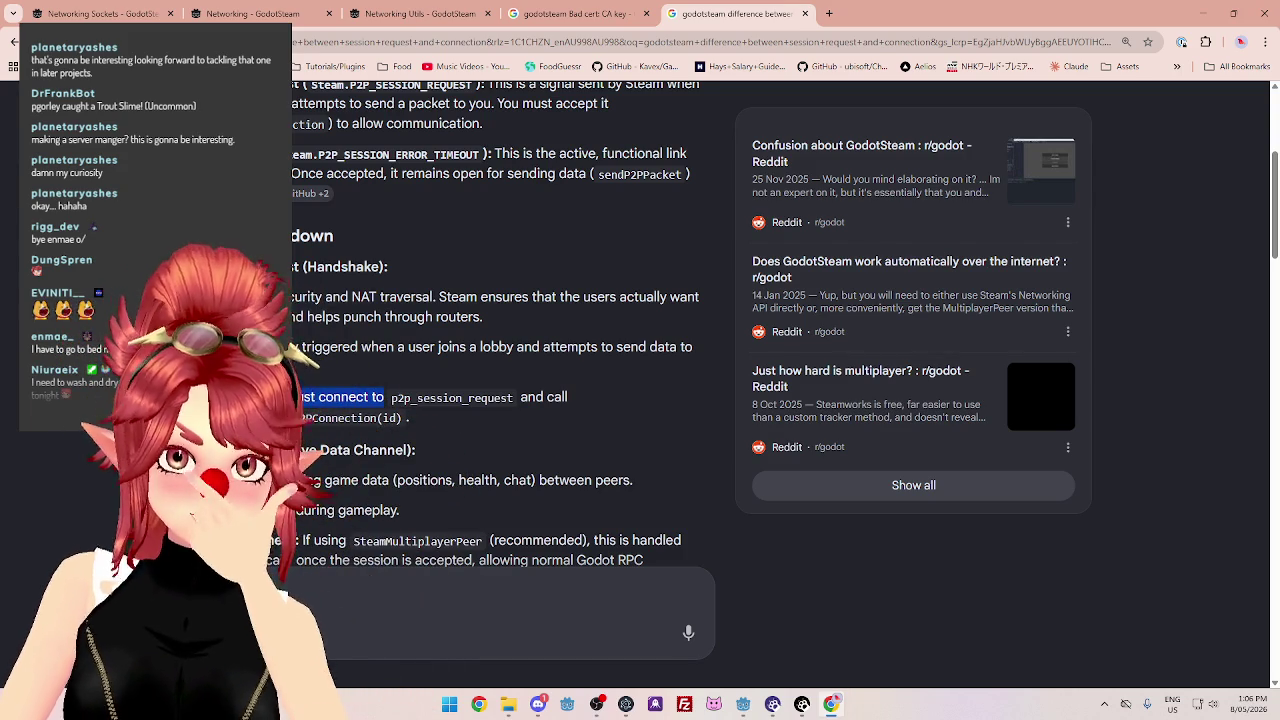
{"action": "mouse_move", "coordinate": [743, 704]}
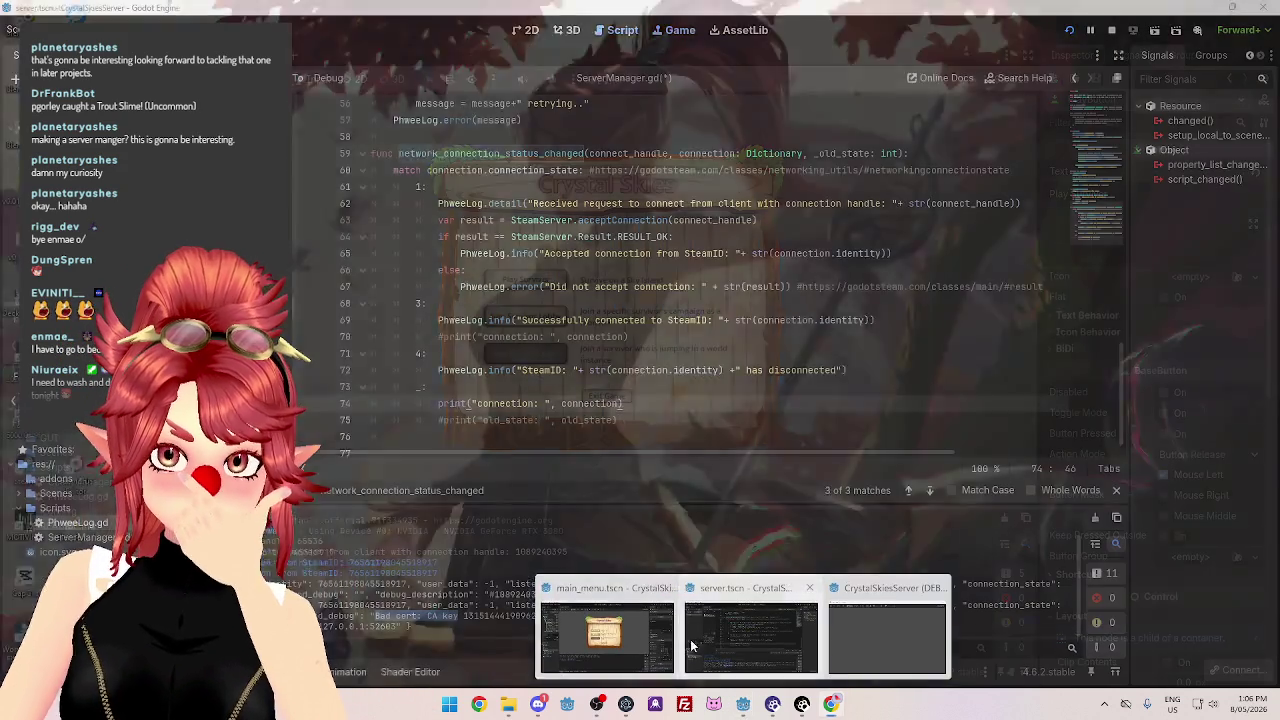
{"action": "left_click", "coordinate": [690, 645]}
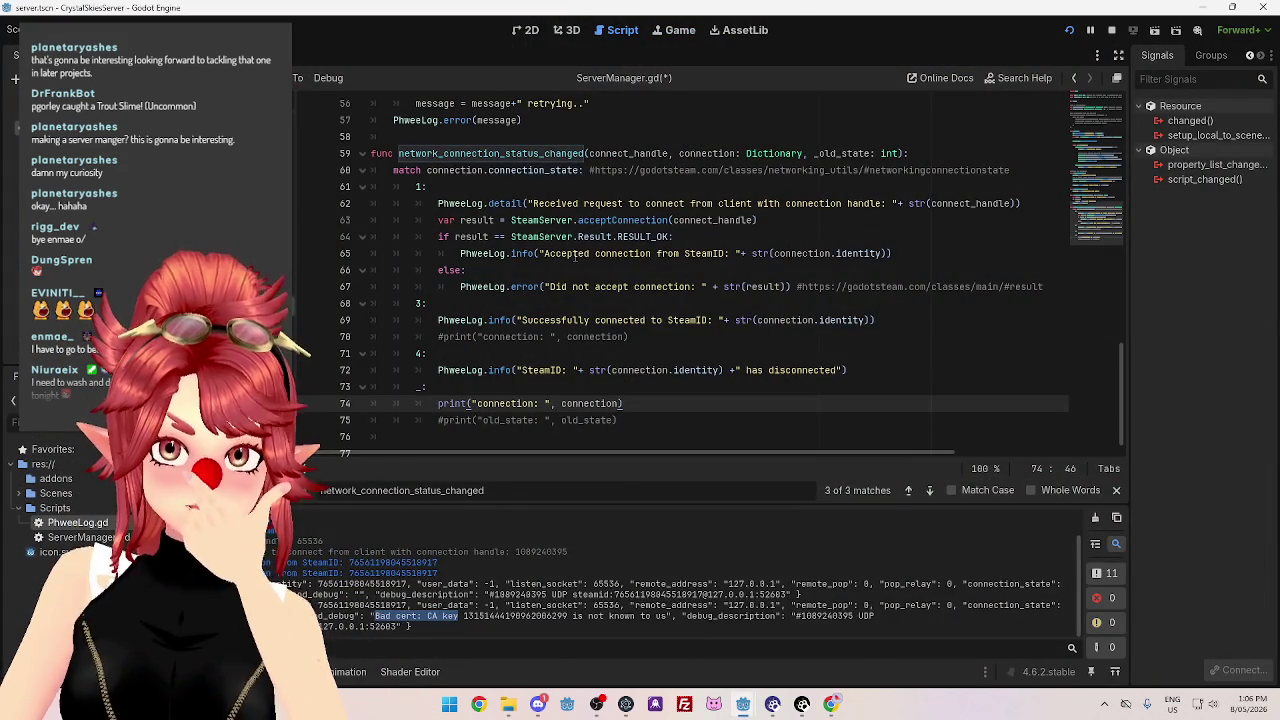
{"action": "mouse_move", "coordinate": [638, 220]}
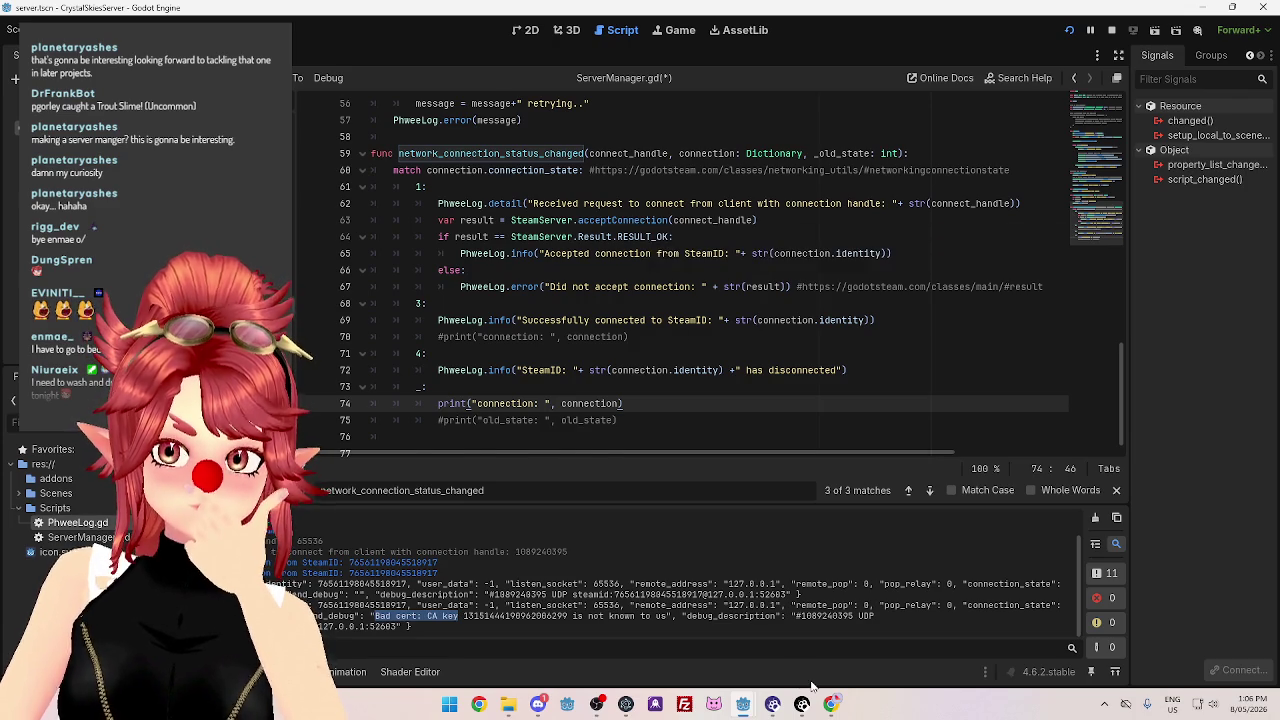
{"action": "left_click", "coordinate": [831, 704]}
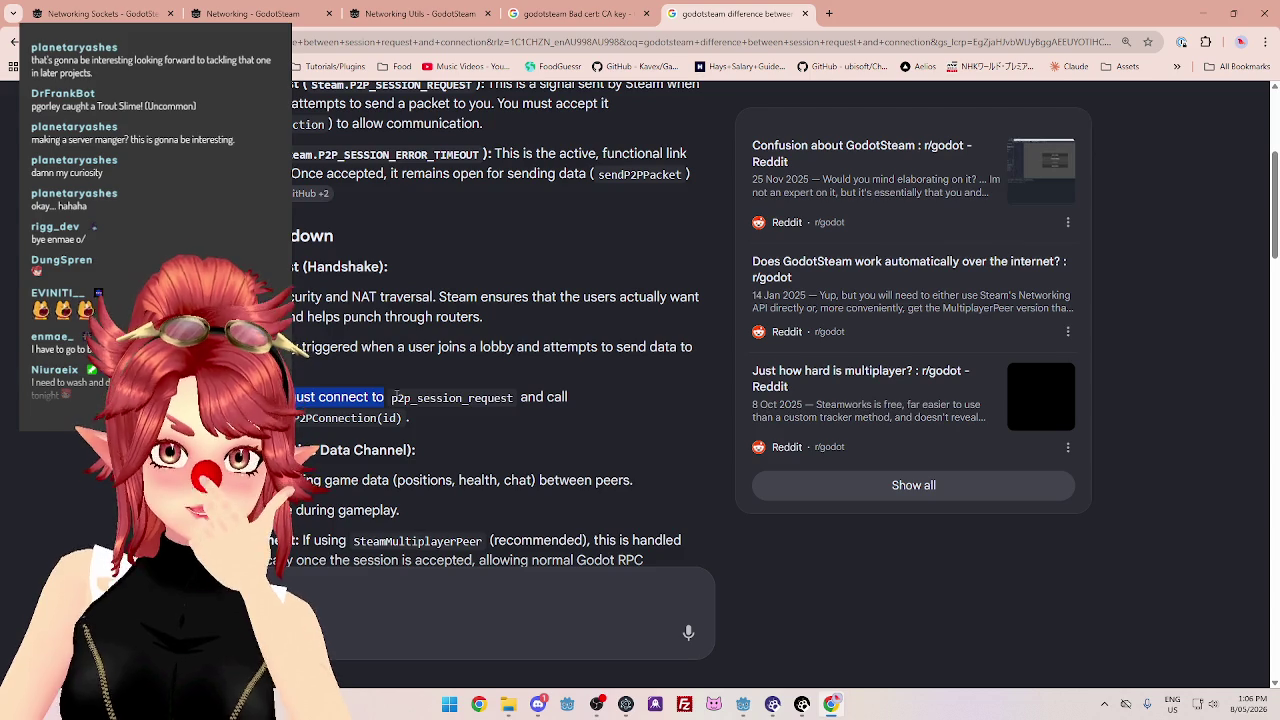
Check ClientManager.gd in the client project's script editor, then scroll the AI answer to its SteamMultiplayerPeer advice.
{"action": "mouse_move", "coordinate": [742, 704]}
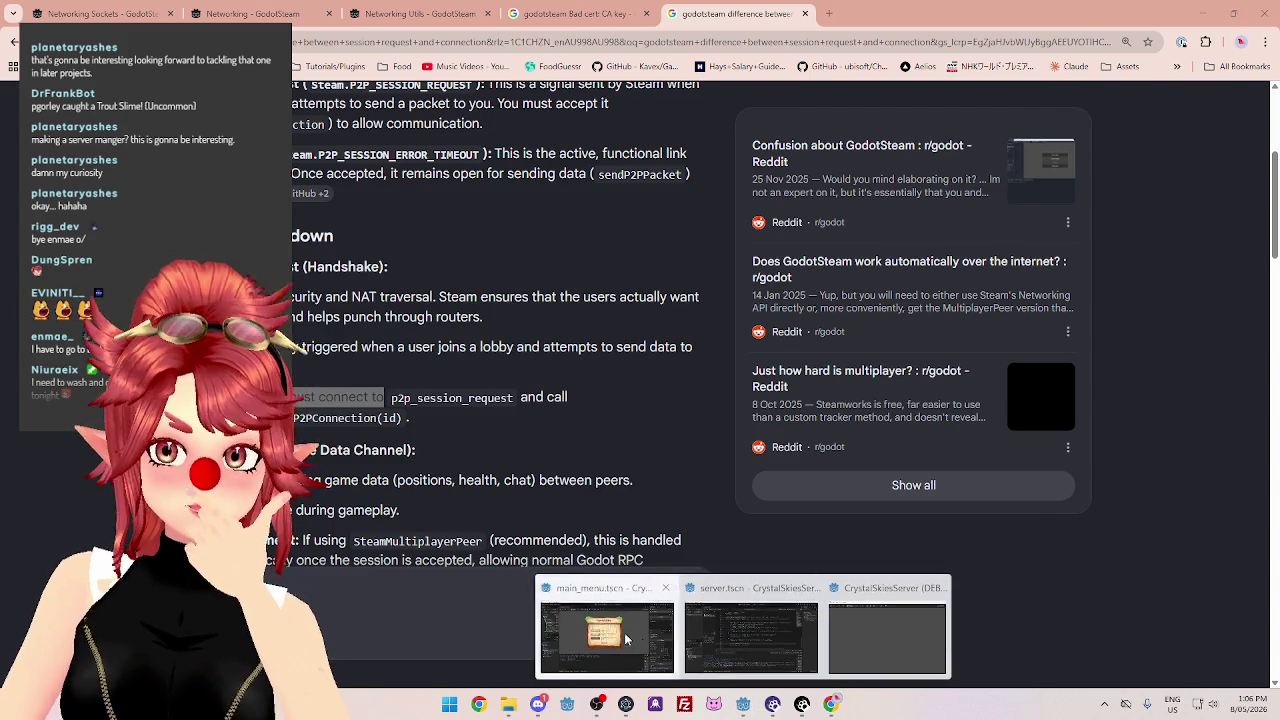
{"action": "left_click", "coordinate": [630, 622]}
{"action": "left_click", "coordinate": [618, 30]}
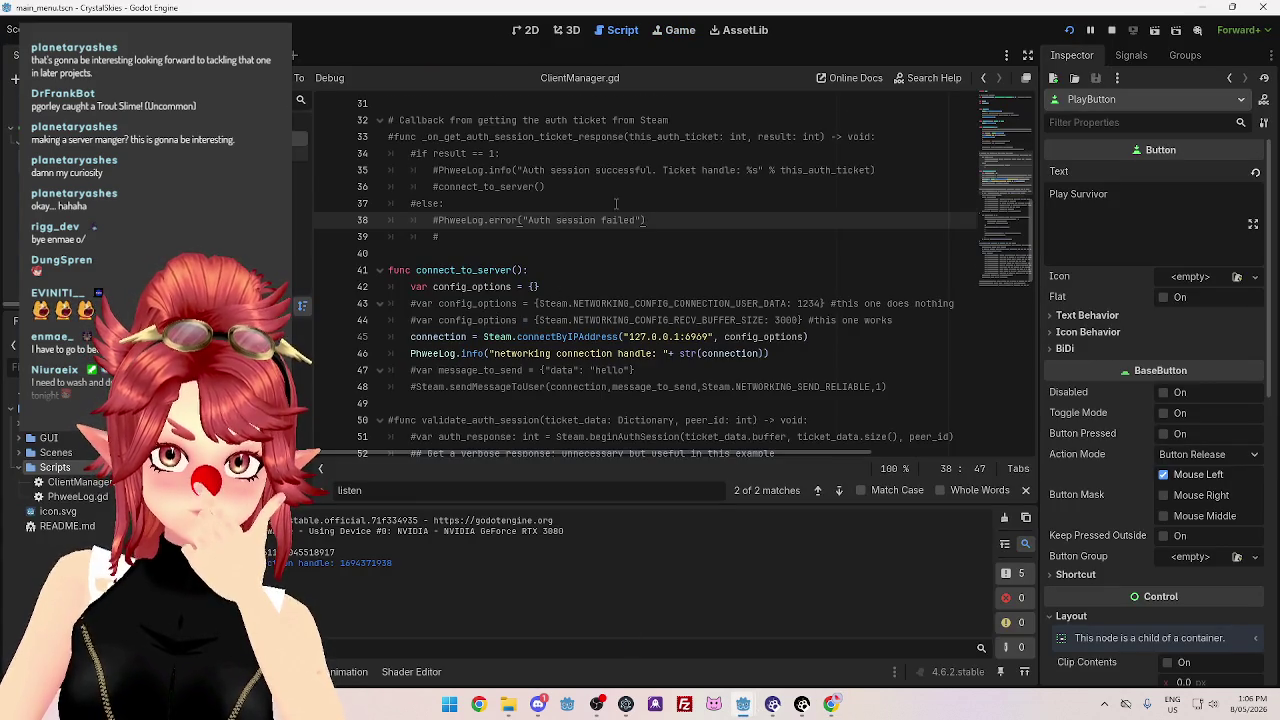
{"action": "scroll", "coordinate": [616, 204], "scroll_direction": "down", "scroll_amount": 3}
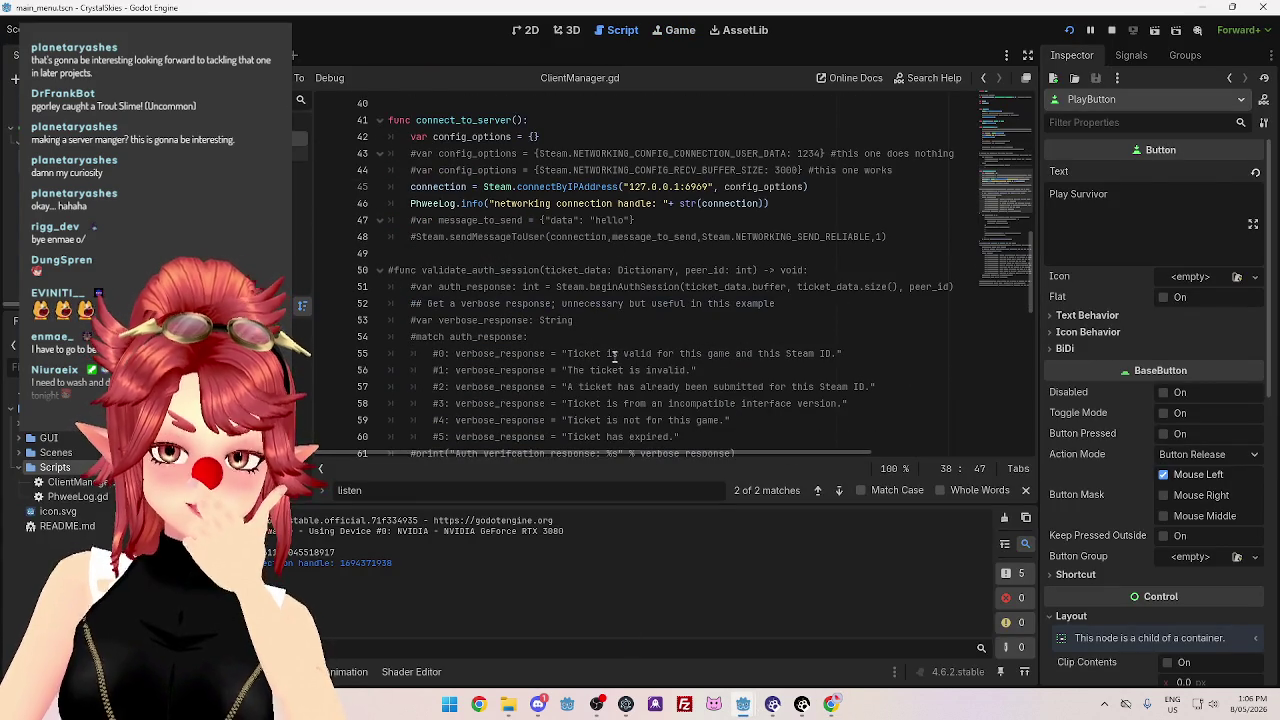
{"action": "left_click", "coordinate": [830, 704]}
{"action": "scroll", "coordinate": [420, 420], "scroll_direction": "down", "scroll_amount": 10}
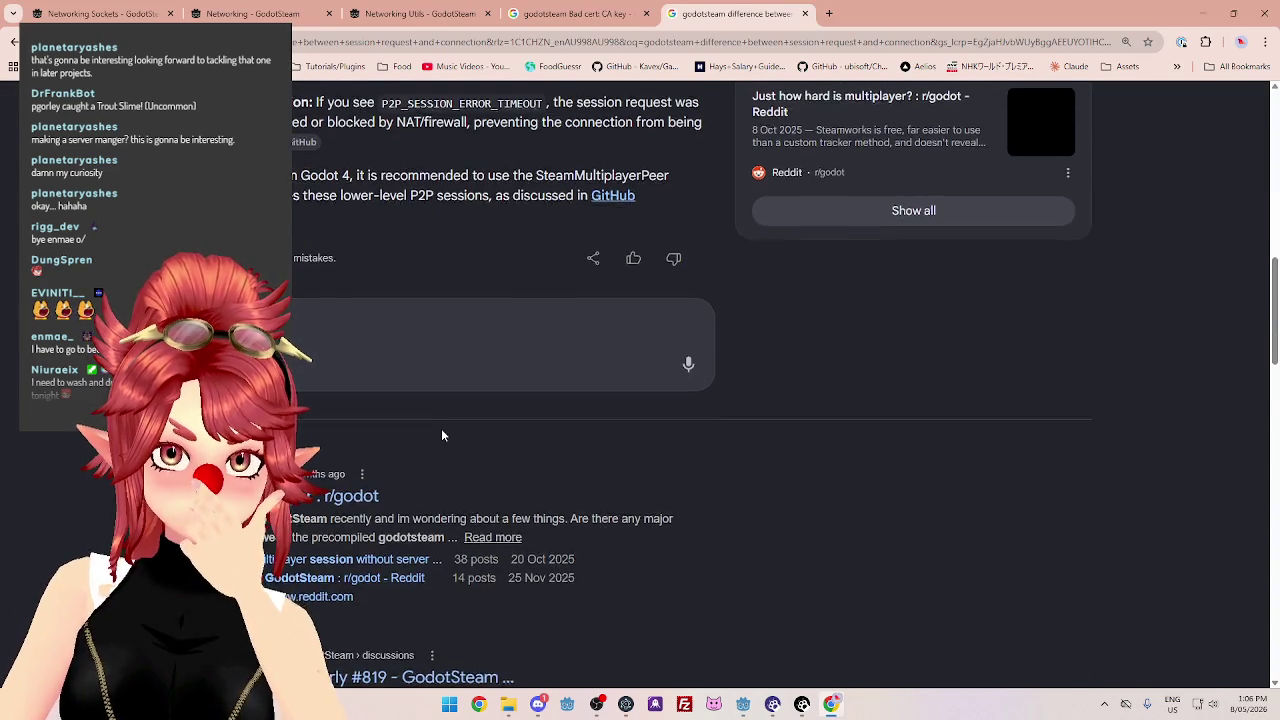
Highlight the SteamMultiplayerPeer recommendation in the AI answer.
{"action": "scroll", "coordinate": [443, 435], "scroll_direction": "down", "scroll_amount": 2}
{"action": "scroll", "coordinate": [441, 428], "scroll_direction": "down", "scroll_amount": 3}
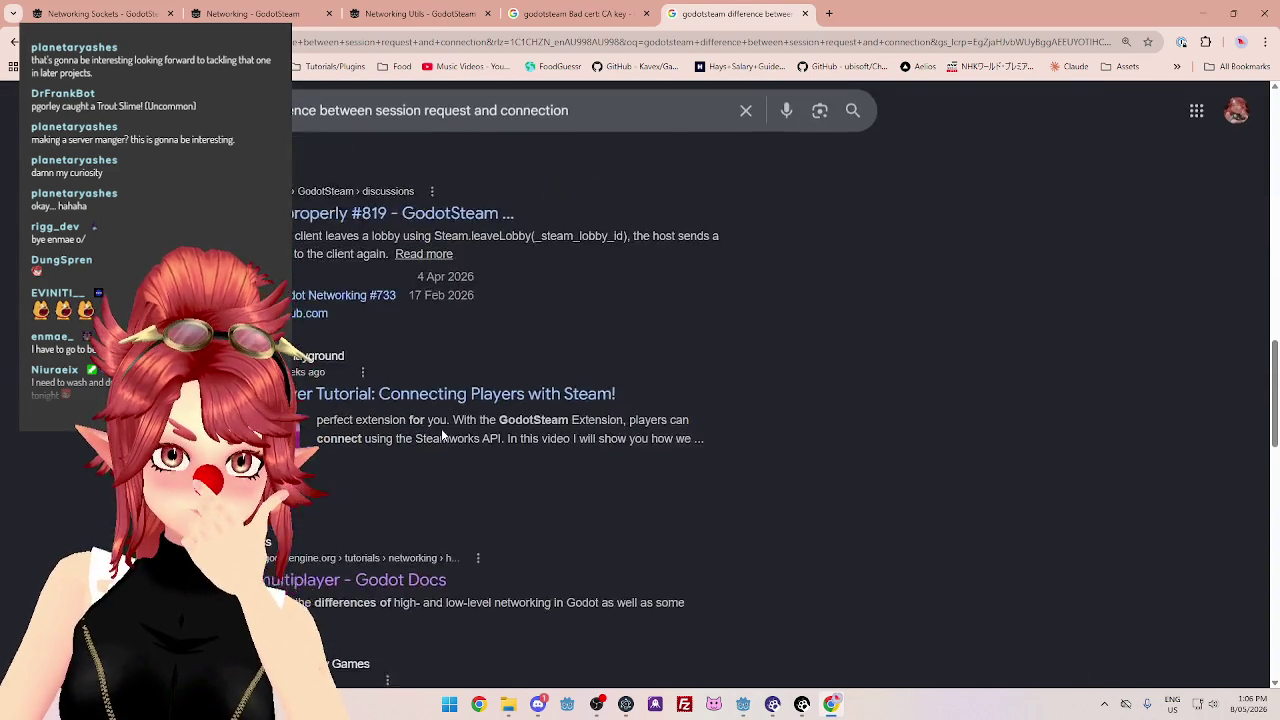
{"action": "scroll", "coordinate": [441, 428], "scroll_direction": "up", "scroll_amount": 5}
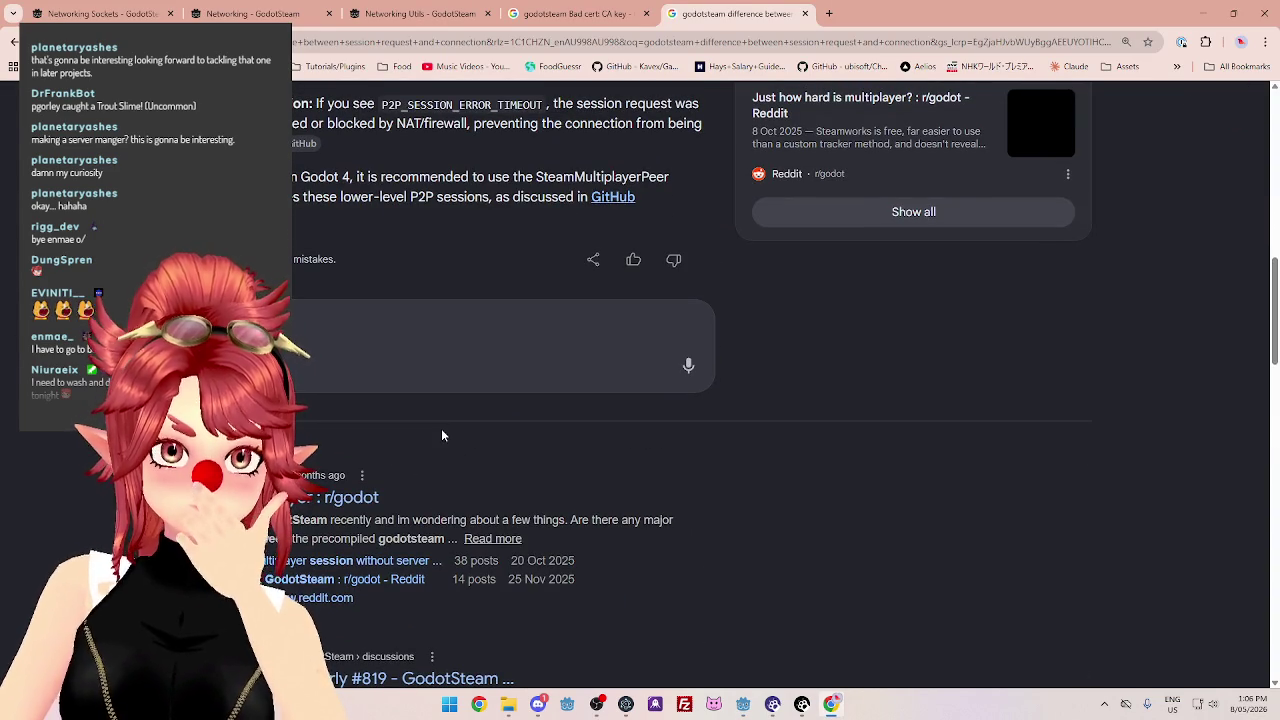
{"action": "left_click_drag", "start_coordinate": [536, 177], "coordinate": [677, 184]}
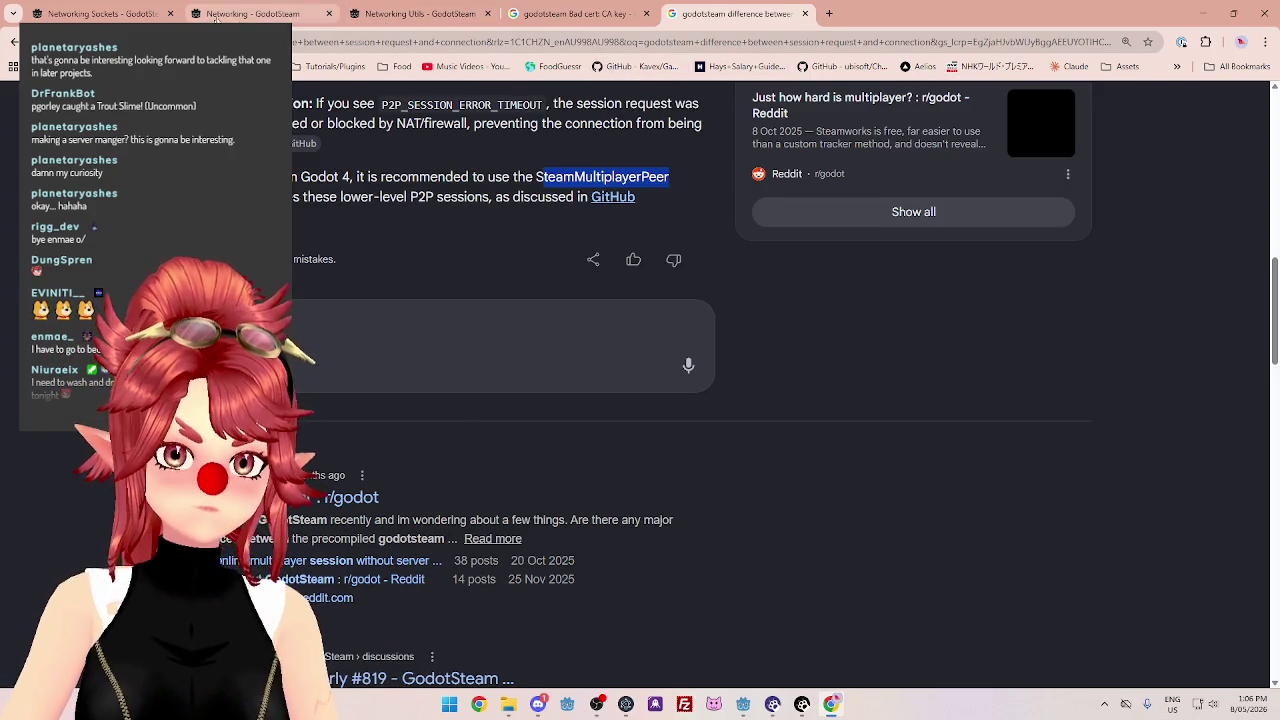
Open the GodotSteam MultiplayerPeer tutorial and follow its 'GodotSteam and SteamMultiplayerPeer' text tutorial link.
{"action": "left_click", "coordinate": [252, 14]}
{"action": "left_click", "coordinate": [95, 392]}
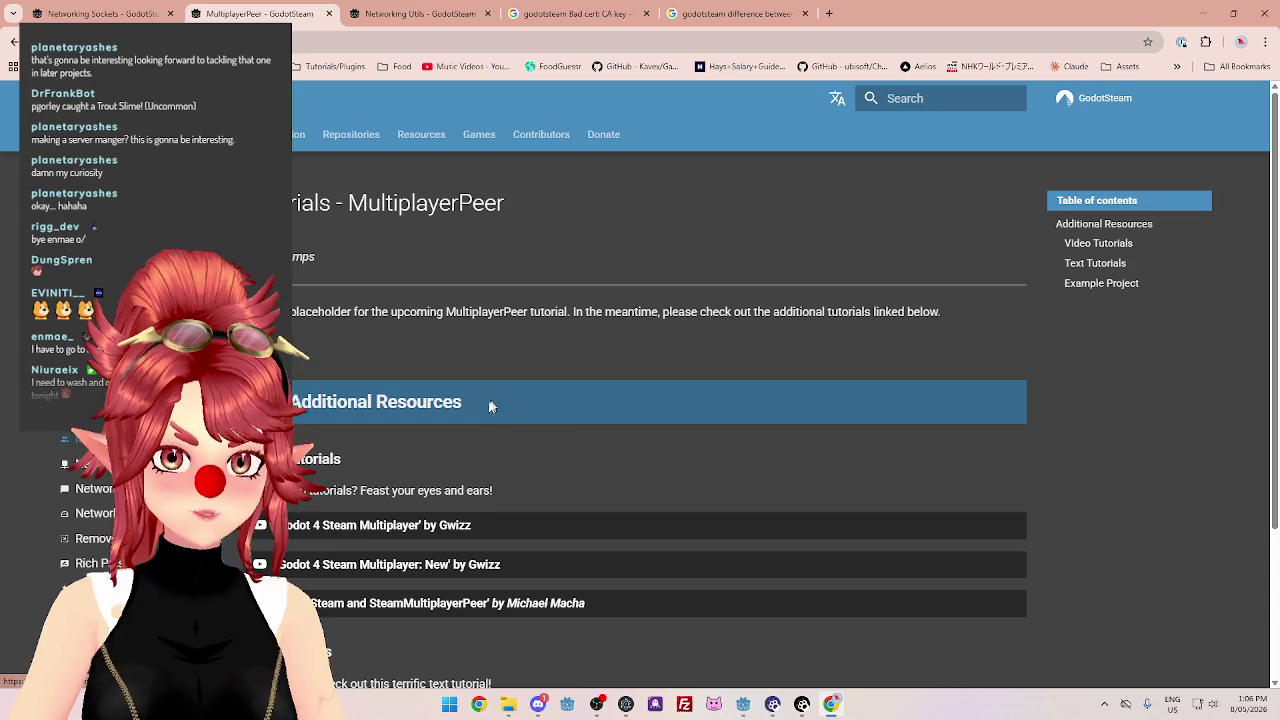
{"action": "scroll", "coordinate": [574, 426], "scroll_direction": "down", "scroll_amount": 2}
{"action": "scroll", "coordinate": [580, 420], "scroll_direction": "up", "scroll_amount": 2}
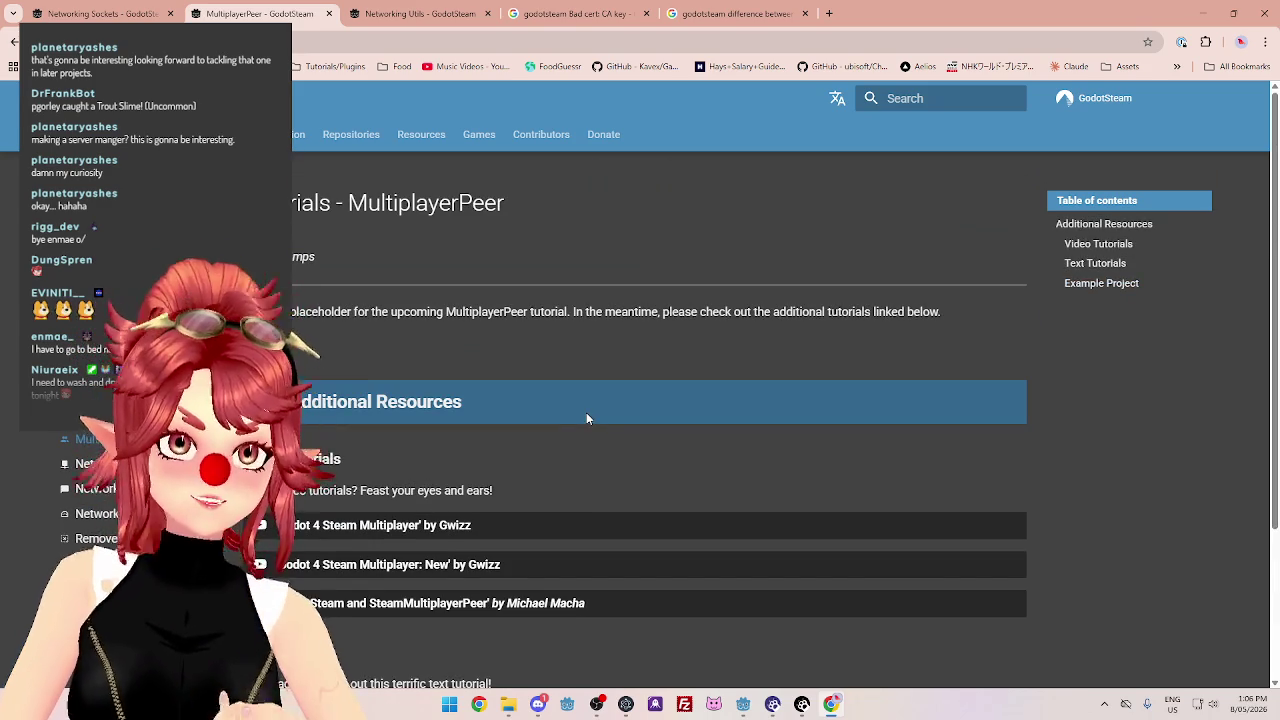
{"action": "scroll", "coordinate": [587, 412], "scroll_direction": "down", "scroll_amount": 2}
{"action": "scroll", "coordinate": [586, 408], "scroll_direction": "down", "scroll_amount": 1}
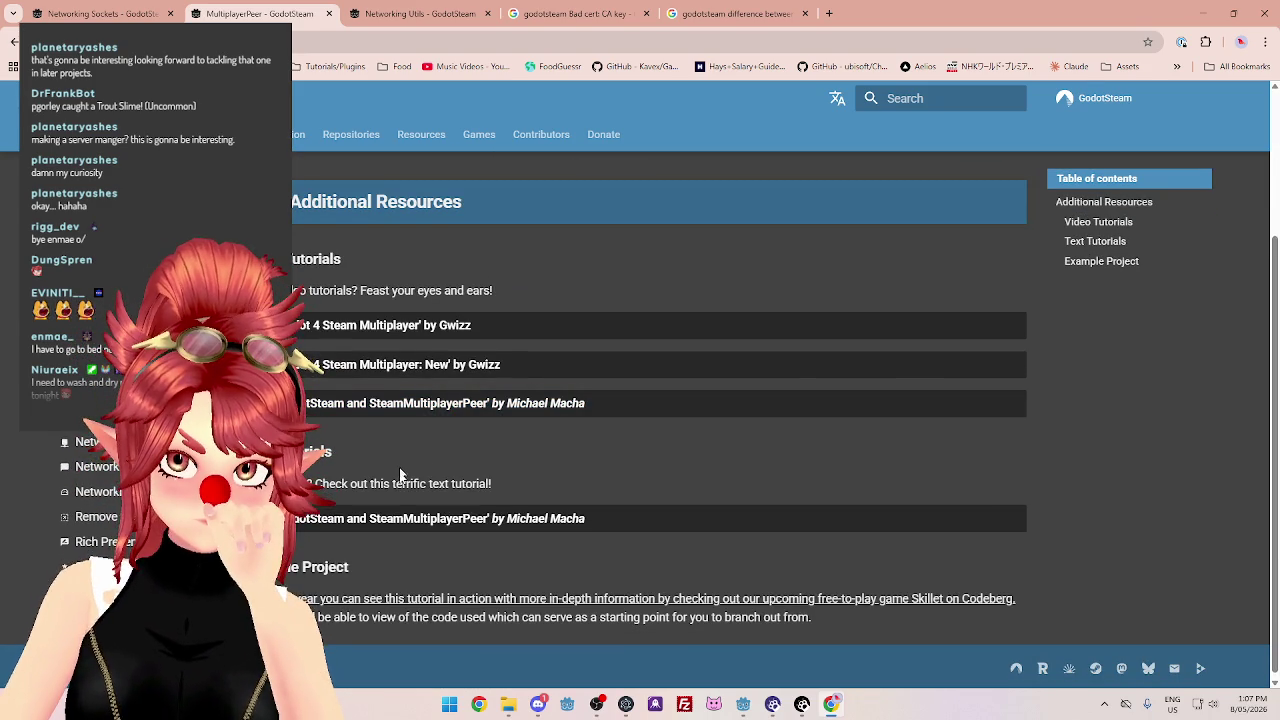
{"action": "left_click", "coordinate": [370, 520]}
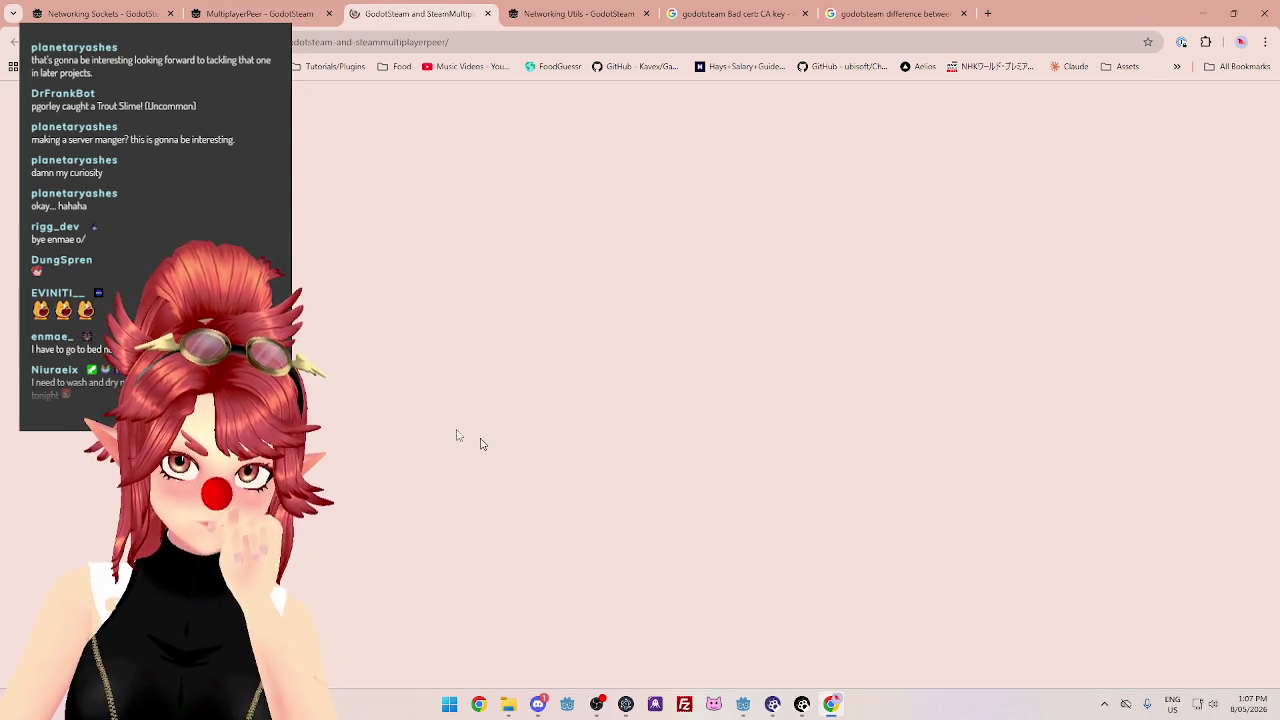
Scroll down to the networking API paragraph and highlight a phrase in it.
{"action": "scroll", "coordinate": [634, 385], "scroll_direction": "down", "scroll_amount": 10}
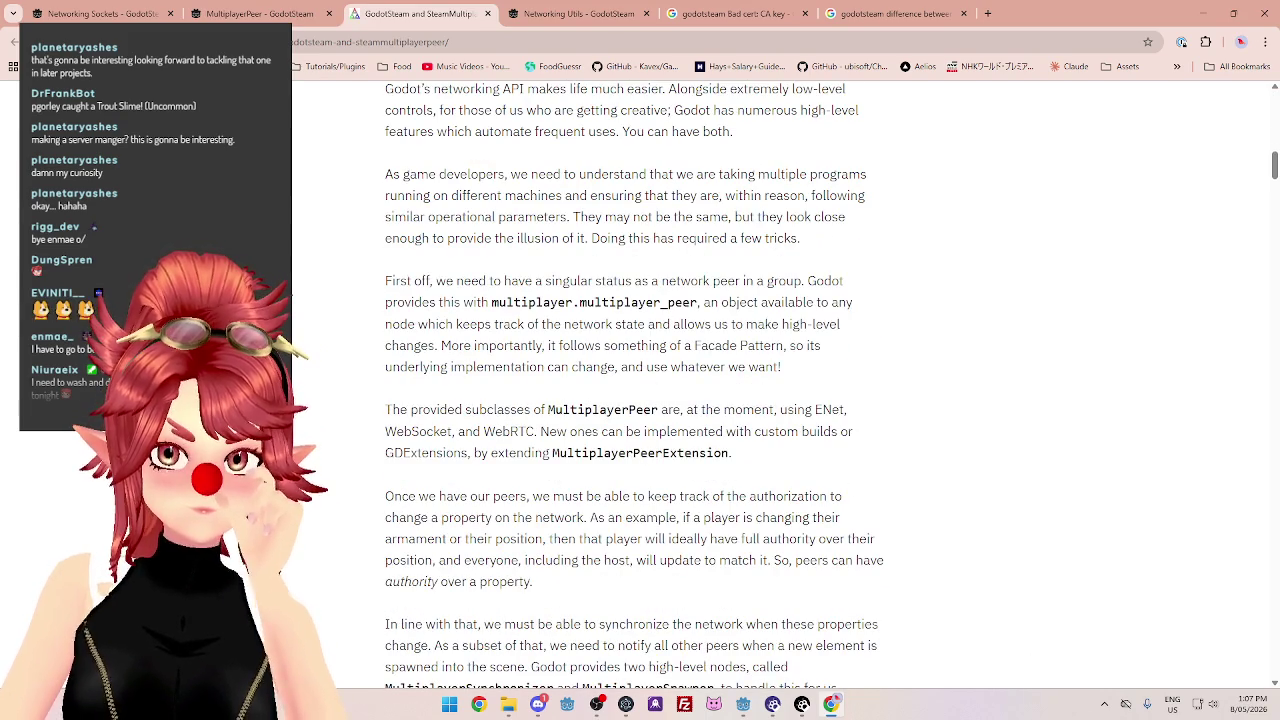
{"action": "scroll", "coordinate": [634, 385], "scroll_direction": "down", "scroll_amount": 5}
{"action": "scroll", "coordinate": [634, 385], "scroll_direction": "down", "scroll_amount": 5}
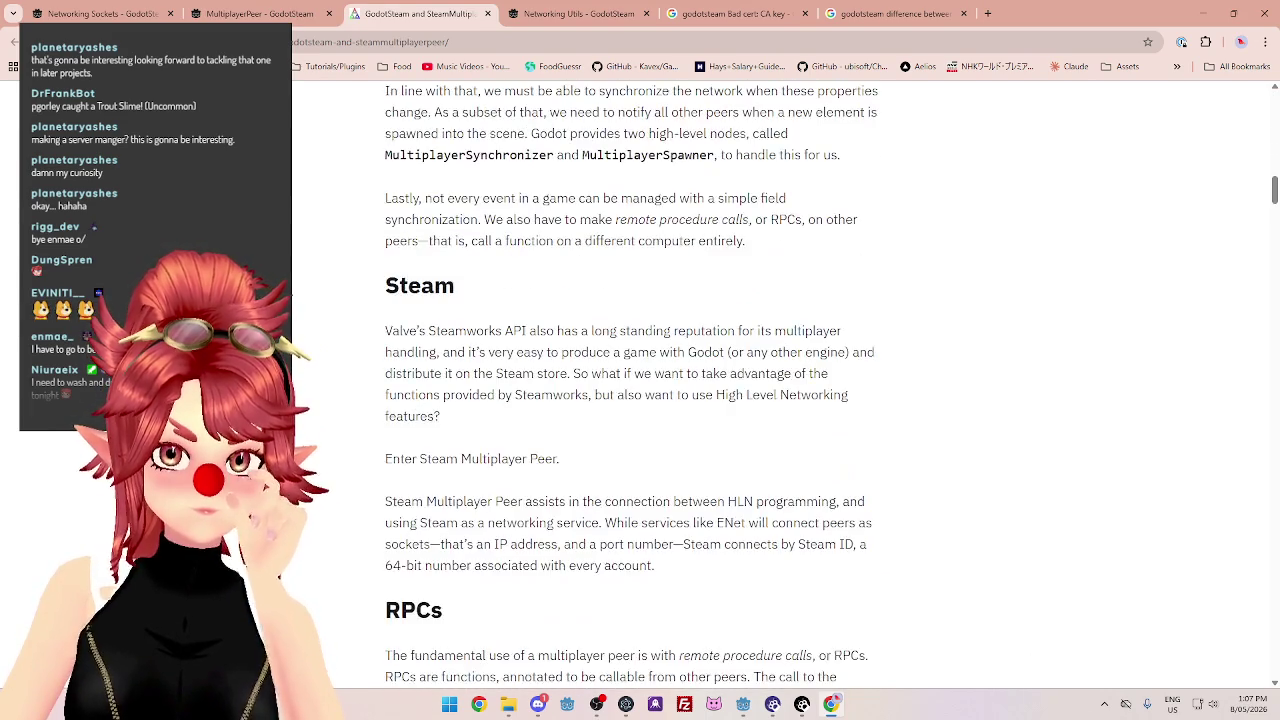
{"action": "scroll", "coordinate": [634, 385], "scroll_direction": "down", "scroll_amount": 9}
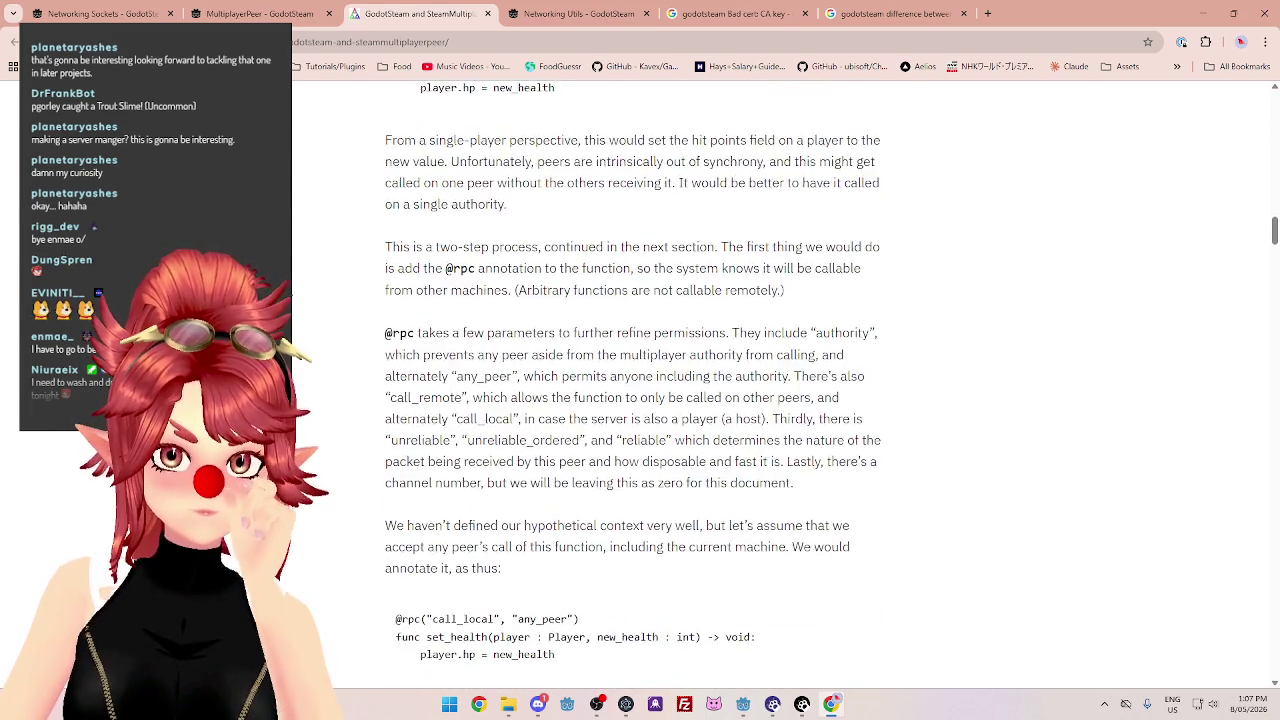
{"action": "scroll", "coordinate": [634, 385], "scroll_direction": "down", "scroll_amount": 4}
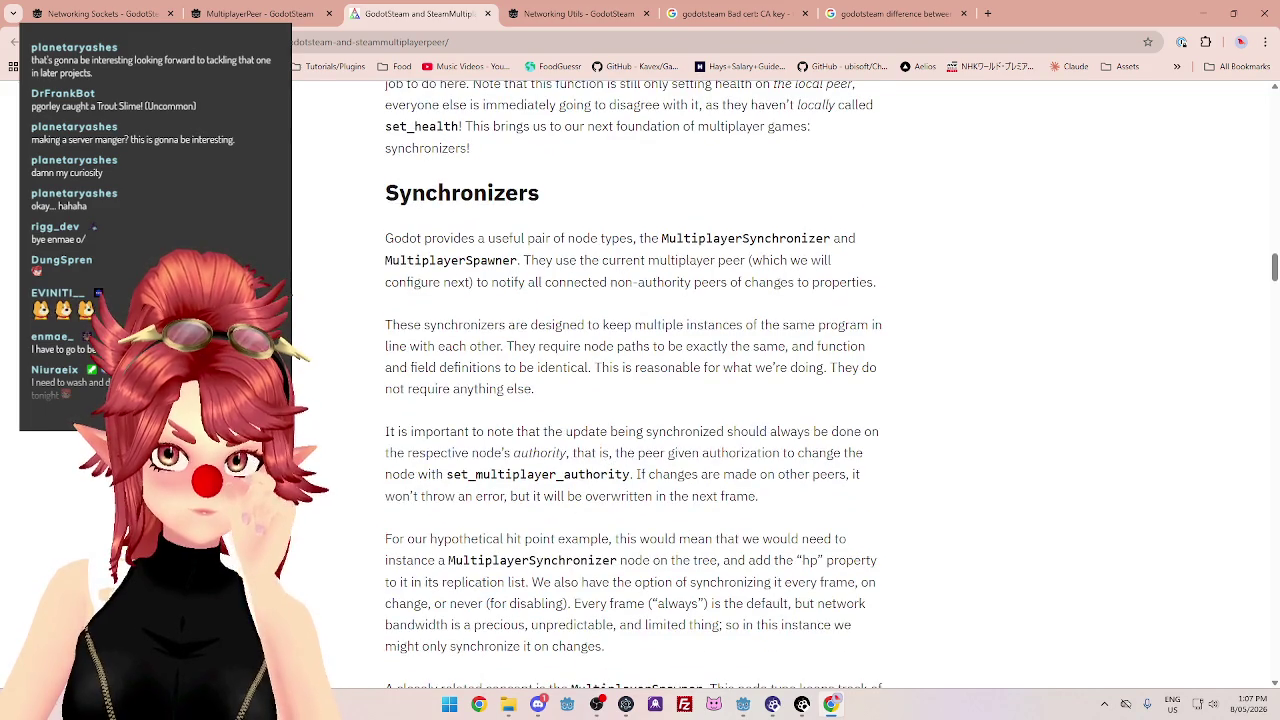
{"action": "scroll", "coordinate": [634, 385], "scroll_direction": "up", "scroll_amount": 5}
{"action": "scroll", "coordinate": [620, 287], "scroll_direction": "up", "scroll_amount": 20}
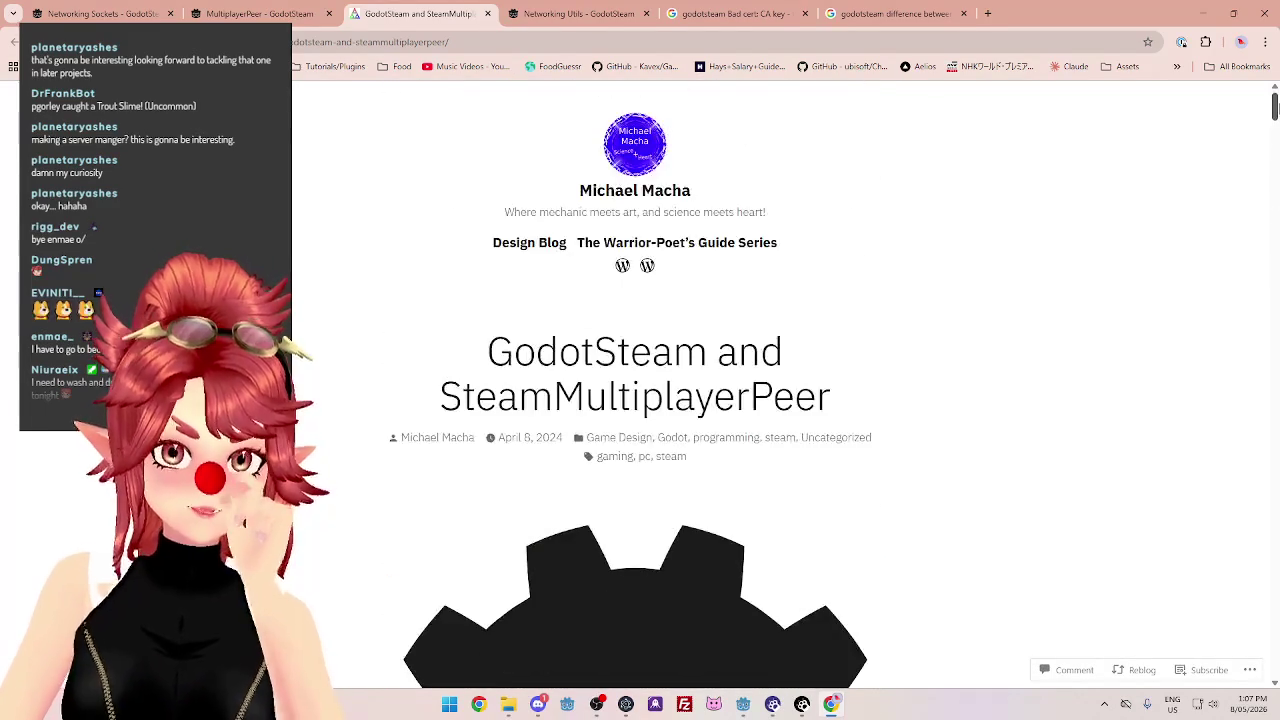
{"action": "scroll", "coordinate": [620, 287], "scroll_direction": "down", "scroll_amount": 4}
{"action": "scroll", "coordinate": [620, 287], "scroll_direction": "down", "scroll_amount": 3}
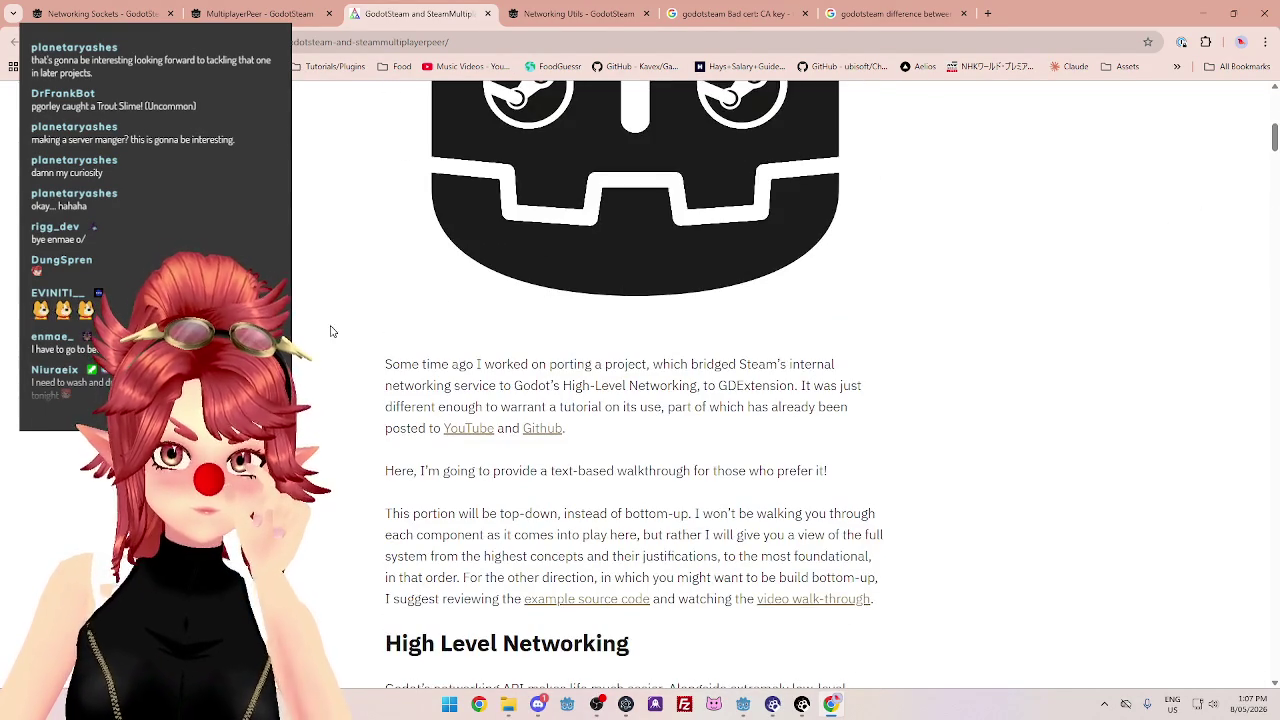
{"action": "scroll", "coordinate": [335, 333], "scroll_direction": "down", "scroll_amount": 2}
{"action": "scroll", "coordinate": [338, 334], "scroll_direction": "down", "scroll_amount": 1}
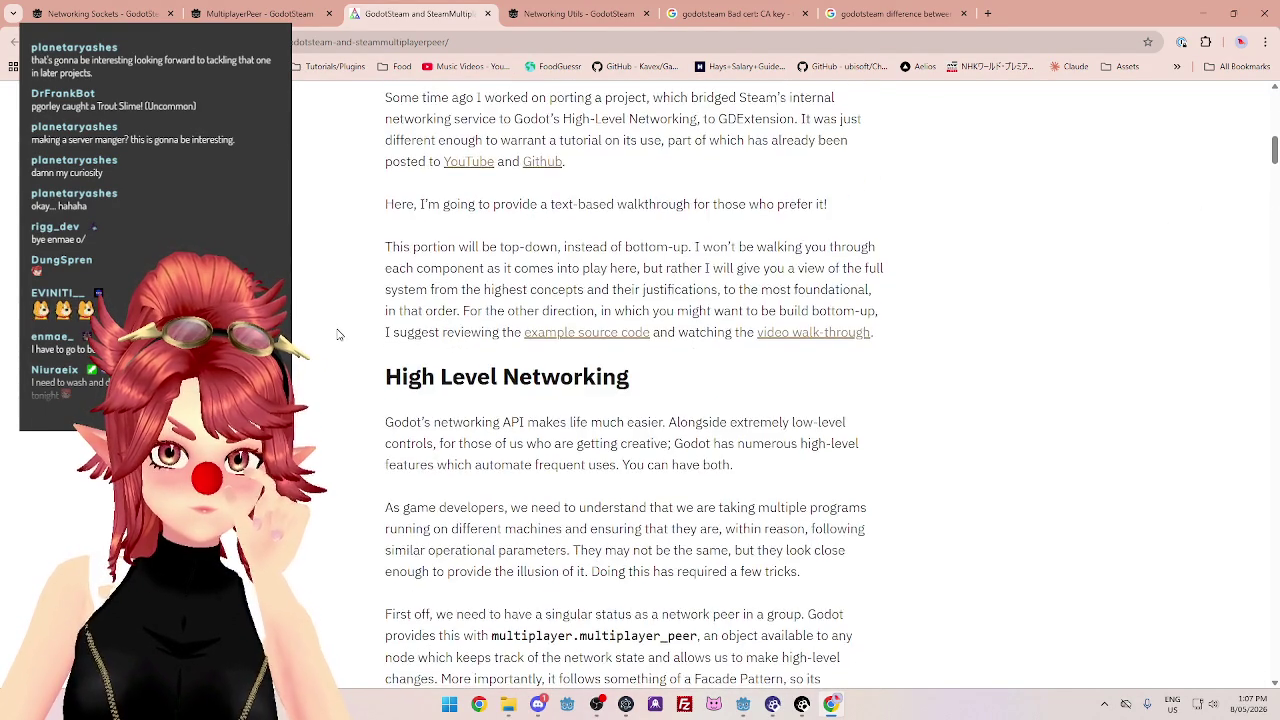
{"action": "mouse_move", "coordinate": [432, 355]}
{"action": "left_mouse_down"}
{"action": "mouse_move", "coordinate": [738, 357]}
{"action": "mouse_move", "coordinate": [488, 404]}
{"action": "mouse_move", "coordinate": [651, 377]}
{"action": "mouse_move", "coordinate": [728, 392]}
{"action": "left_mouse_up"}
{"action": "left_click", "coordinate": [482, 402]}
{"action": "mouse_move", "coordinate": [632, 377]}
{"action": "left_mouse_down"}
{"action": "mouse_move", "coordinate": [408, 398]}
{"action": "mouse_move", "coordinate": [672, 441]}
{"action": "left_mouse_up"}
Highlight the multiplayer_peer description, the provided peer subclasses list and the authorization-tracking paragraph.
{"action": "scroll", "coordinate": [640, 430], "scroll_direction": "down", "scroll_amount": 2}
{"action": "left_click_drag", "start_coordinate": [401, 350], "coordinate": [791, 354]}
{"action": "left_click_drag", "start_coordinate": [424, 373], "coordinate": [573, 372]}
{"action": "left_click_drag", "start_coordinate": [709, 370], "coordinate": [814, 370]}
{"action": "scroll", "coordinate": [502, 486], "scroll_direction": "down", "scroll_amount": 1}
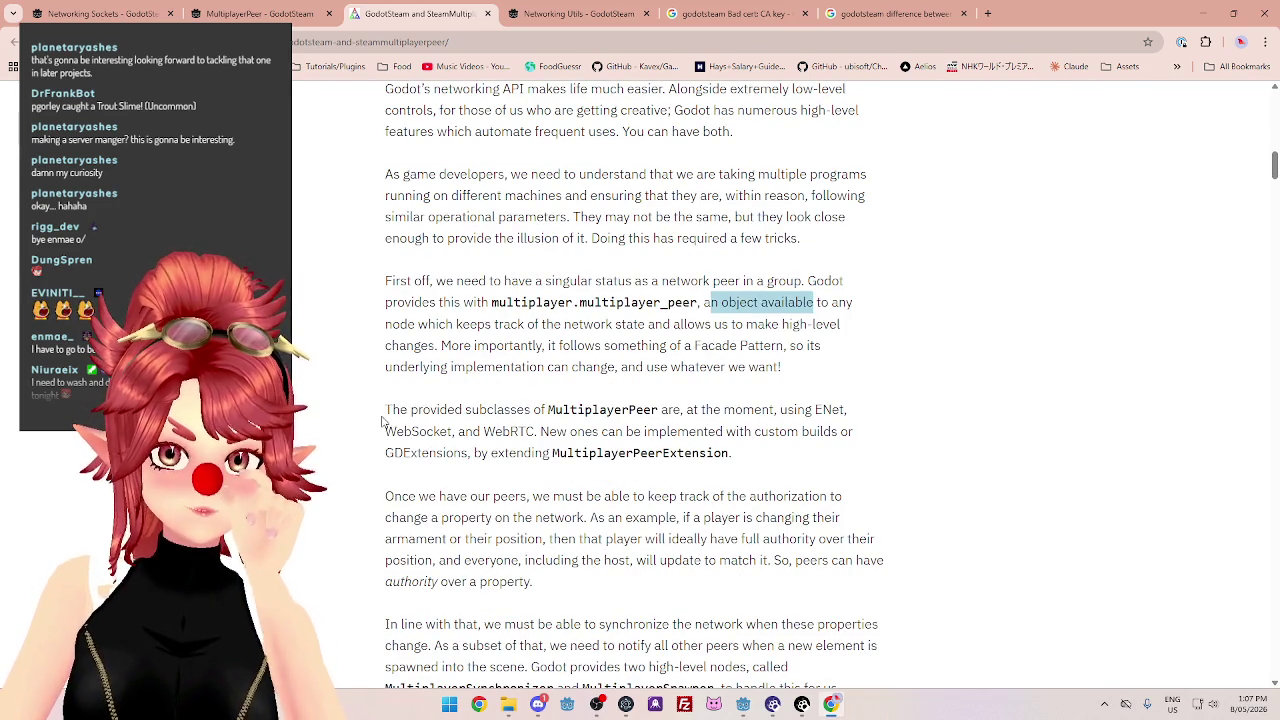
{"action": "left_click_drag", "start_coordinate": [384, 412], "coordinate": [497, 410]}
{"action": "left_click_drag", "start_coordinate": [714, 411], "coordinate": [810, 411]}
{"action": "left_click_drag", "start_coordinate": [418, 431], "coordinate": [768, 431]}
{"action": "scroll", "coordinate": [768, 431], "scroll_direction": "down", "scroll_amount": 1}
{"action": "left_click_drag", "start_coordinate": [400, 429], "coordinate": [798, 429]}
Highlight the phrases on network property changes, everyone including the host, and synchronization.
{"action": "scroll", "coordinate": [452, 405], "scroll_direction": "down", "scroll_amount": 1}
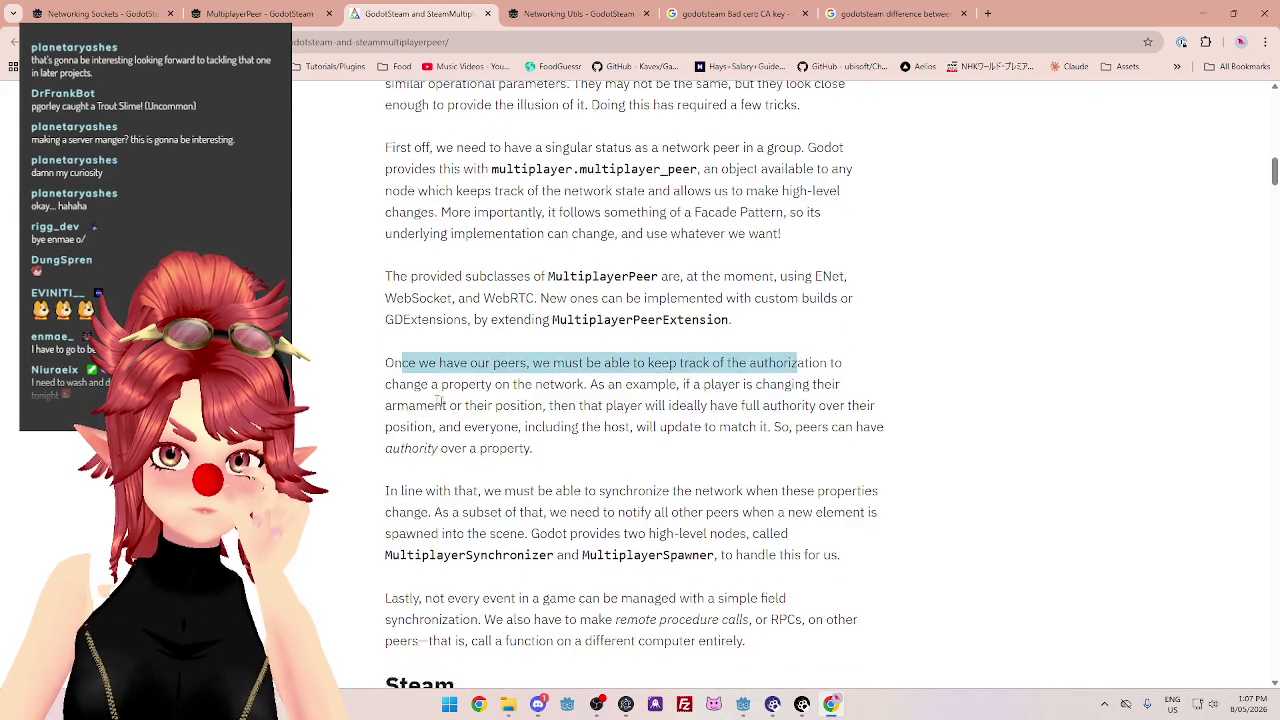
{"action": "scroll", "coordinate": [452, 405], "scroll_direction": "down", "scroll_amount": 1}
{"action": "left_click_drag", "start_coordinate": [411, 319], "coordinate": [573, 330]}
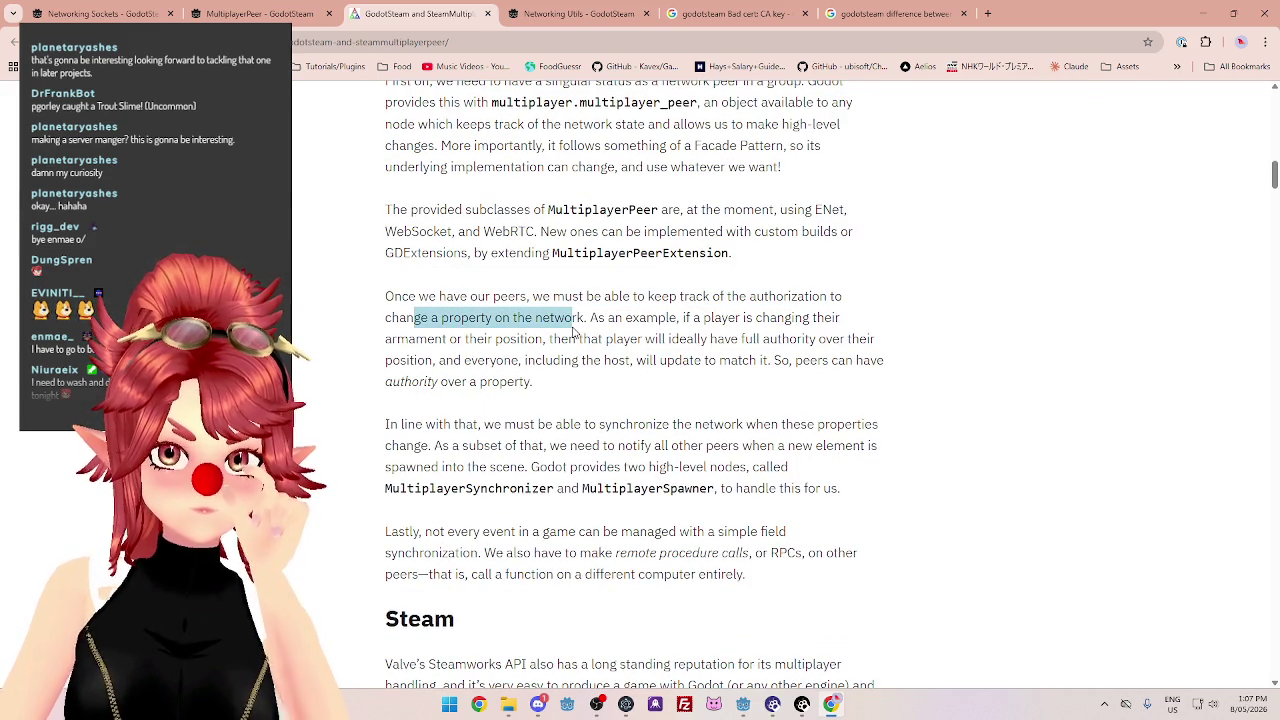
{"action": "scroll", "coordinate": [573, 330], "scroll_direction": "down", "scroll_amount": 1}
{"action": "left_click_drag", "start_coordinate": [443, 272], "coordinate": [500, 272]}
{"action": "left_click_drag", "start_coordinate": [406, 293], "coordinate": [578, 293]}
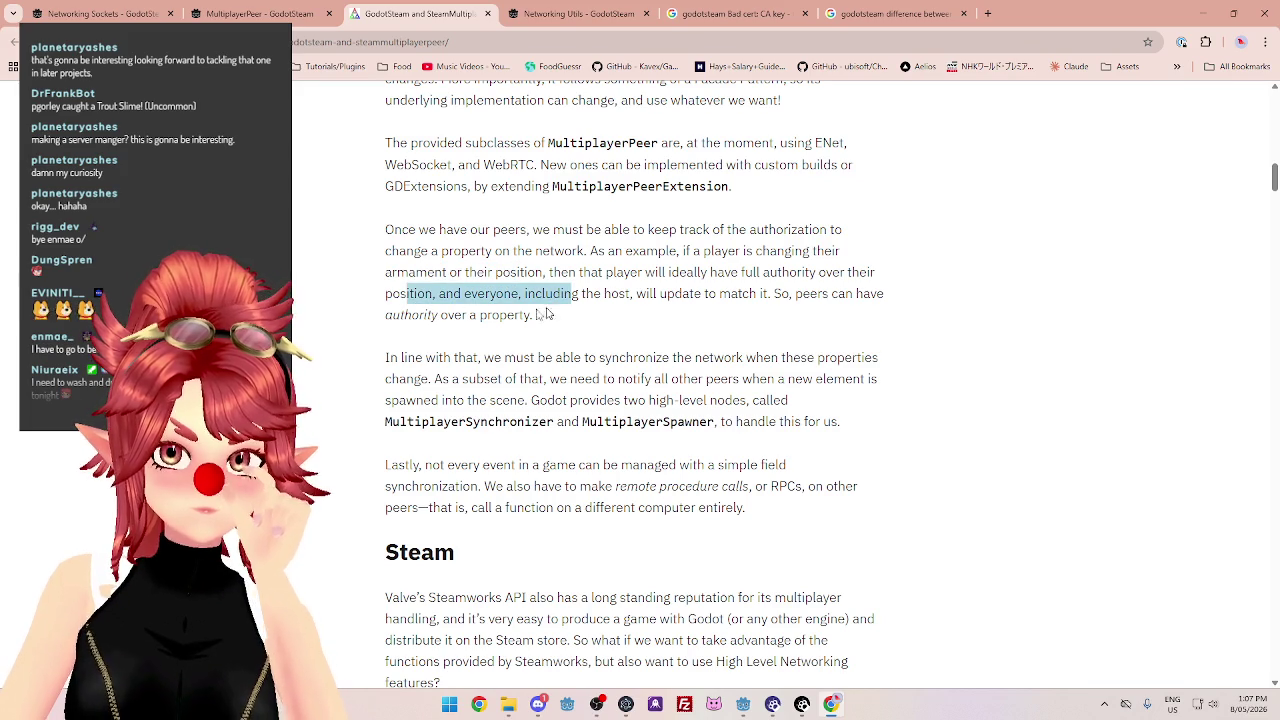
{"action": "left_click", "coordinate": [462, 332]}
{"action": "left_click_drag", "start_coordinate": [398, 357], "coordinate": [484, 357]}
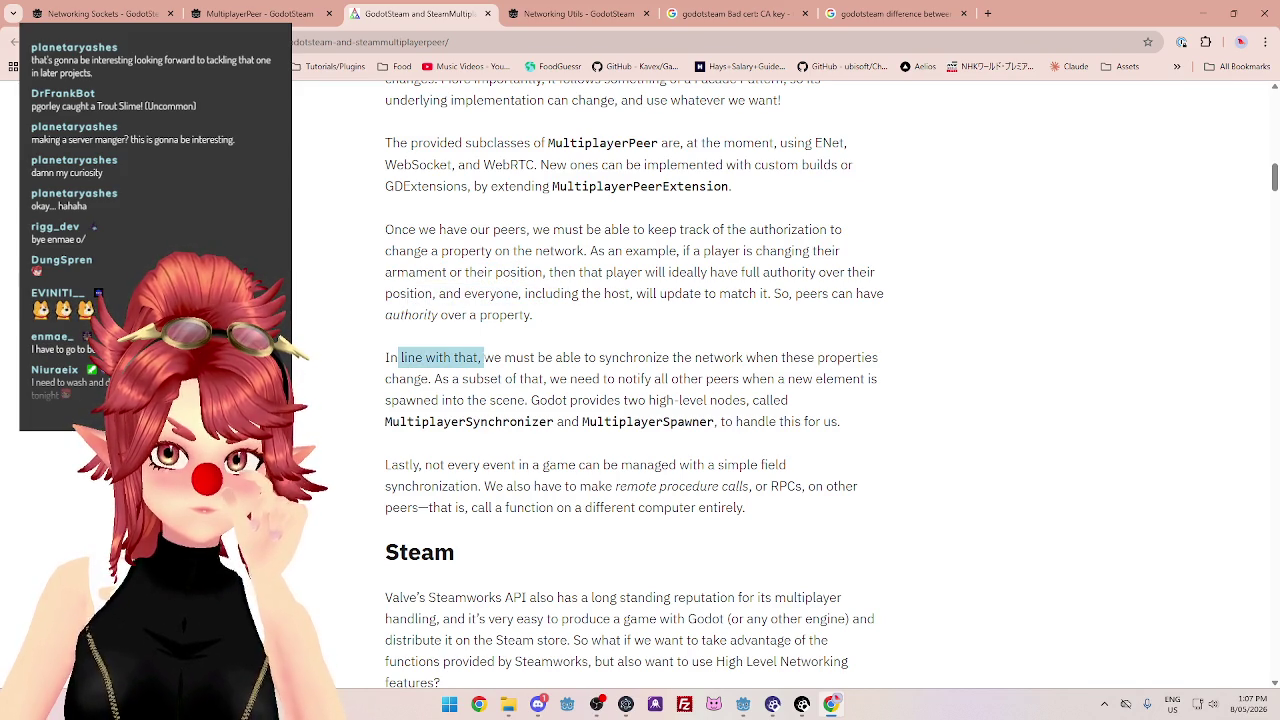
{"action": "scroll", "coordinate": [635, 400], "scroll_direction": "down", "scroll_amount": 3}
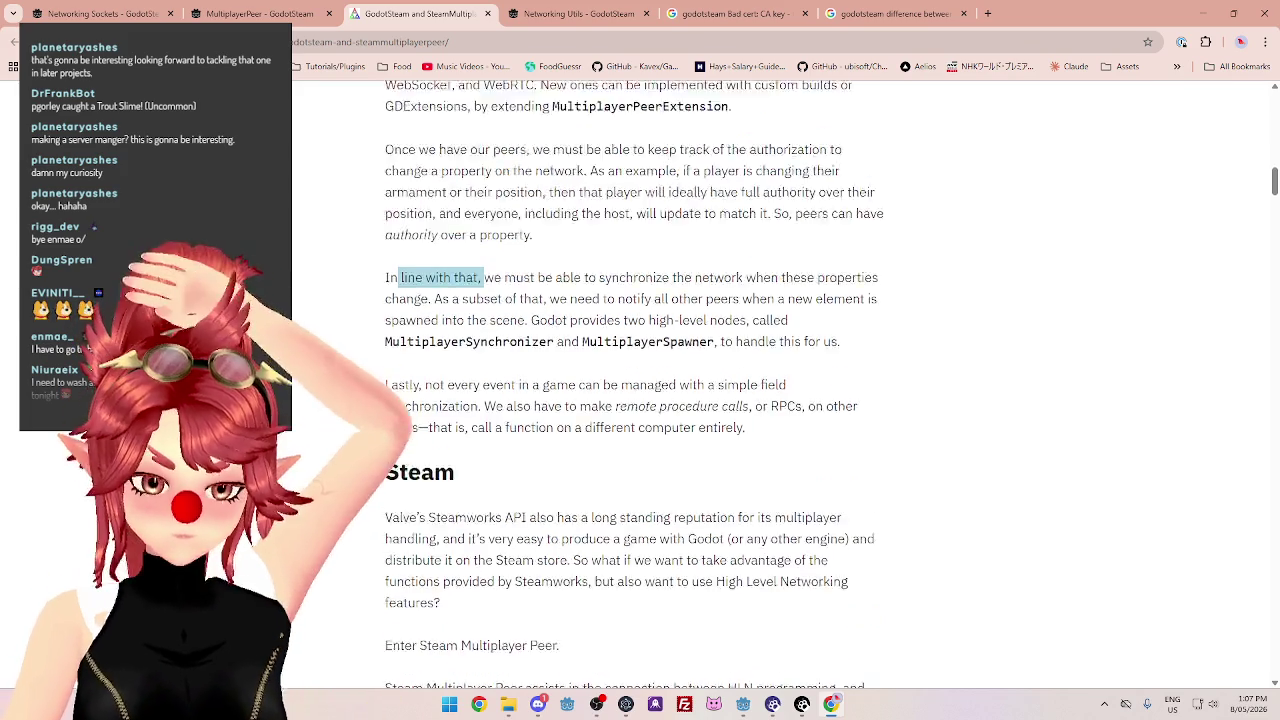
{"action": "scroll", "coordinate": [665, 483], "scroll_direction": "down", "scroll_amount": 1}
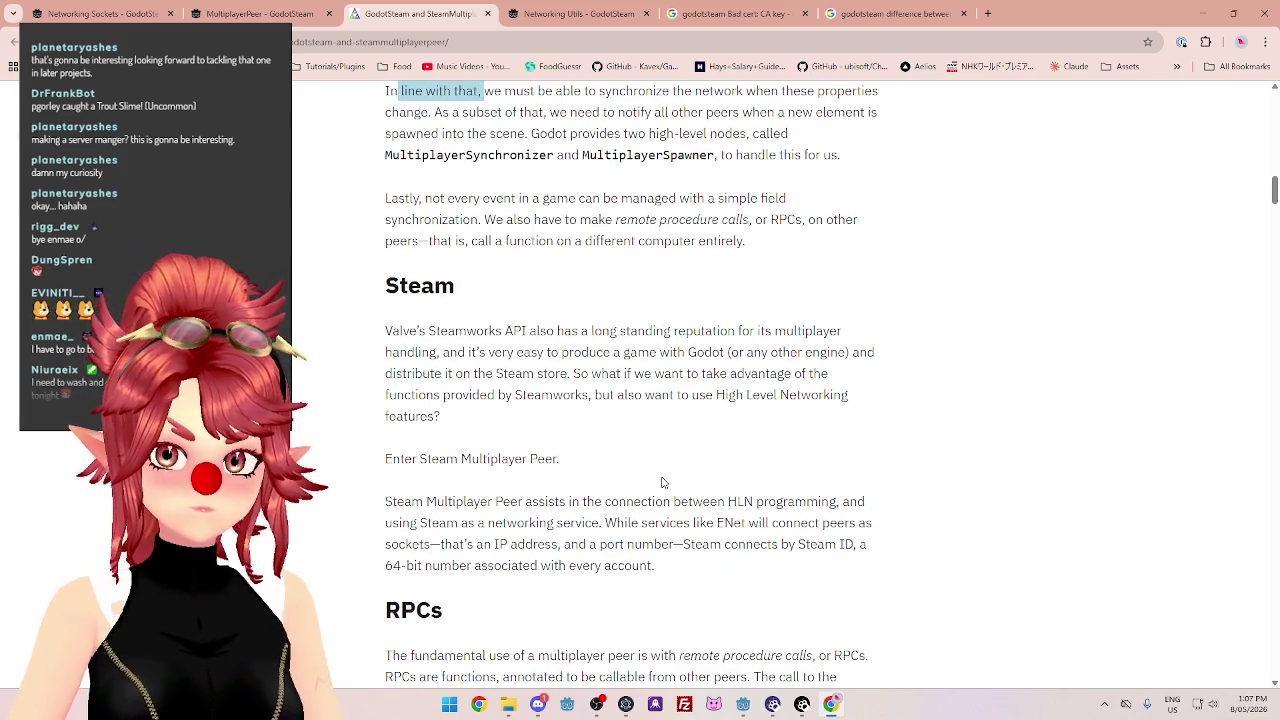
Highlight the Steamworks and High Level Networking lines up to 'Enter Steam Multiplayer Peer.'.
{"action": "left_click_drag", "start_coordinate": [457, 352], "coordinate": [768, 352]}
{"action": "left_click_drag", "start_coordinate": [601, 375], "coordinate": [790, 374]}
{"action": "left_click_drag", "start_coordinate": [418, 395], "coordinate": [816, 400]}
{"action": "left_click_drag", "start_coordinate": [388, 417], "coordinate": [449, 422]}
{"action": "left_click_drag", "start_coordinate": [393, 460], "coordinate": [597, 467]}
{"action": "scroll", "coordinate": [597, 467], "scroll_direction": "down", "scroll_amount": 1}
{"action": "left_click", "coordinate": [408, 421]}
{"action": "left_click_drag", "start_coordinate": [387, 397], "coordinate": [586, 403]}
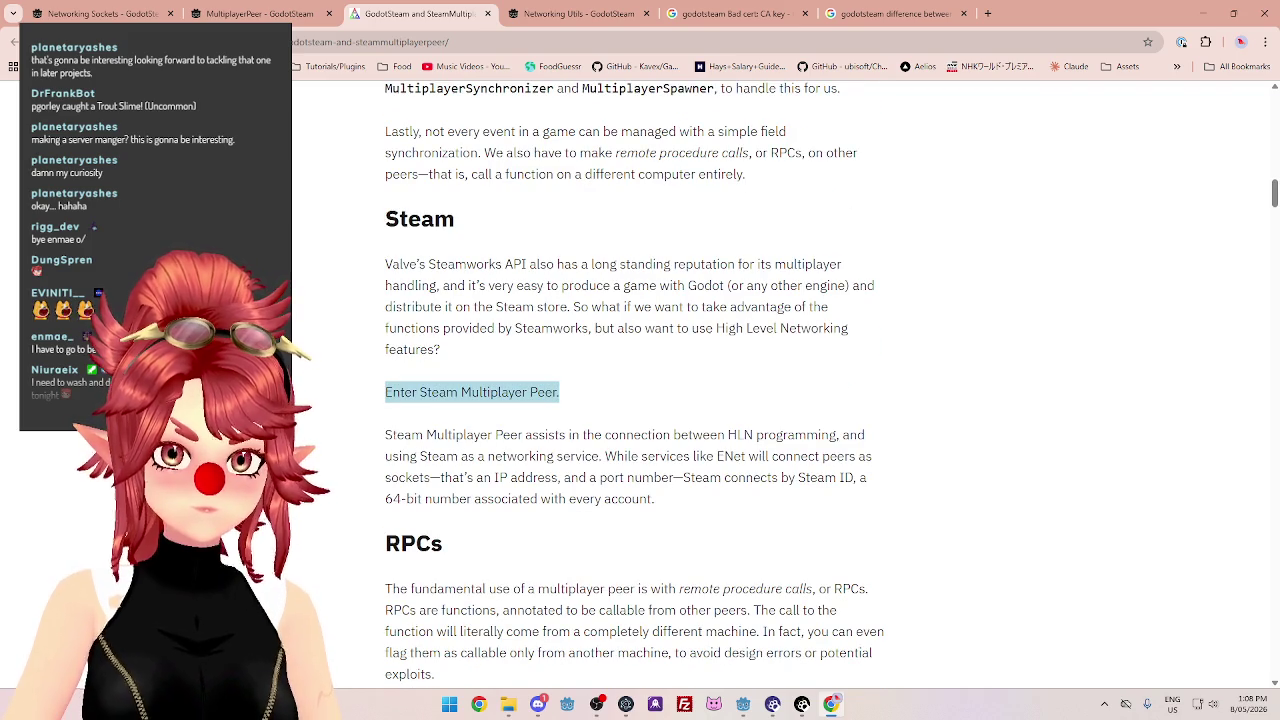
Highlight the Steam Multiplayer Peer explanation of Steam as a networking service.
{"action": "left_click_drag", "start_coordinate": [397, 435], "coordinate": [743, 435]}
{"action": "scroll", "coordinate": [697, 390], "scroll_direction": "down", "scroll_amount": 1}
{"action": "left_click_drag", "start_coordinate": [804, 370], "coordinate": [697, 365]}
{"action": "left_click_drag", "start_coordinate": [439, 390], "coordinate": [820, 389]}
{"action": "scroll", "coordinate": [543, 423], "scroll_direction": "down", "scroll_amount": 1}
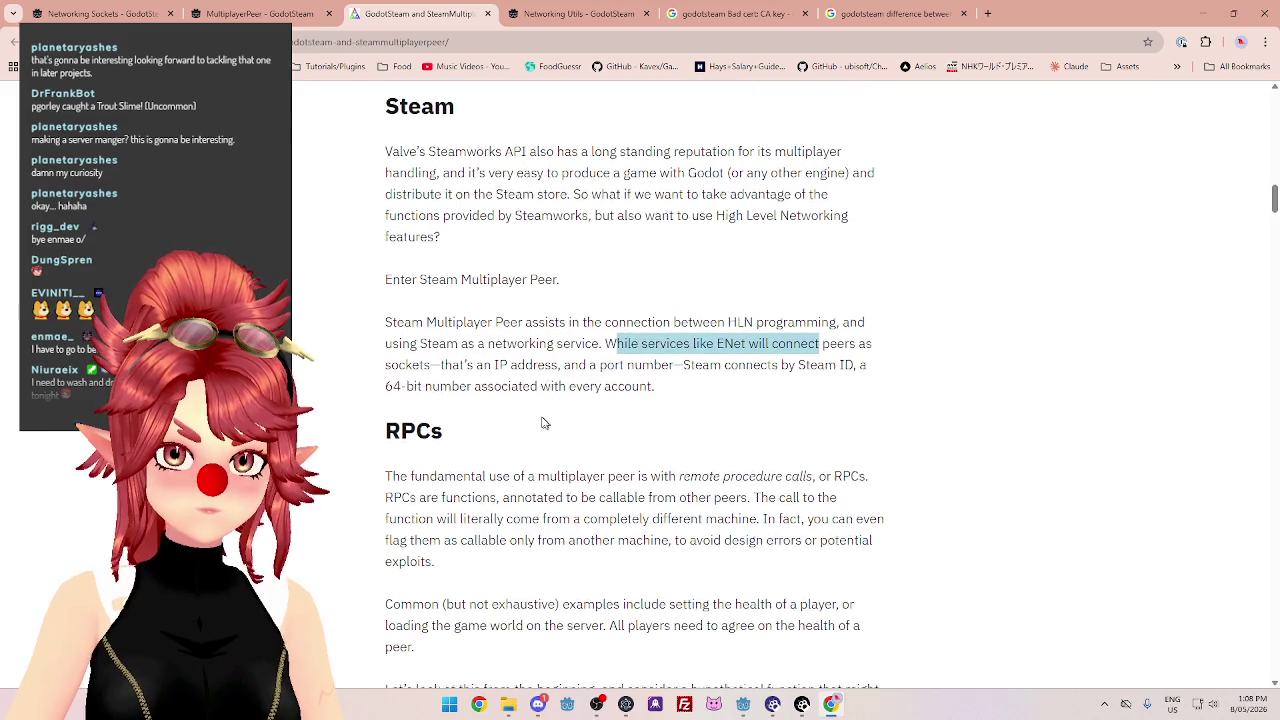
{"action": "left_click_drag", "start_coordinate": [510, 340], "coordinate": [620, 361]}
{"action": "scroll", "coordinate": [565, 421], "scroll_direction": "down", "scroll_amount": 2}
{"action": "mouse_move", "coordinate": [413, 322]}
{"action": "left_mouse_down"}
{"action": "mouse_move", "coordinate": [634, 322]}
{"action": "mouse_move", "coordinate": [752, 342]}
{"action": "mouse_move", "coordinate": [770, 322]}
{"action": "mouse_move", "coordinate": [812, 322]}
{"action": "left_mouse_up"}
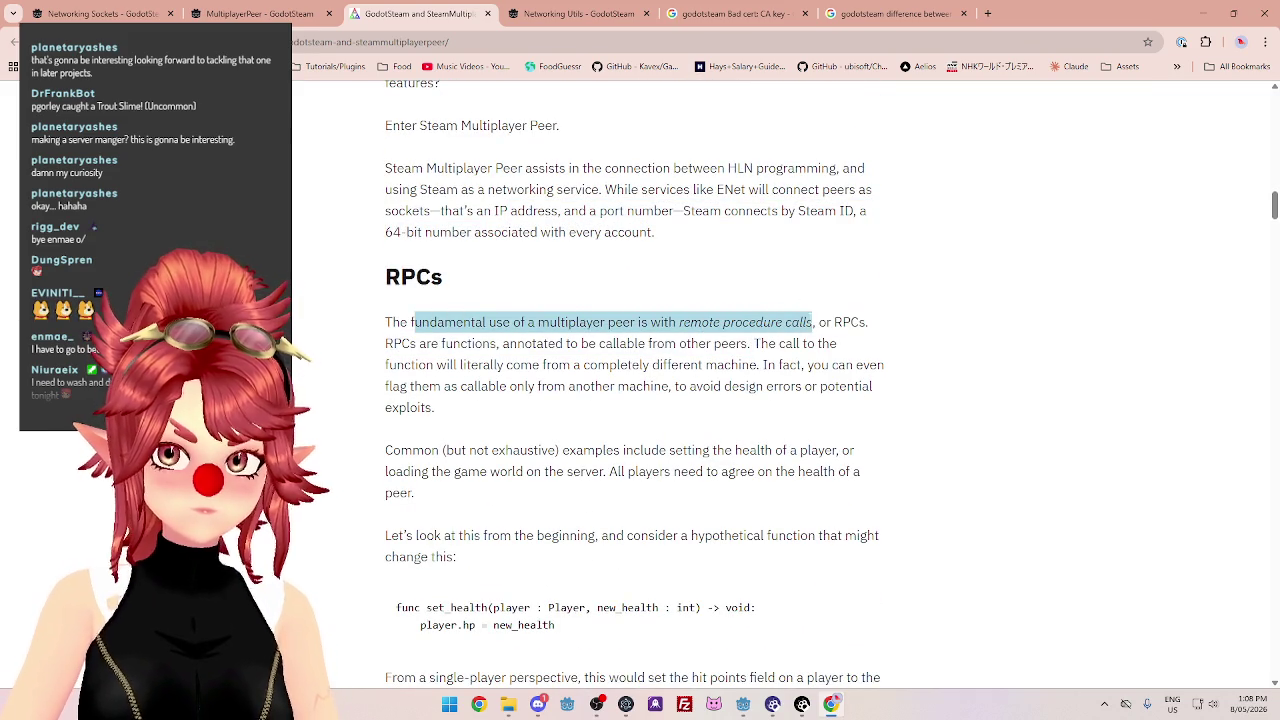
Scroll past the RPCs section to Synchronizers and highlight 'node' in node types.
{"action": "scroll", "coordinate": [812, 322], "scroll_direction": "down", "scroll_amount": 2}
{"action": "scroll", "coordinate": [632, 385], "scroll_direction": "down", "scroll_amount": 4}
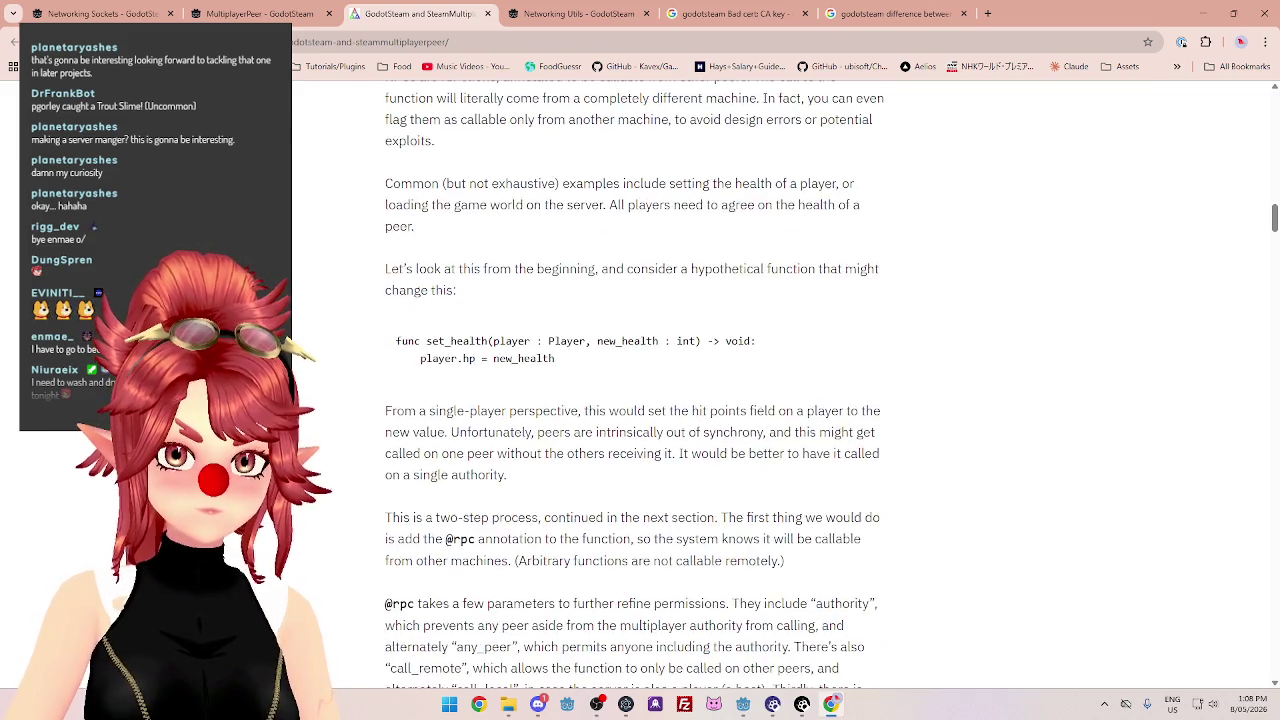
{"action": "scroll", "coordinate": [632, 383], "scroll_direction": "up", "scroll_amount": 5}
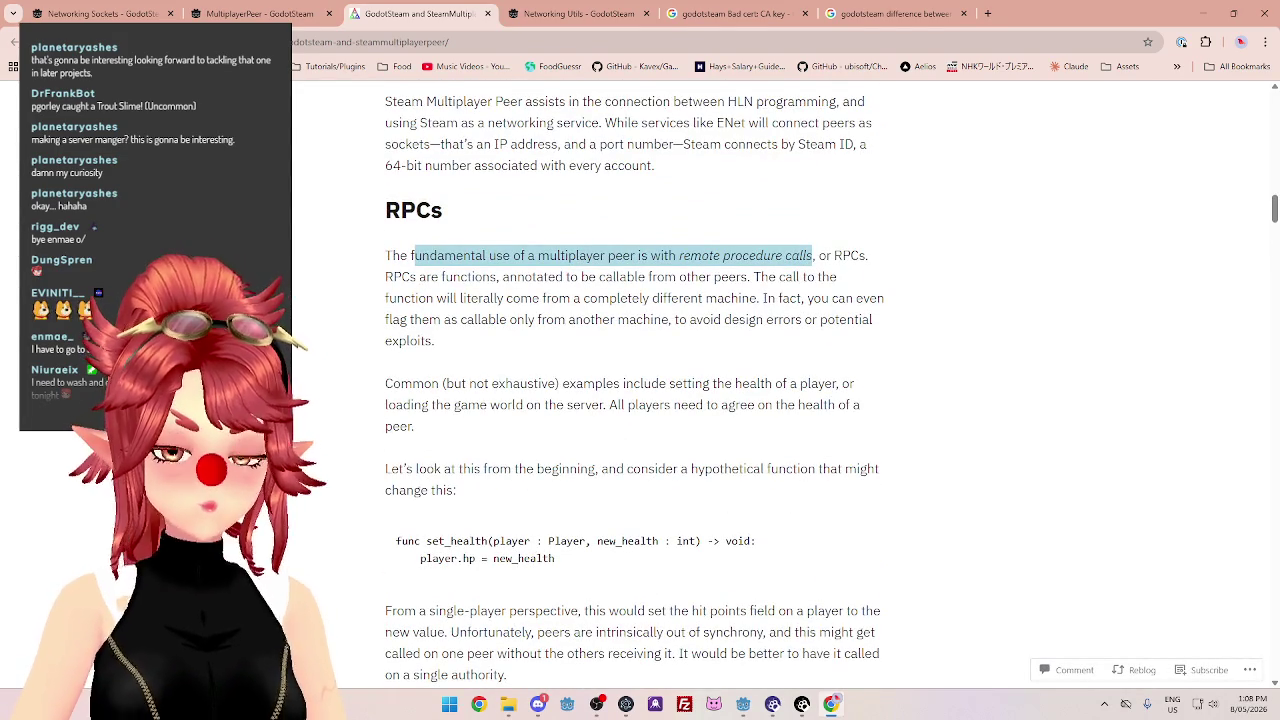
{"action": "scroll", "coordinate": [632, 385], "scroll_direction": "down", "scroll_amount": 10}
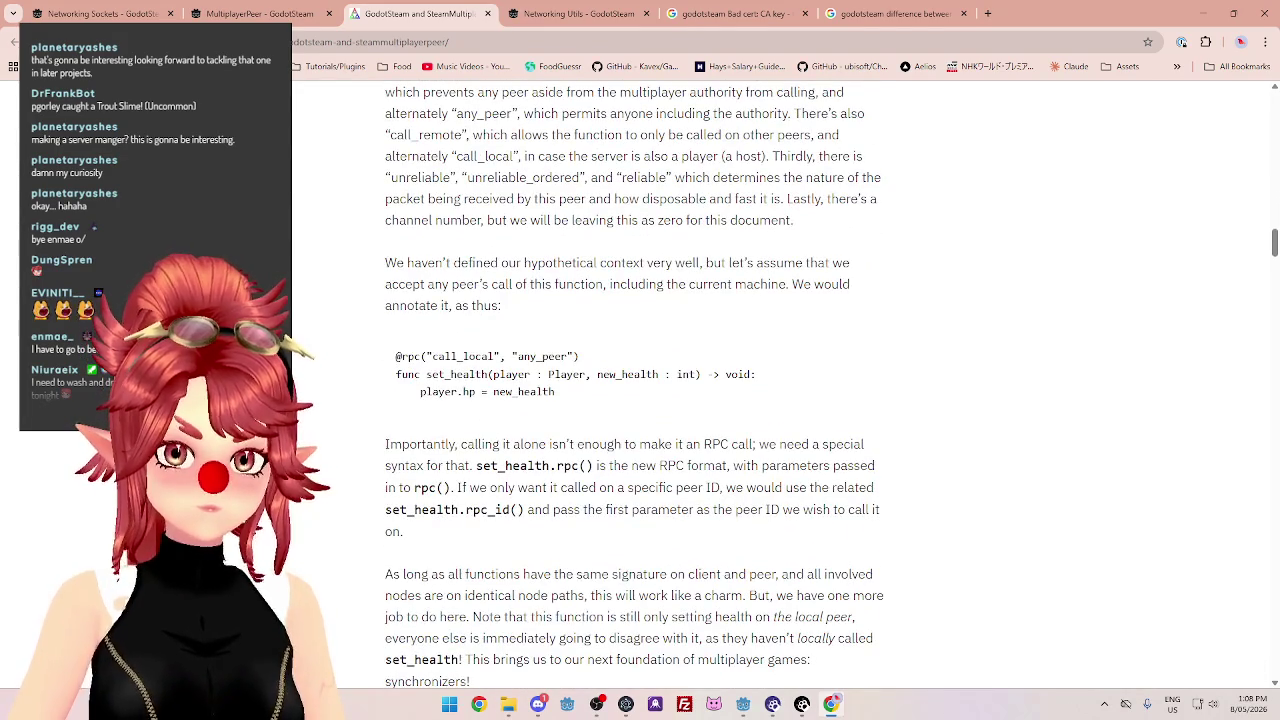
{"action": "scroll", "coordinate": [632, 385], "scroll_direction": "down", "scroll_amount": 5}
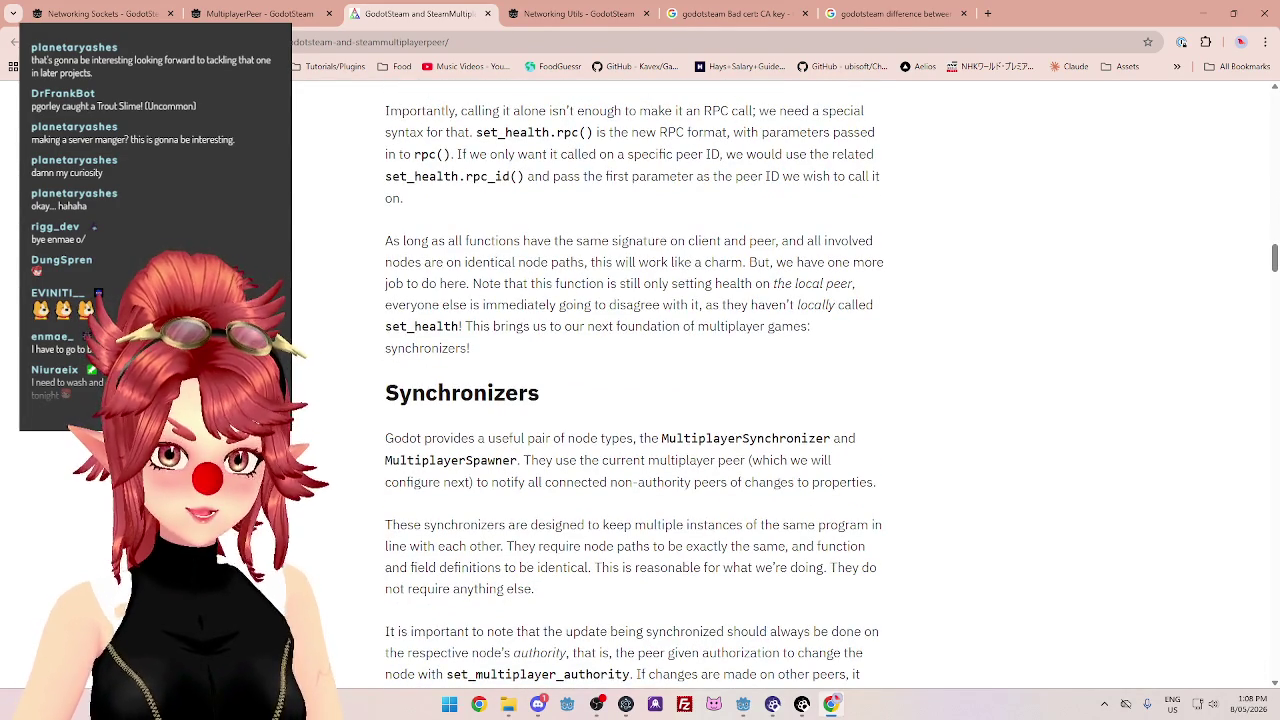
{"action": "scroll", "coordinate": [632, 385], "scroll_direction": "down", "scroll_amount": 1}
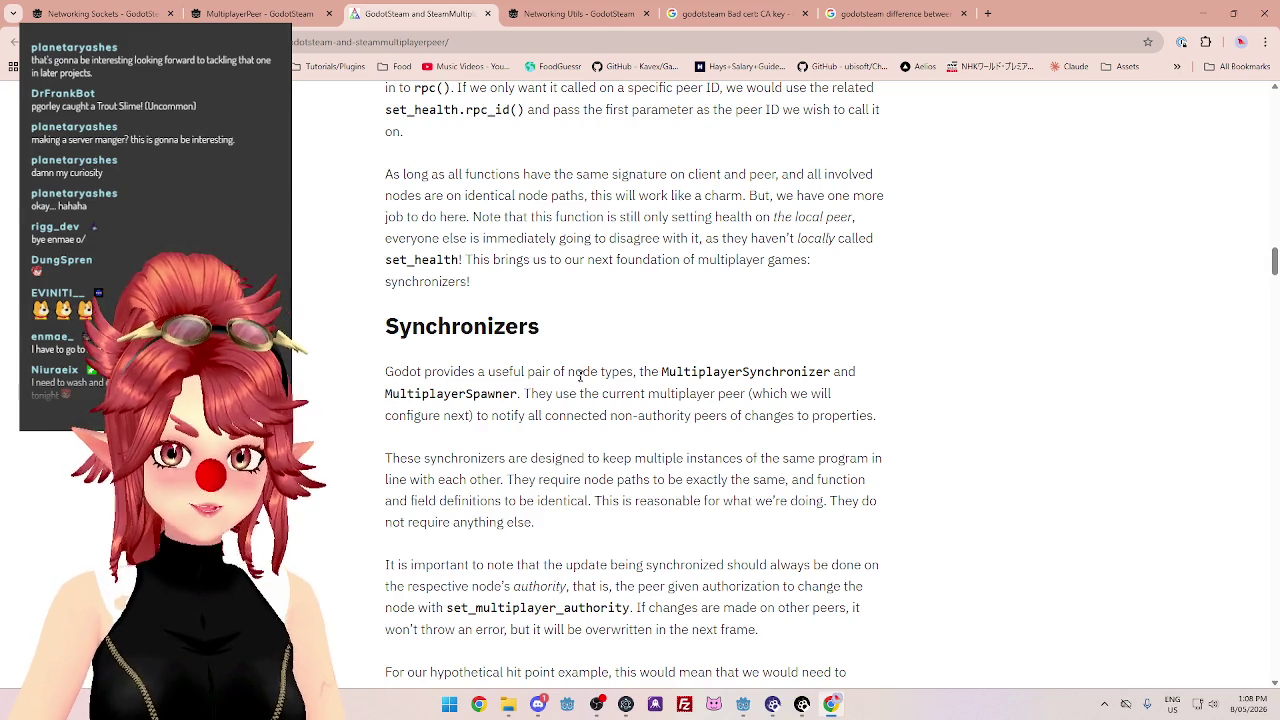
{"action": "left_click_drag", "start_coordinate": [576, 372], "coordinate": [605, 373]}
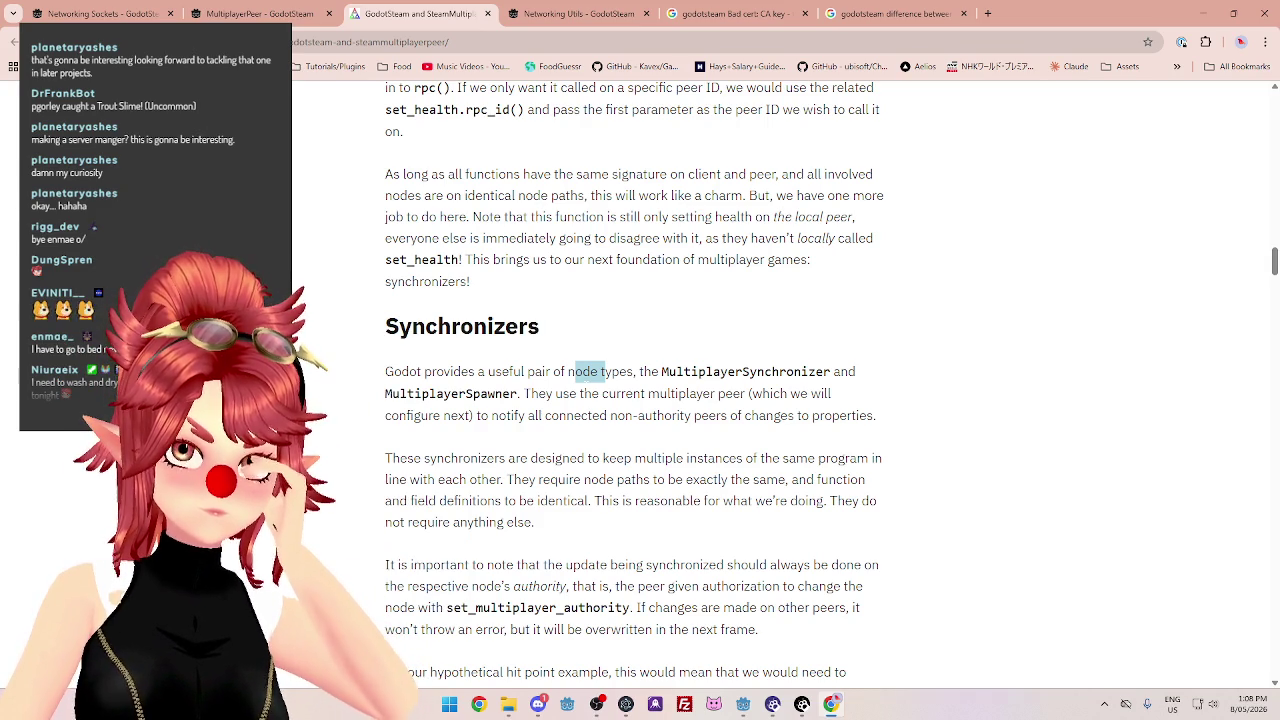
Highlight the MultiplayerSynchronizer and MultiplayerSpawner names, then read down to peer.create_server(PORT_NUMBER).
{"action": "scroll", "coordinate": [634, 381], "scroll_direction": "down", "scroll_amount": 1}
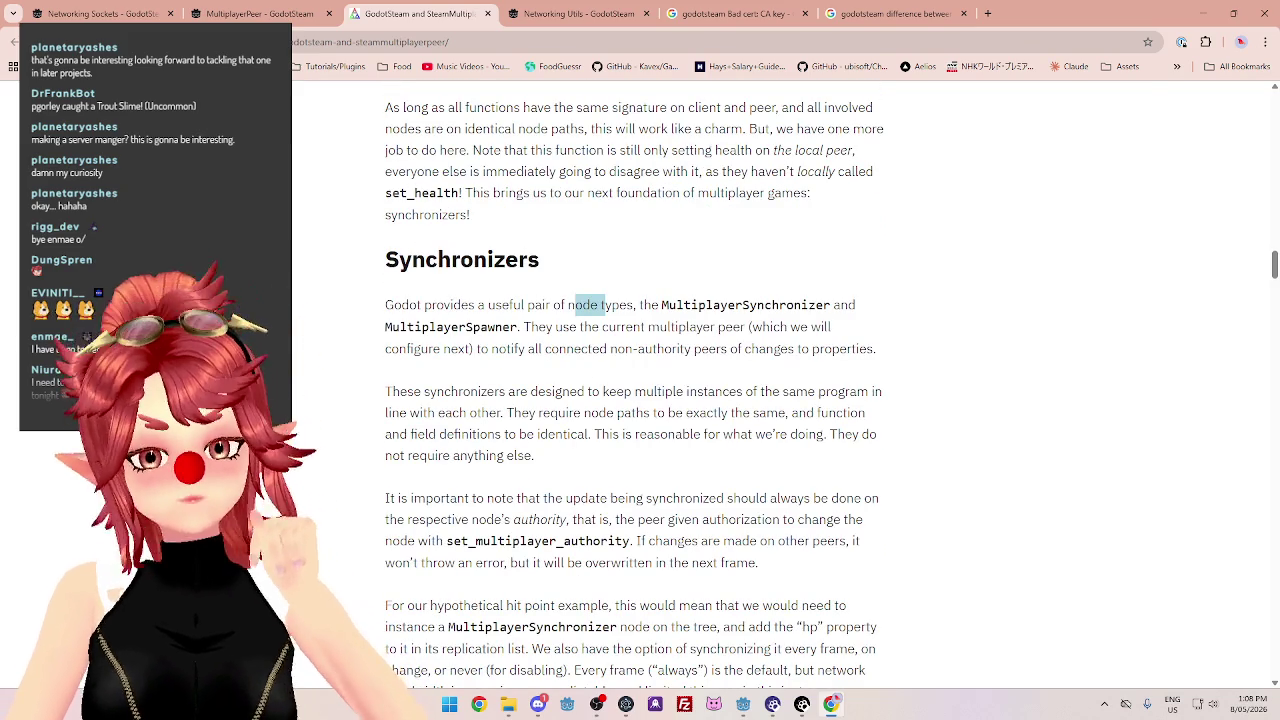
{"action": "left_click_drag", "start_coordinate": [706, 305], "coordinate": [758, 305]}
{"action": "left_click_drag", "start_coordinate": [451, 327], "coordinate": [495, 328]}
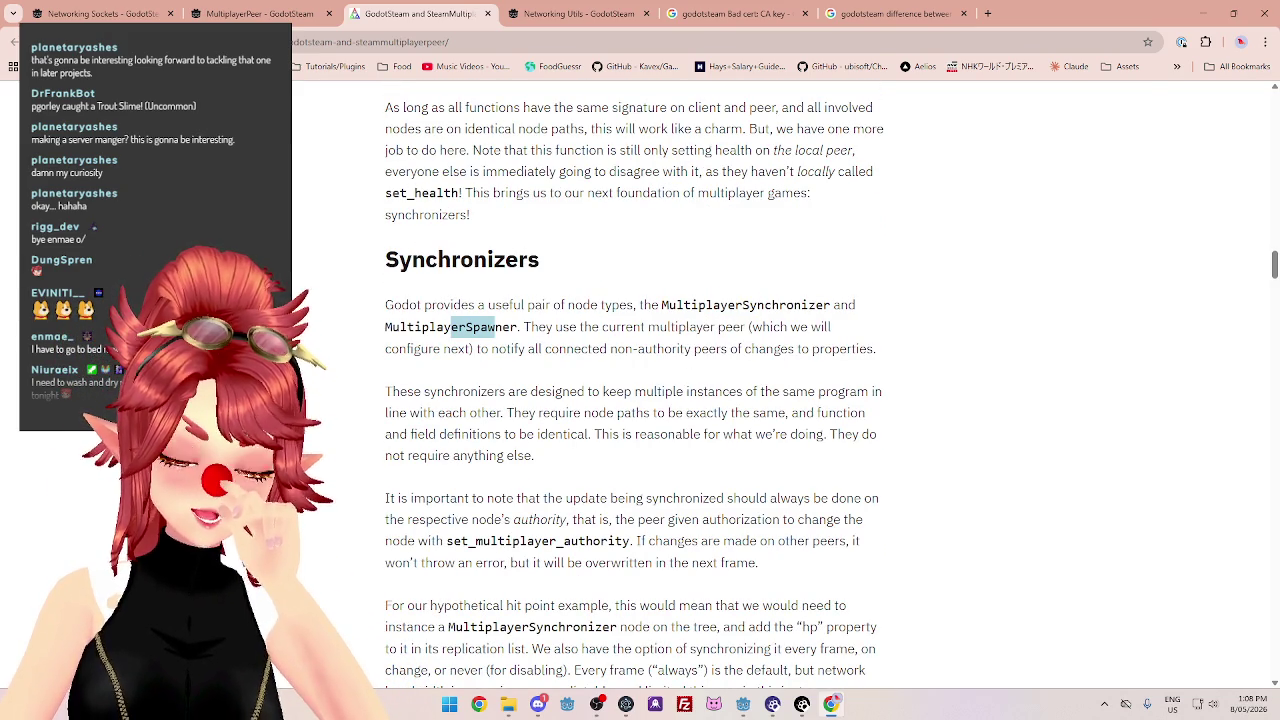
{"action": "scroll", "coordinate": [500, 336], "scroll_direction": "down", "scroll_amount": 2}
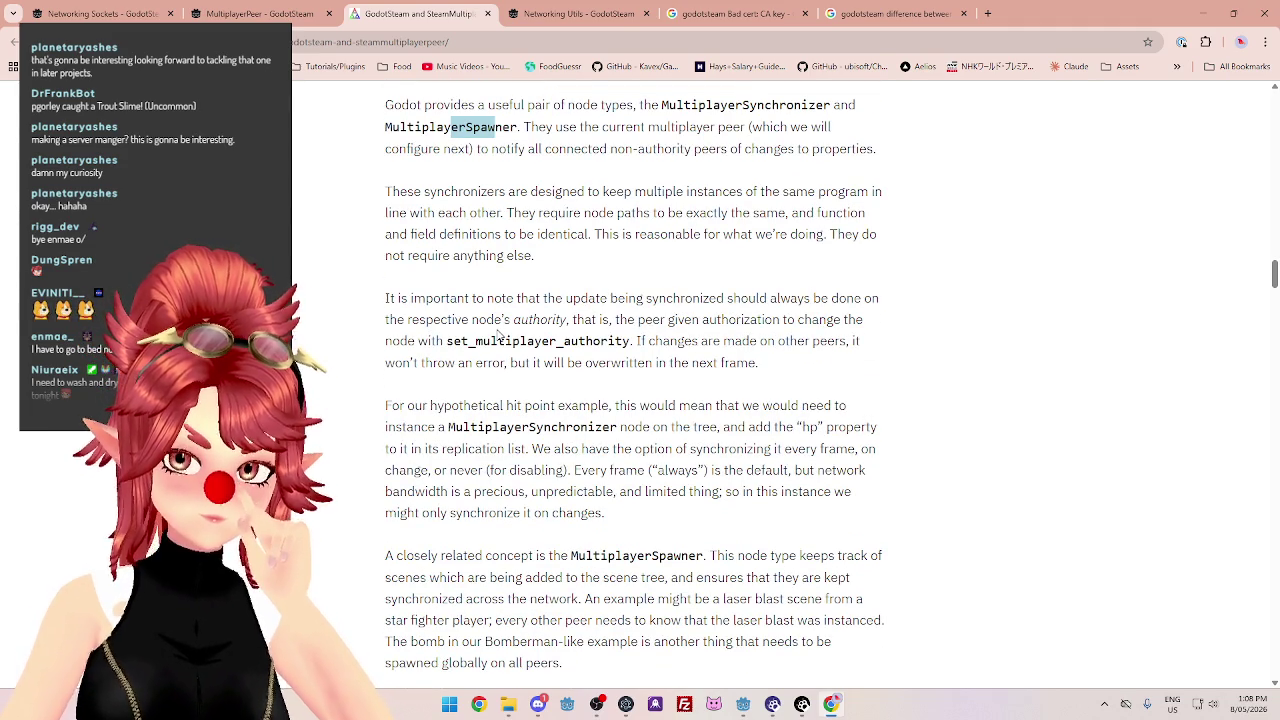
{"action": "scroll", "coordinate": [499, 336], "scroll_direction": "down", "scroll_amount": 3}
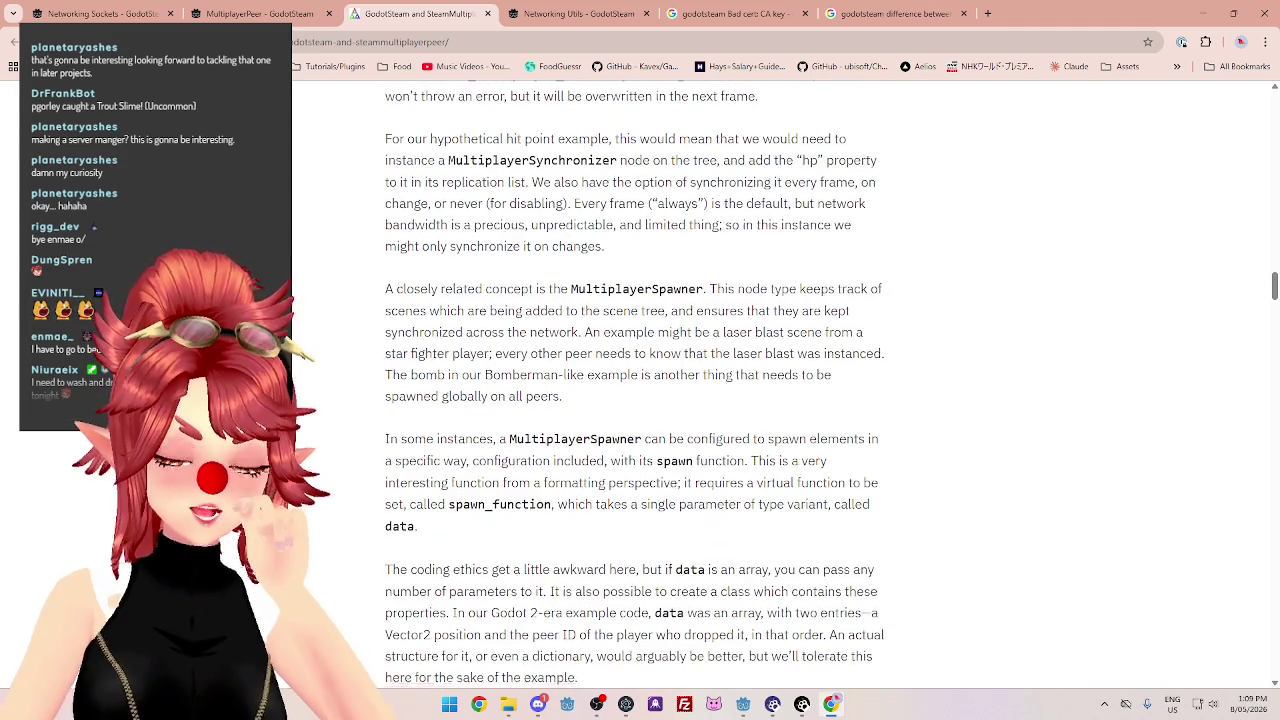
{"action": "scroll", "coordinate": [506, 386], "scroll_direction": "down", "scroll_amount": 1}
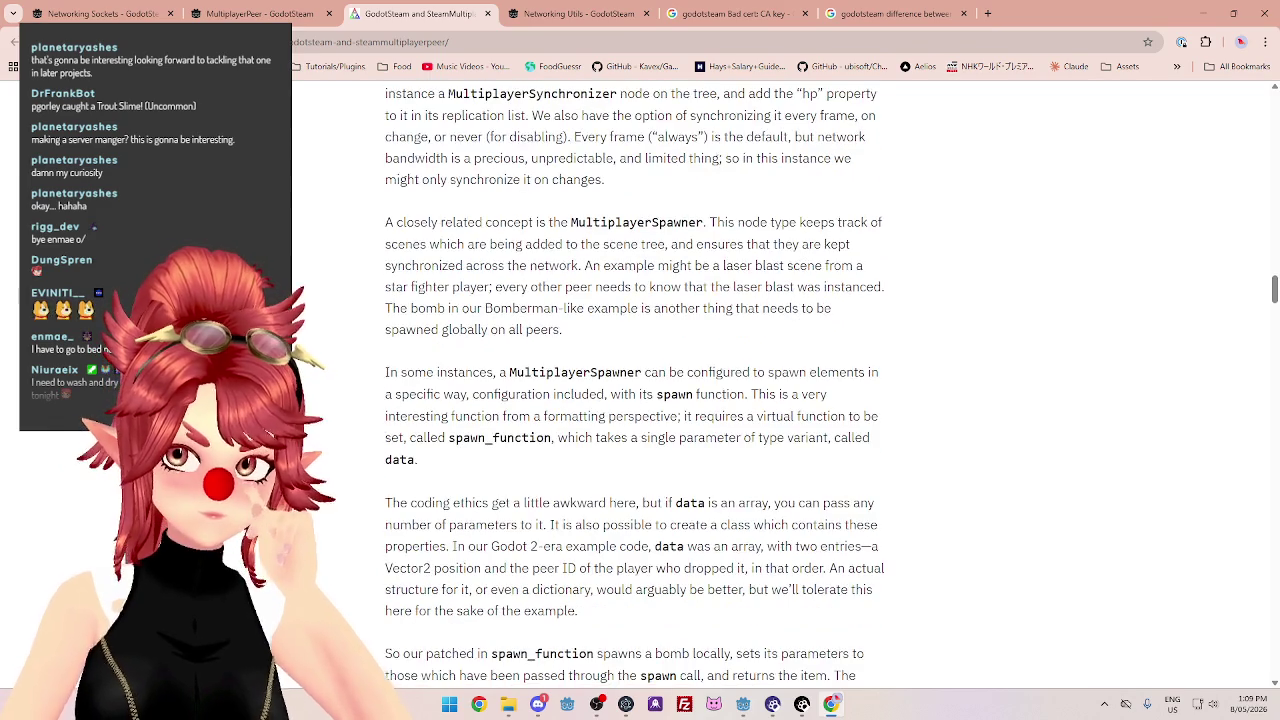
{"action": "scroll", "coordinate": [506, 386], "scroll_direction": "down", "scroll_amount": 1}
{"action": "scroll", "coordinate": [499, 336], "scroll_direction": "down", "scroll_amount": 1}
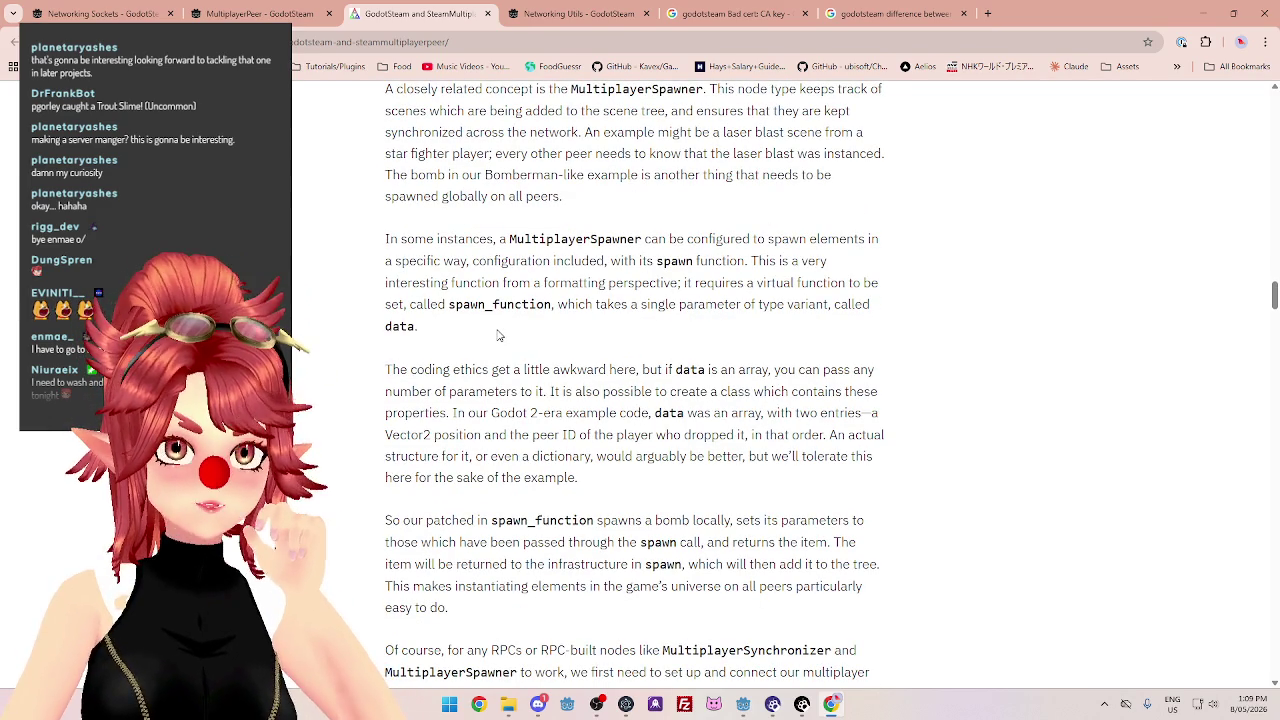
{"action": "scroll", "coordinate": [499, 336], "scroll_direction": "down", "scroll_amount": 2}
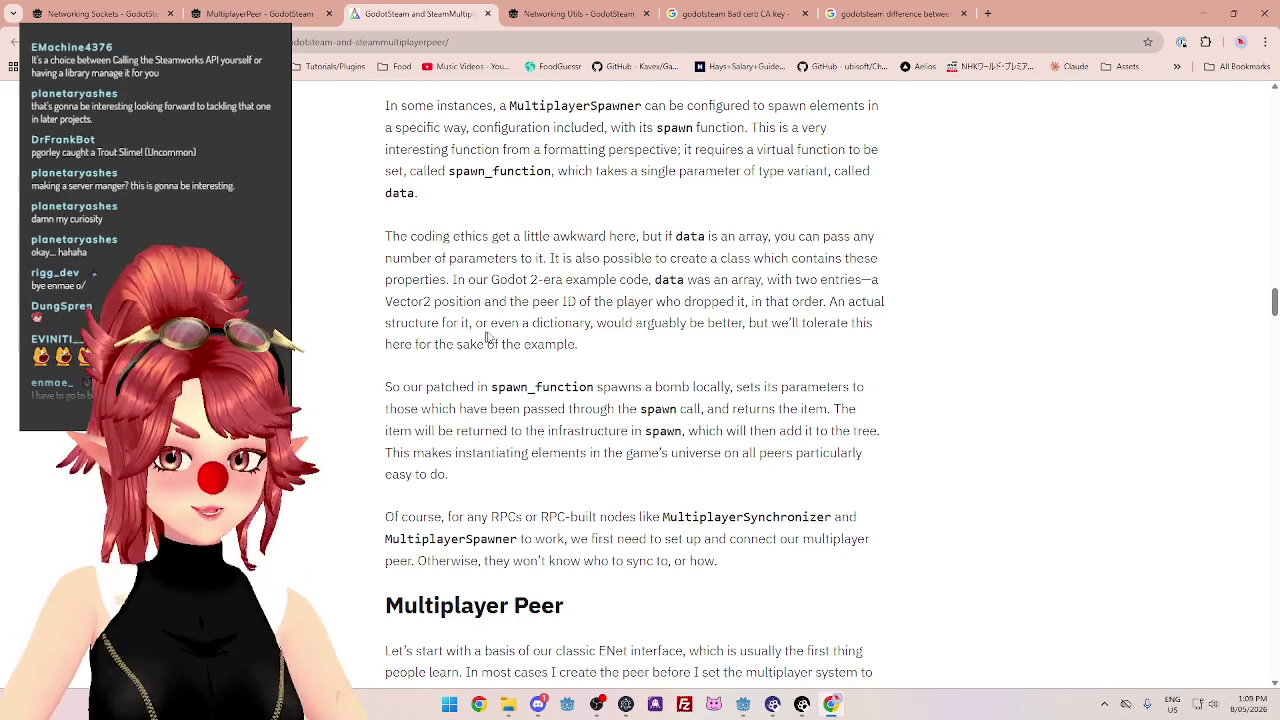
{"action": "scroll", "coordinate": [634, 380], "scroll_direction": "down", "scroll_amount": 3}
{"action": "scroll", "coordinate": [753, 515], "scroll_direction": "down", "scroll_amount": 4}
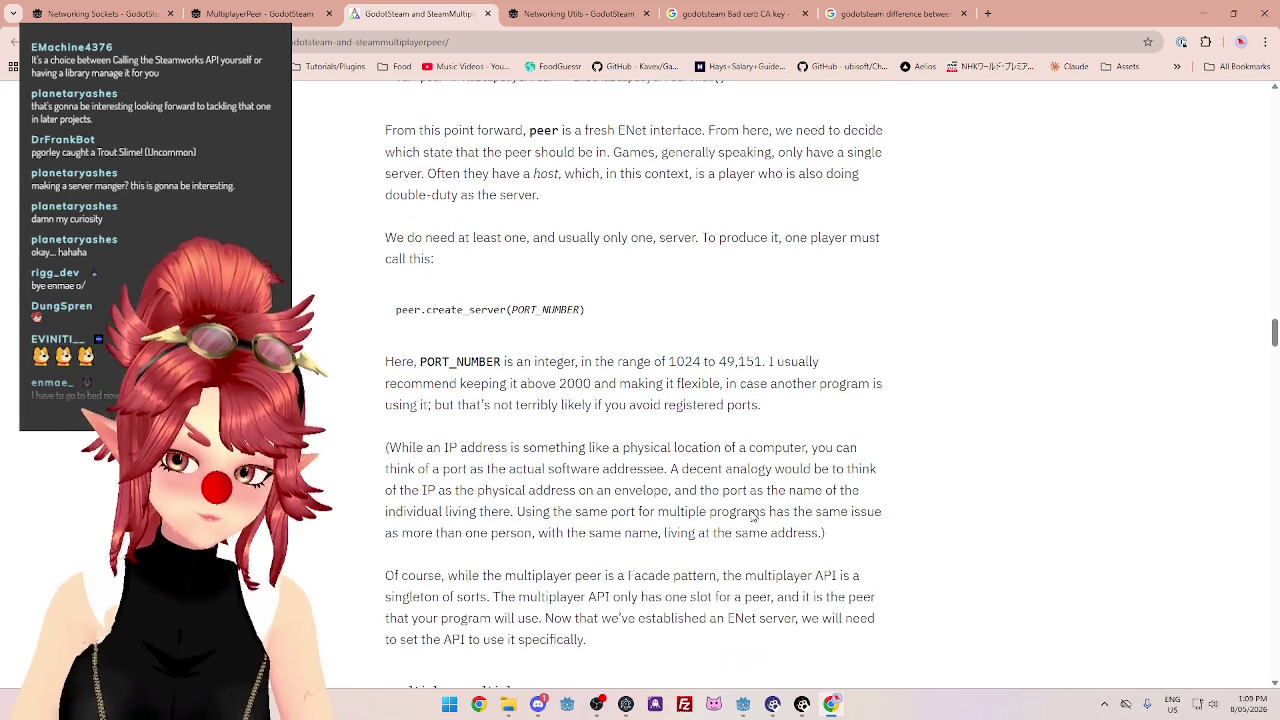
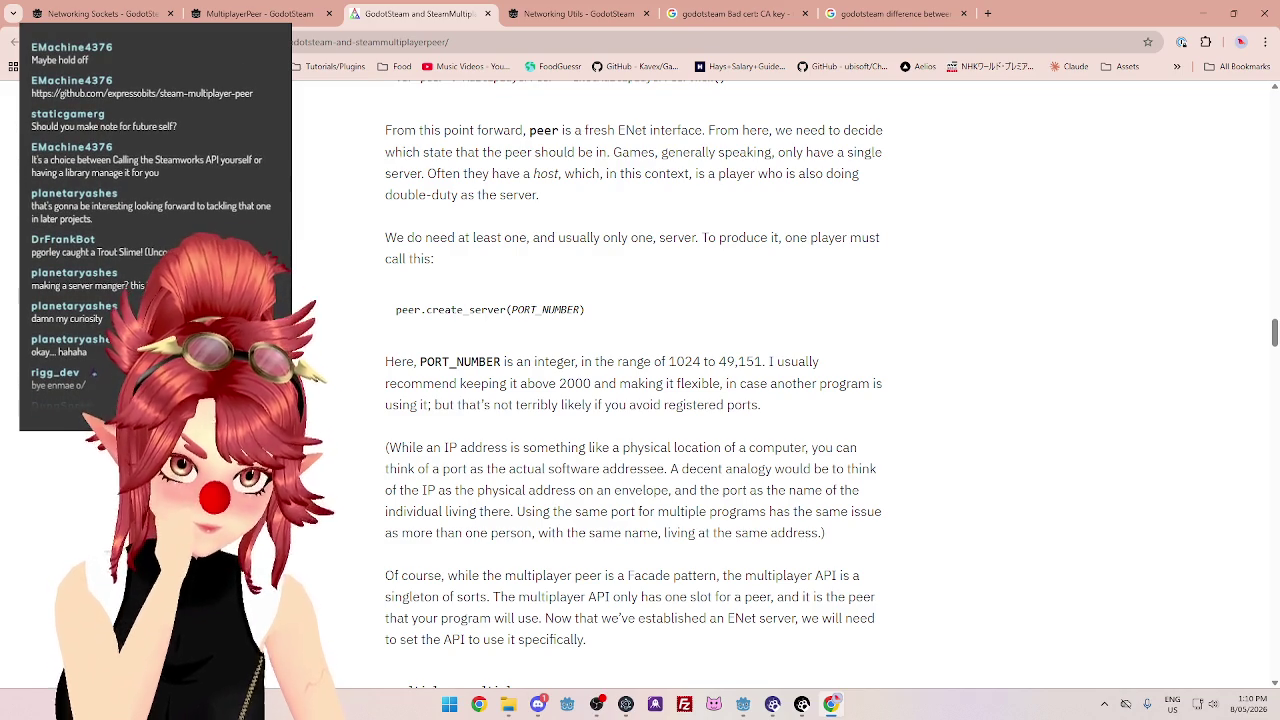
Open the expressobits steam-multiplayer-peer repository in a new tab and scroll through its commits and README.
{"action": "middle_click", "coordinate": [470, 66]}
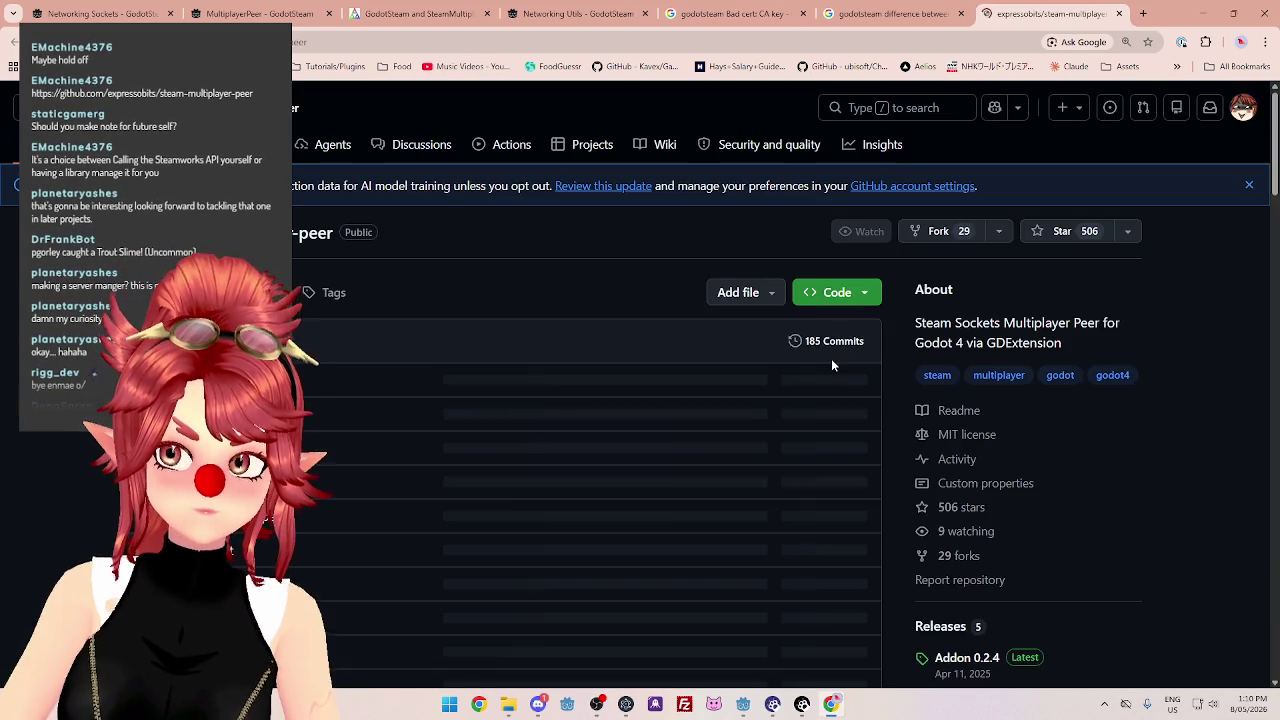
{"action": "scroll", "coordinate": [400, 257], "scroll_direction": "down", "scroll_amount": 1}
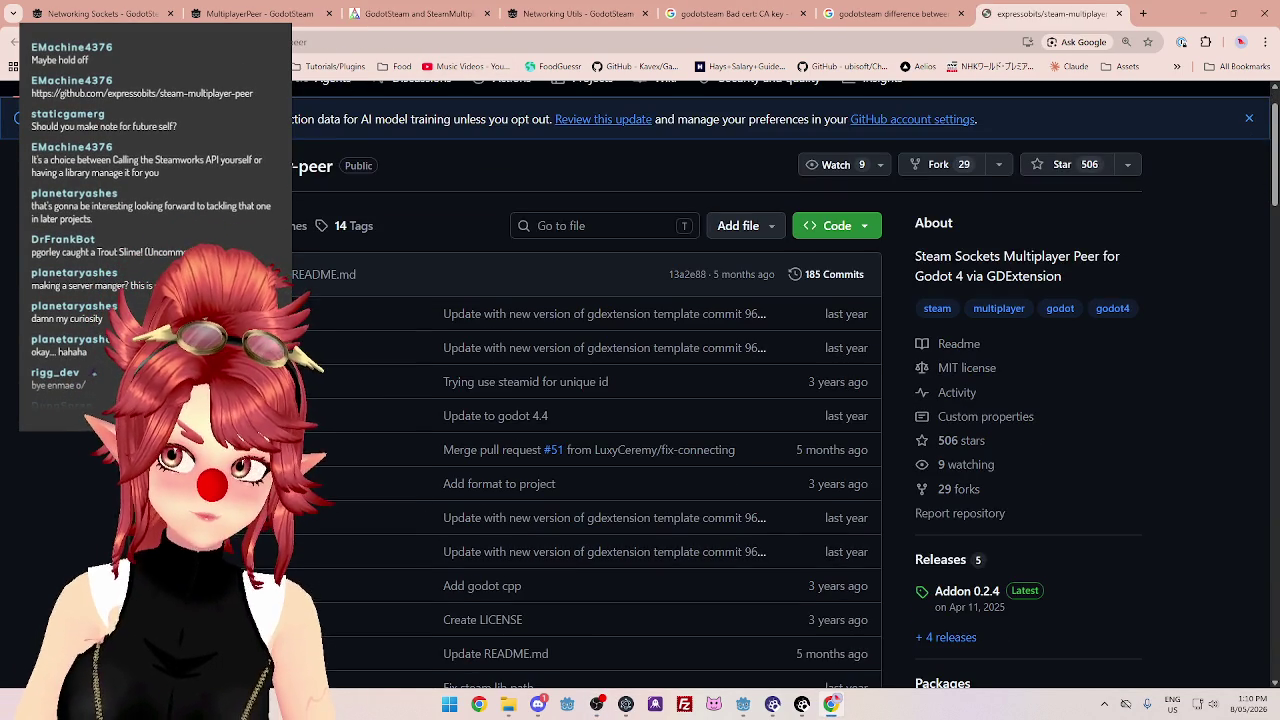
{"action": "scroll", "coordinate": [640, 385], "scroll_direction": "down", "scroll_amount": 1}
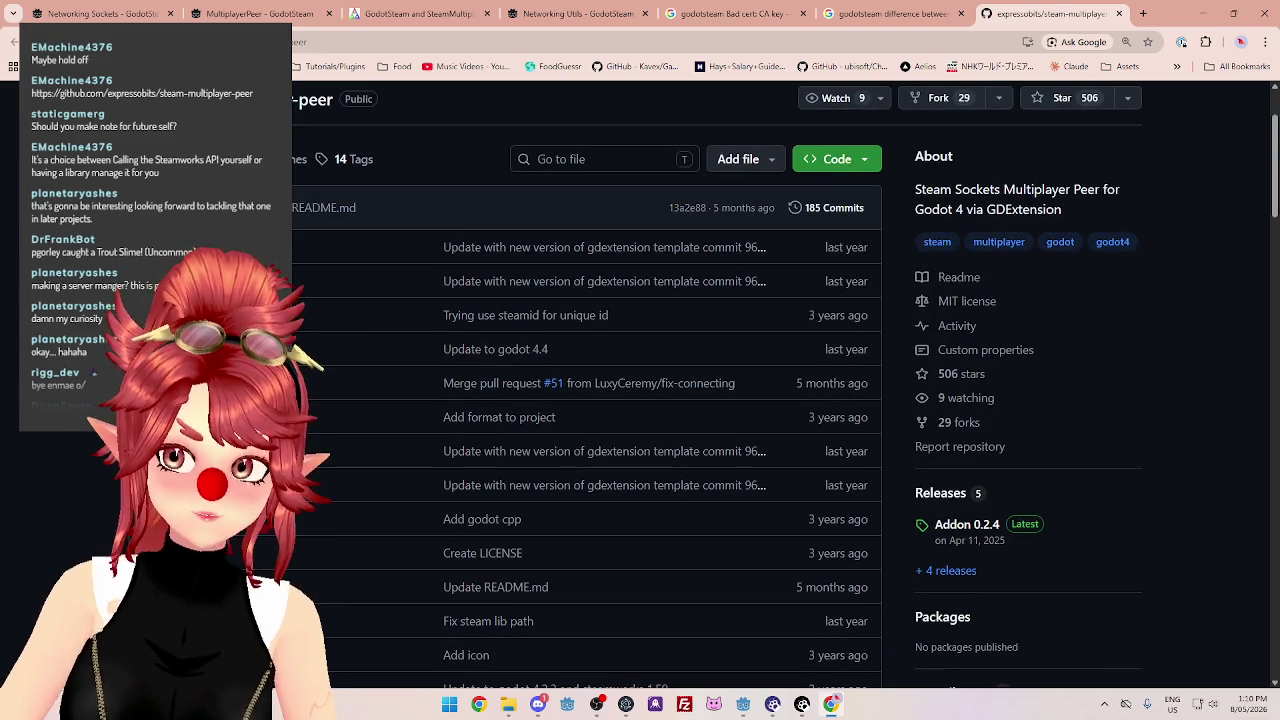
{"action": "scroll", "coordinate": [717, 384], "scroll_direction": "down", "scroll_amount": 1}
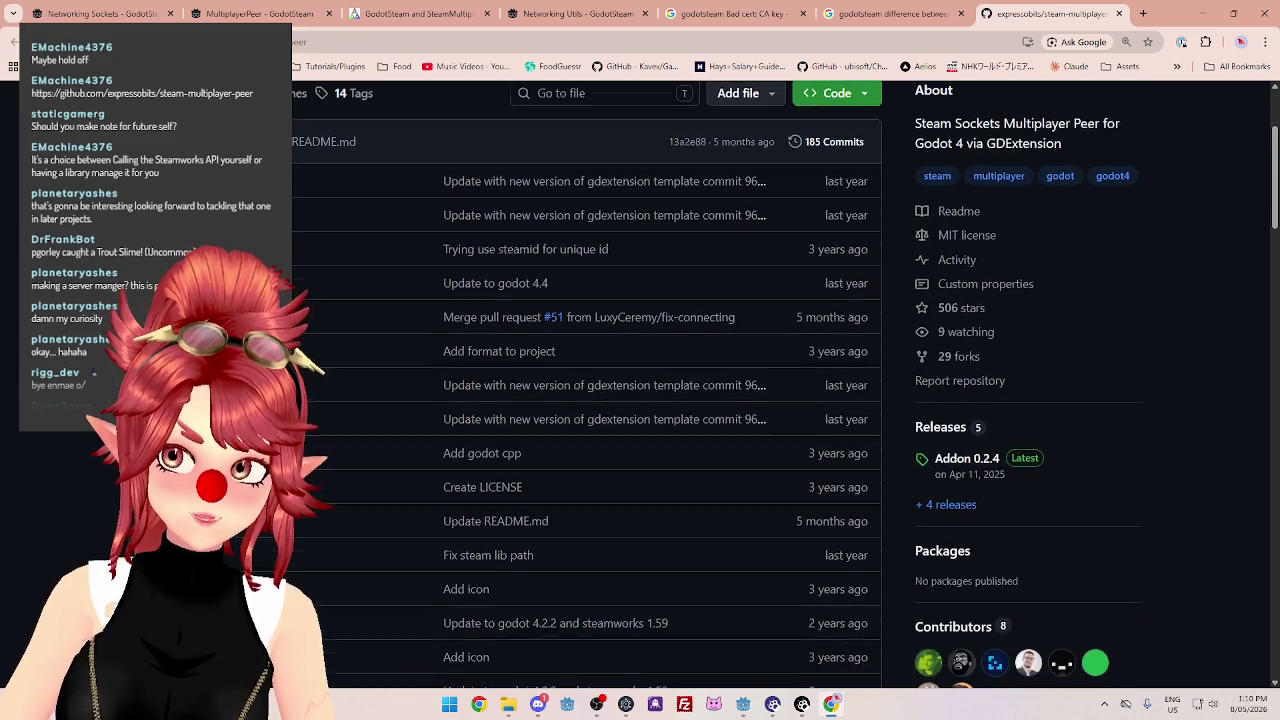
{"action": "scroll", "coordinate": [640, 385], "scroll_direction": "up", "scroll_amount": 1}
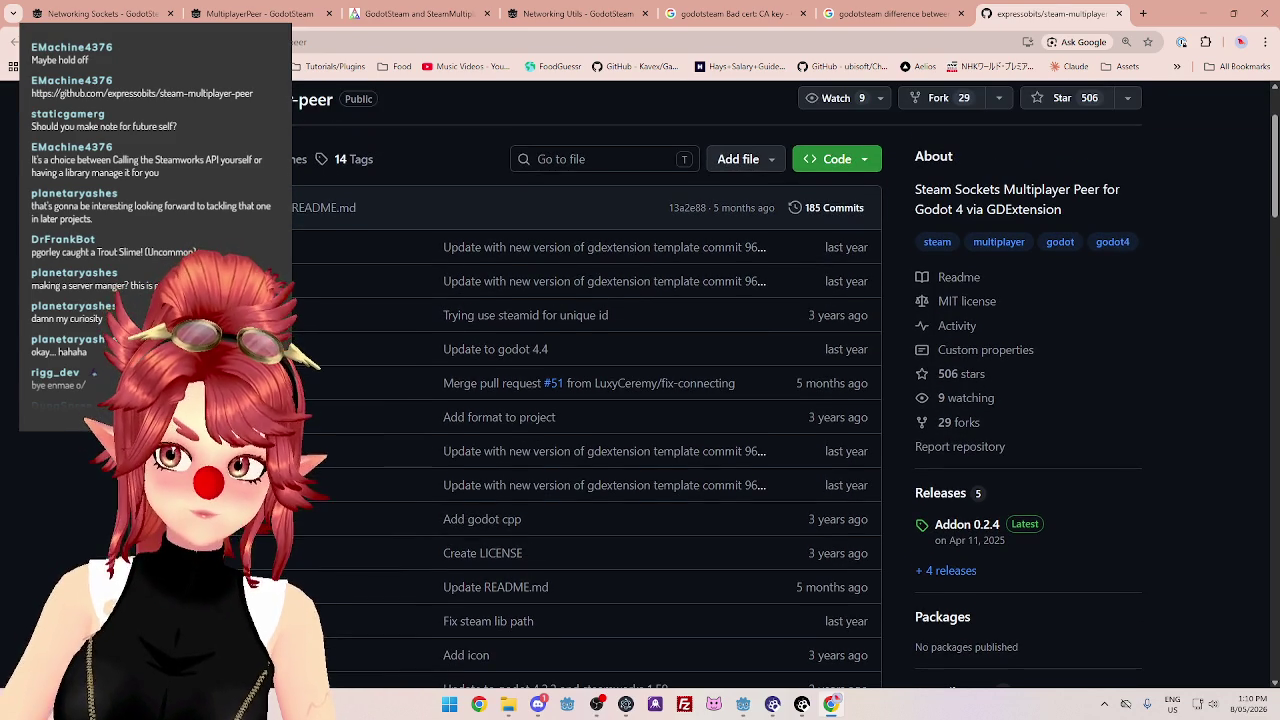
{"action": "scroll", "coordinate": [640, 385], "scroll_direction": "down", "scroll_amount": 3}
{"action": "scroll", "coordinate": [640, 385], "scroll_direction": "down", "scroll_amount": 6}
{"action": "scroll", "coordinate": [640, 385], "scroll_direction": "down", "scroll_amount": 2}
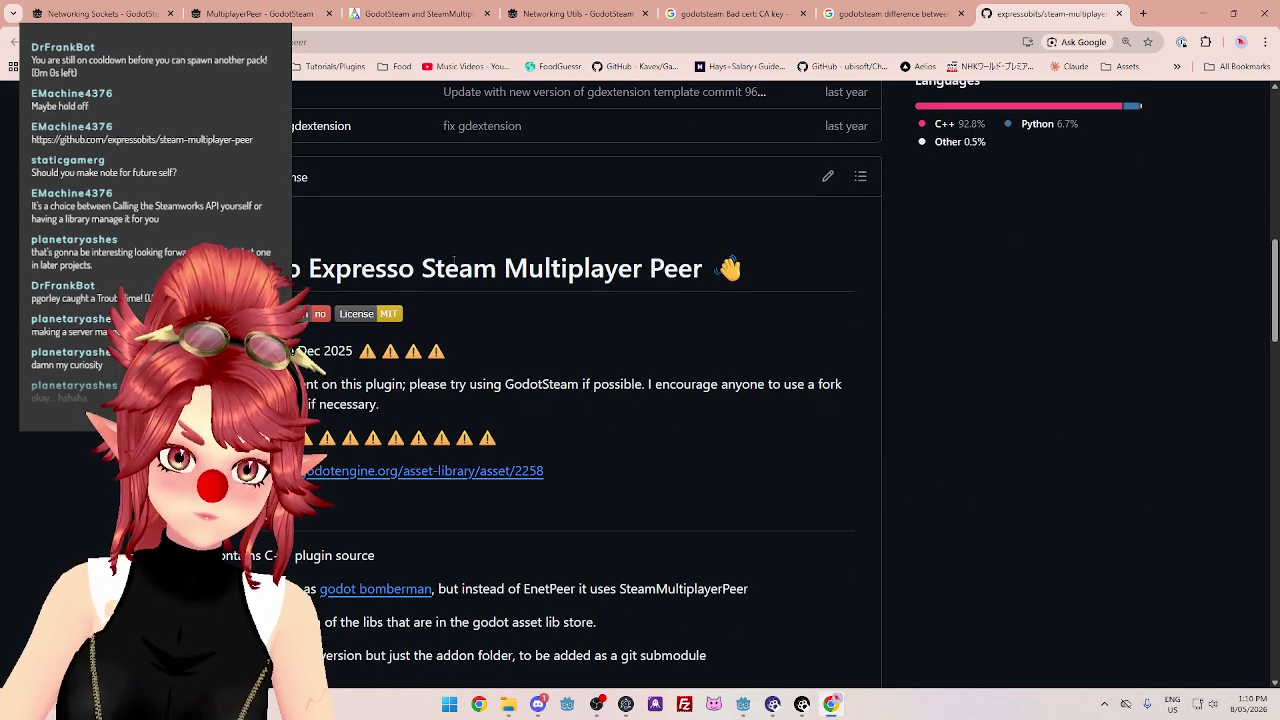
{"action": "scroll", "coordinate": [497, 276], "scroll_direction": "down", "scroll_amount": 2}
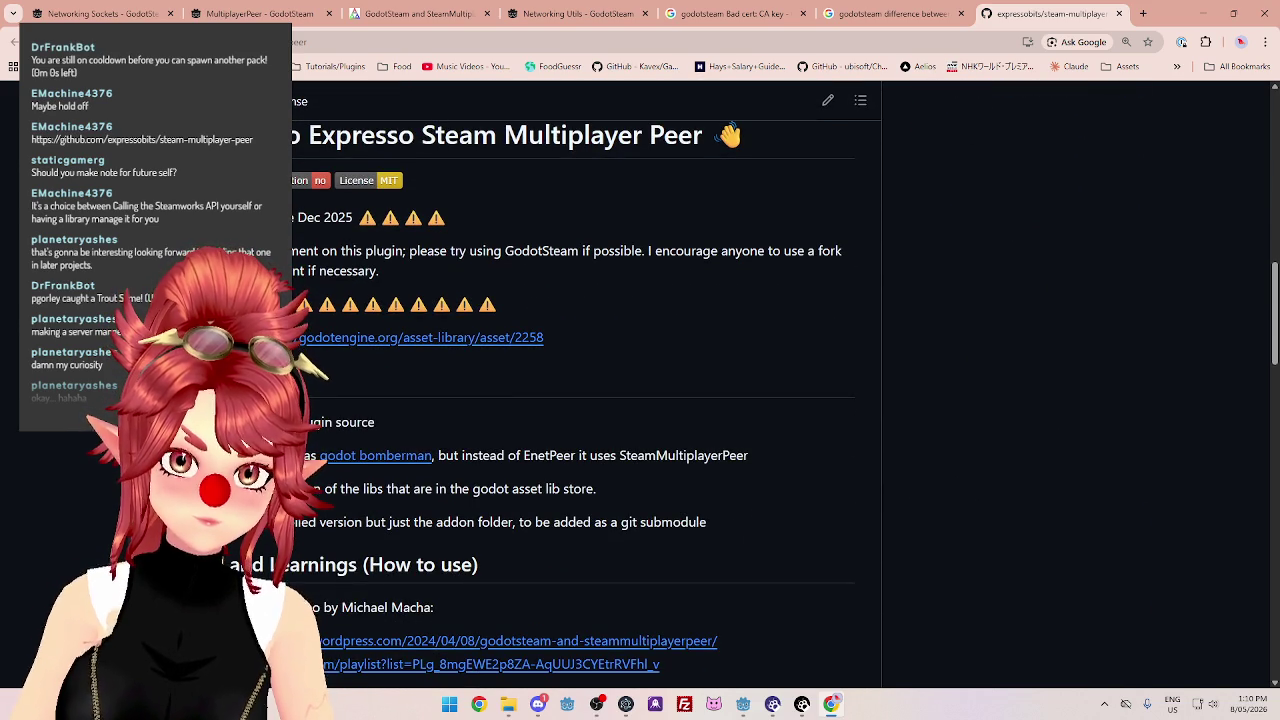
Highlight the README's advice to use GodotSteam instead and the Expresso Steam plugin title.
{"action": "left_click_drag", "start_coordinate": [355, 251], "coordinate": [831, 264]}
{"action": "left_click", "coordinate": [600, 251]}
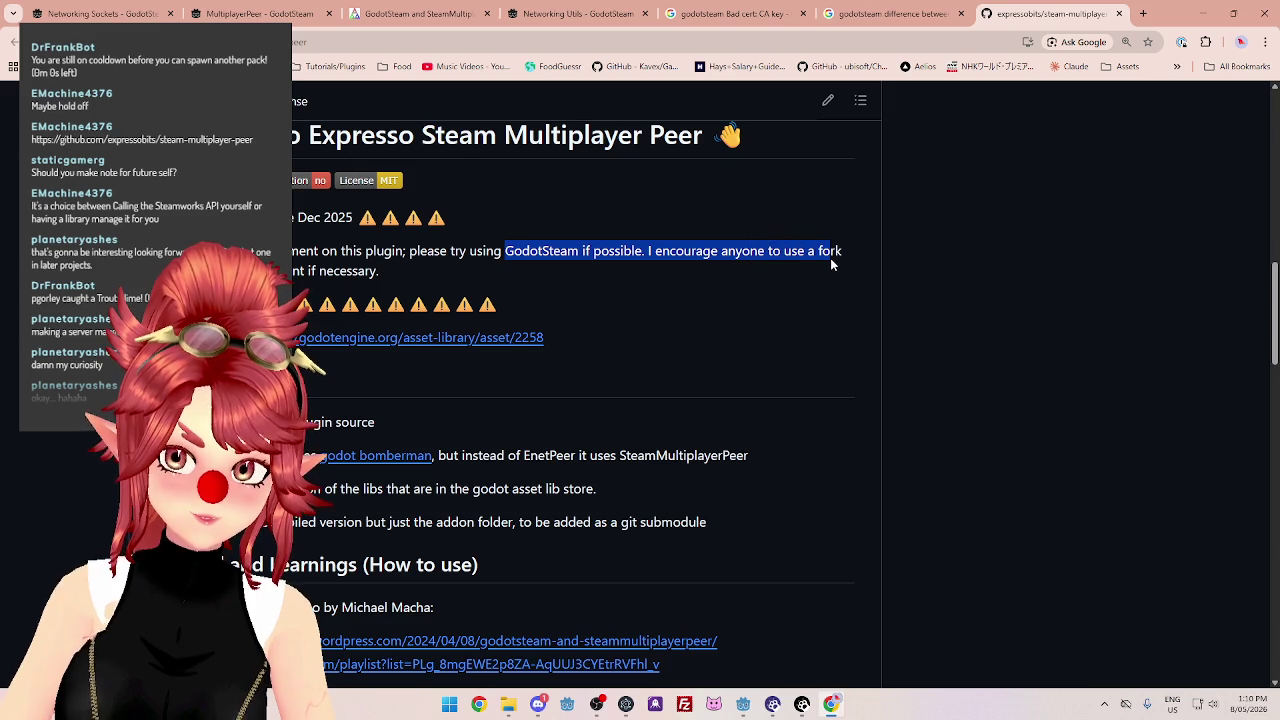
{"action": "scroll", "coordinate": [673, 265], "scroll_direction": "up", "scroll_amount": 1}
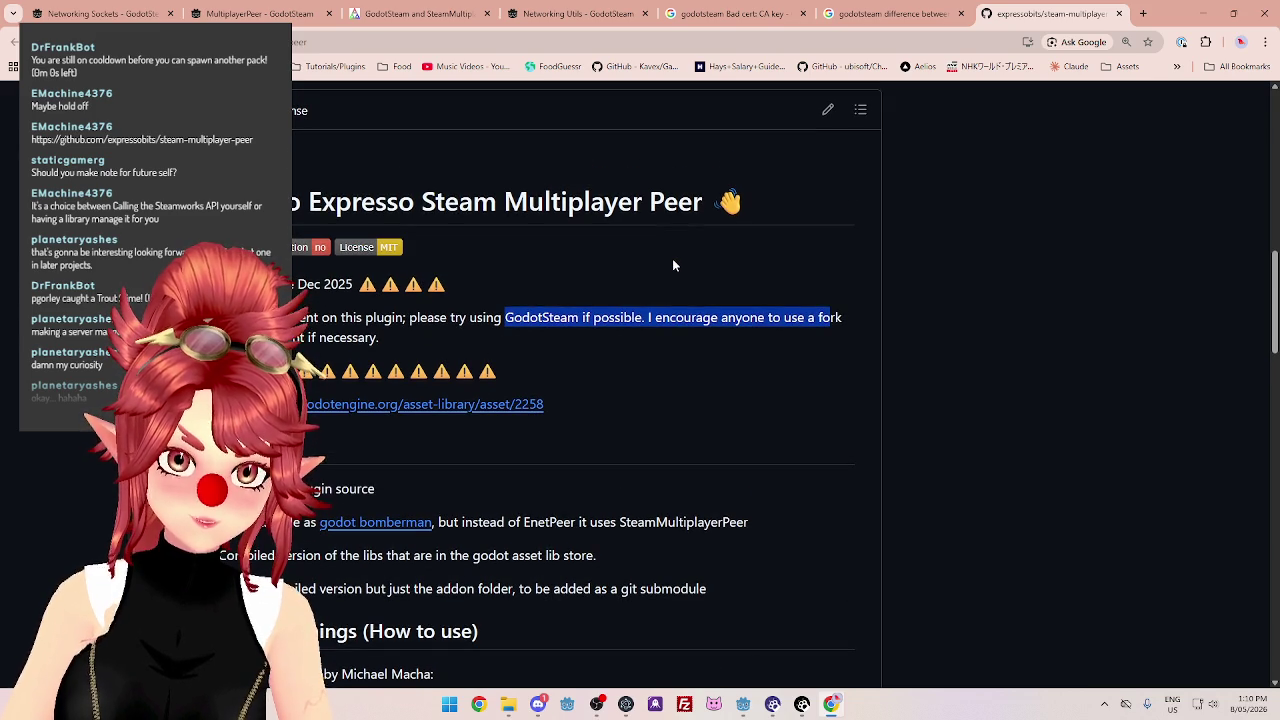
{"action": "left_click_drag", "start_coordinate": [308, 201], "coordinate": [634, 201]}
Skim the README down to the Issues section, then return to the Networking Utils documentation.
{"action": "scroll", "coordinate": [607, 264], "scroll_direction": "down", "scroll_amount": 1}
{"action": "scroll", "coordinate": [607, 264], "scroll_direction": "up", "scroll_amount": 1}
{"action": "scroll", "coordinate": [607, 264], "scroll_direction": "down", "scroll_amount": 1}
{"action": "scroll", "coordinate": [607, 262], "scroll_direction": "up", "scroll_amount": 1}
{"action": "scroll", "coordinate": [607, 262], "scroll_direction": "down", "scroll_amount": 4}
{"action": "scroll", "coordinate": [607, 262], "scroll_direction": "up", "scroll_amount": 1}
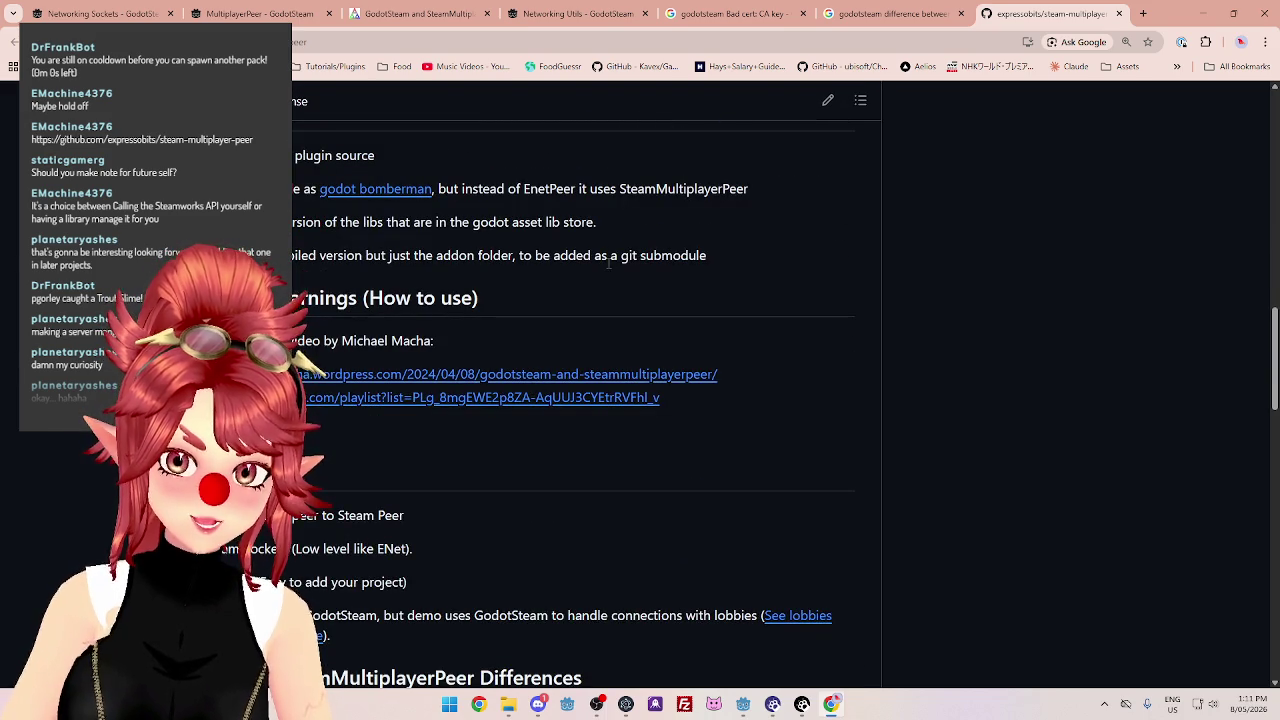
{"action": "scroll", "coordinate": [608, 263], "scroll_direction": "down", "scroll_amount": 2}
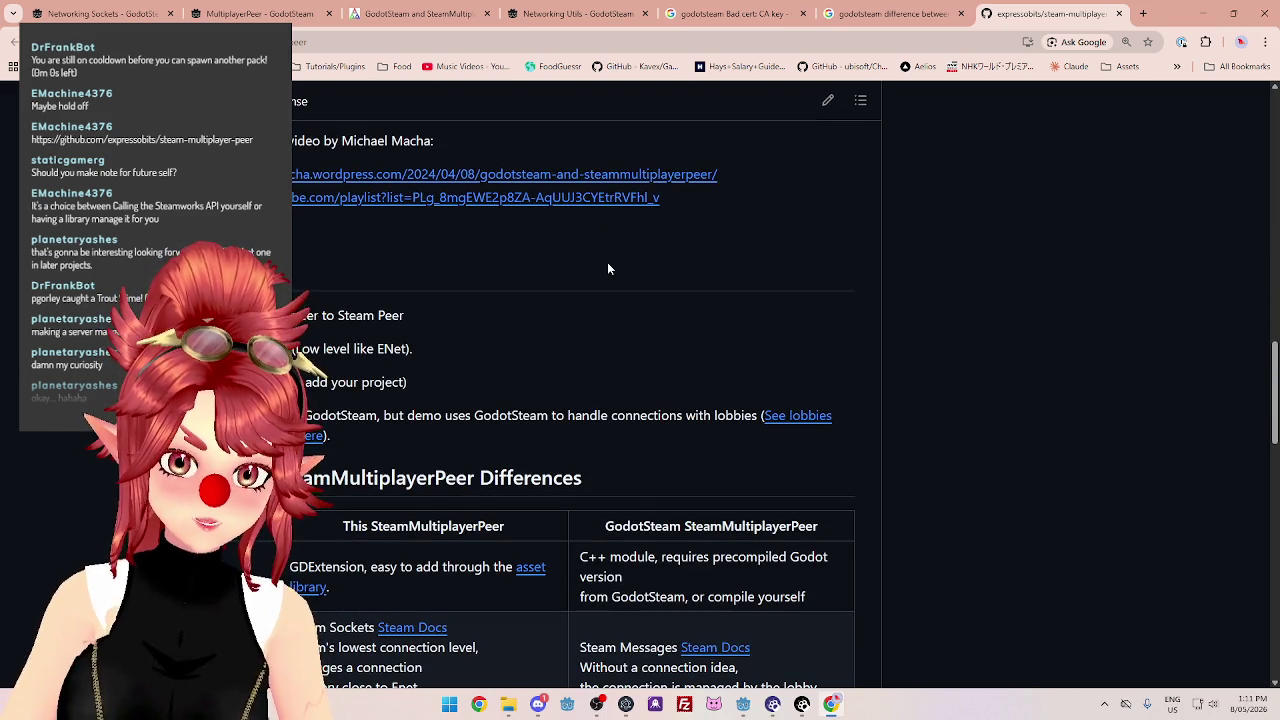
{"action": "scroll", "coordinate": [607, 268], "scroll_direction": "up", "scroll_amount": 4}
{"action": "scroll", "coordinate": [607, 268], "scroll_direction": "up", "scroll_amount": 4}
{"action": "scroll", "coordinate": [607, 268], "scroll_direction": "up", "scroll_amount": 8}
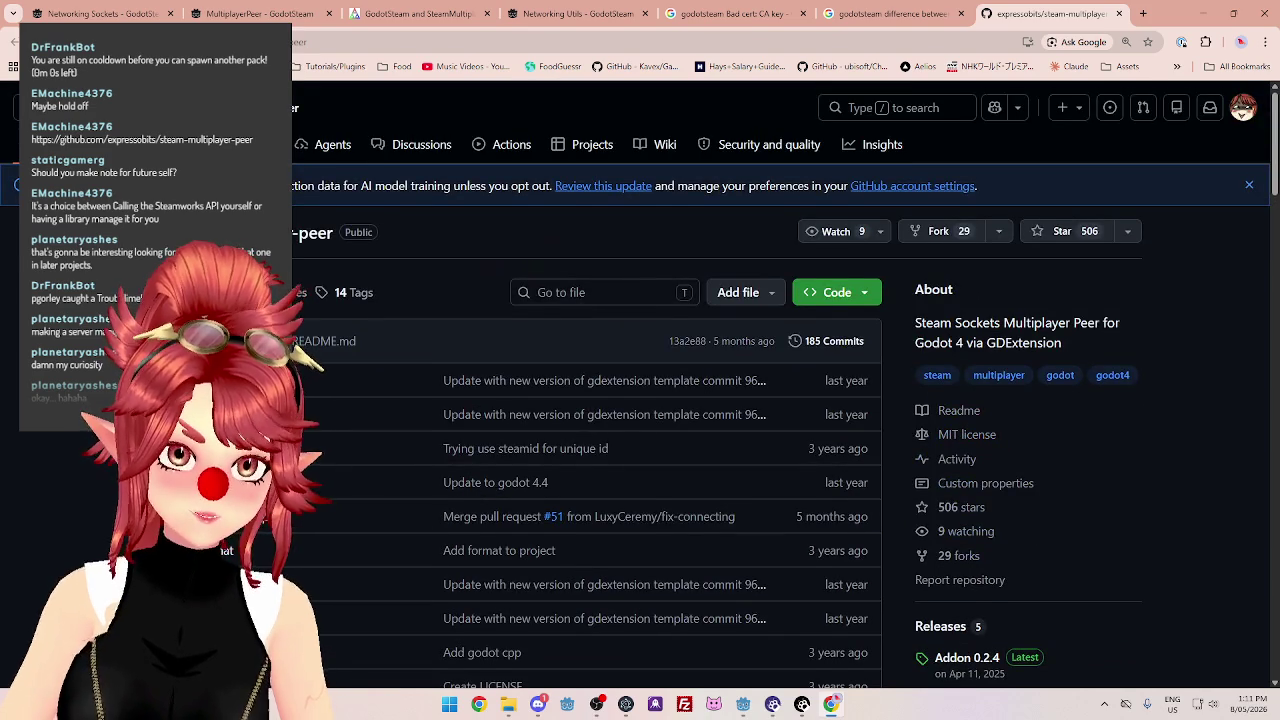
{"action": "scroll", "coordinate": [607, 268], "scroll_direction": "down", "scroll_amount": 5}
{"action": "scroll", "coordinate": [607, 268], "scroll_direction": "up", "scroll_amount": 4}
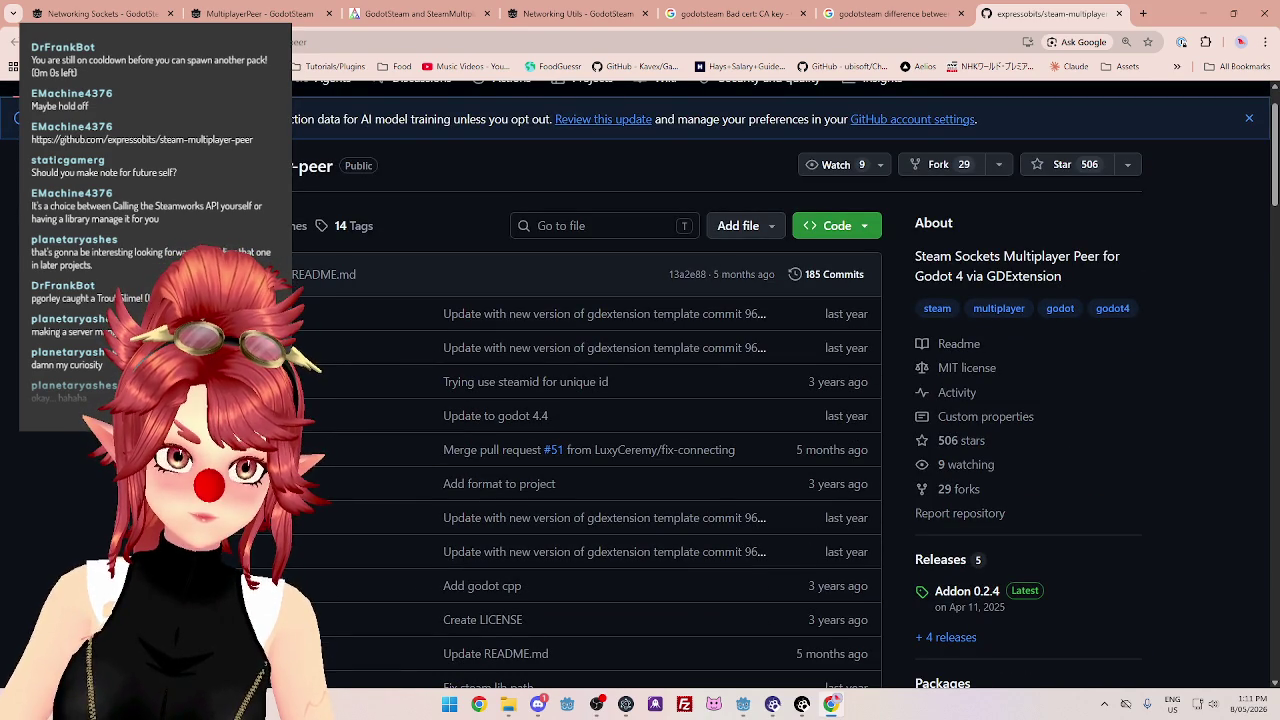
{"action": "scroll", "coordinate": [607, 268], "scroll_direction": "down", "scroll_amount": 10}
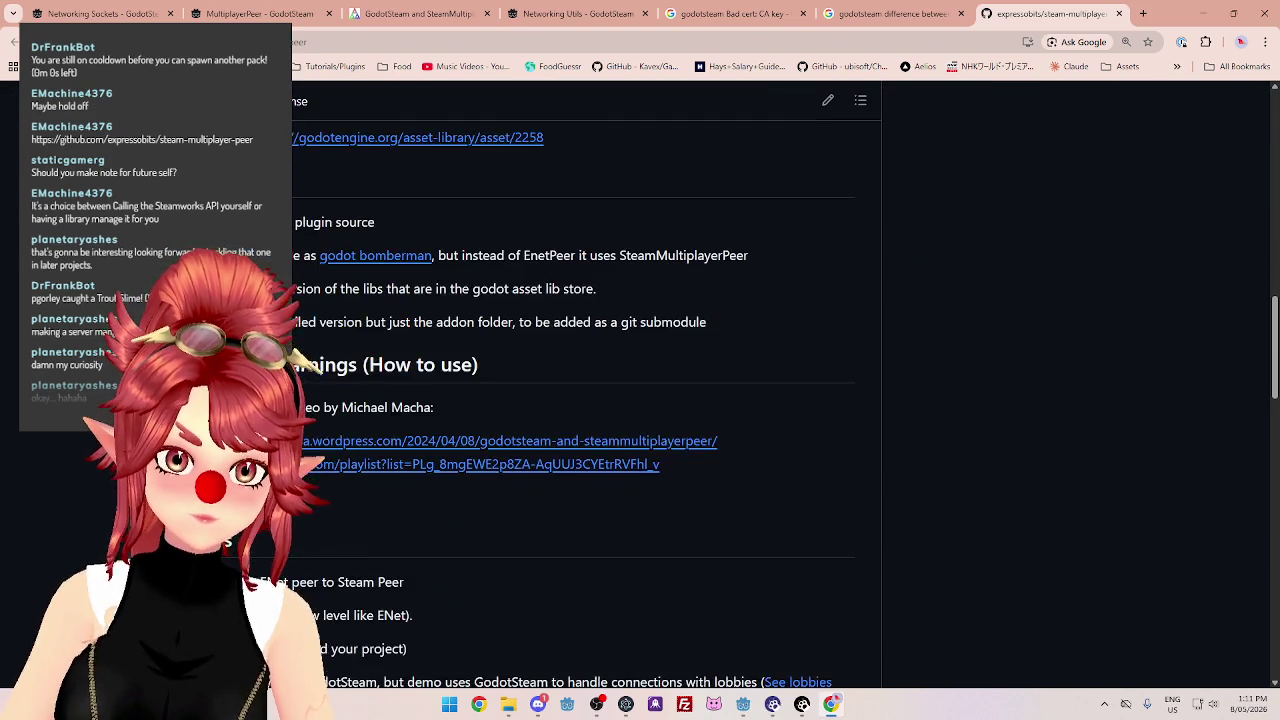
{"action": "scroll", "coordinate": [585, 400], "scroll_direction": "up", "scroll_amount": 1}
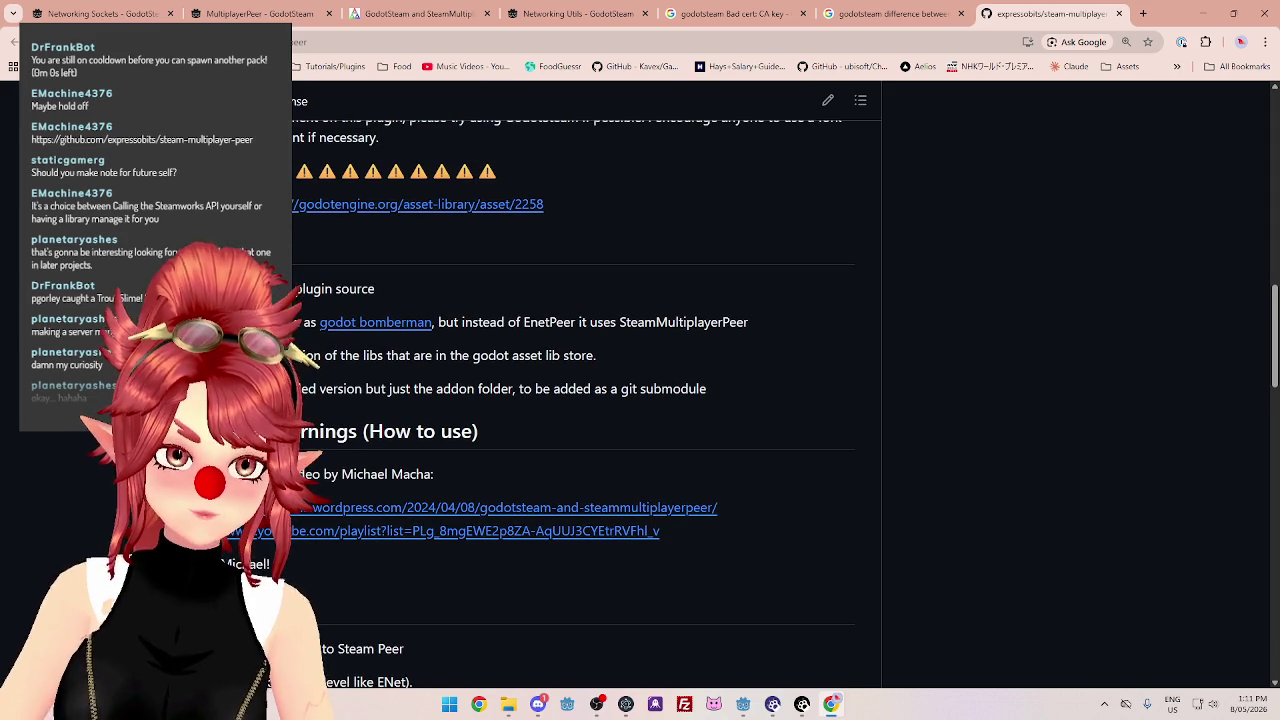
{"action": "scroll", "coordinate": [585, 400], "scroll_direction": "up", "scroll_amount": 10}
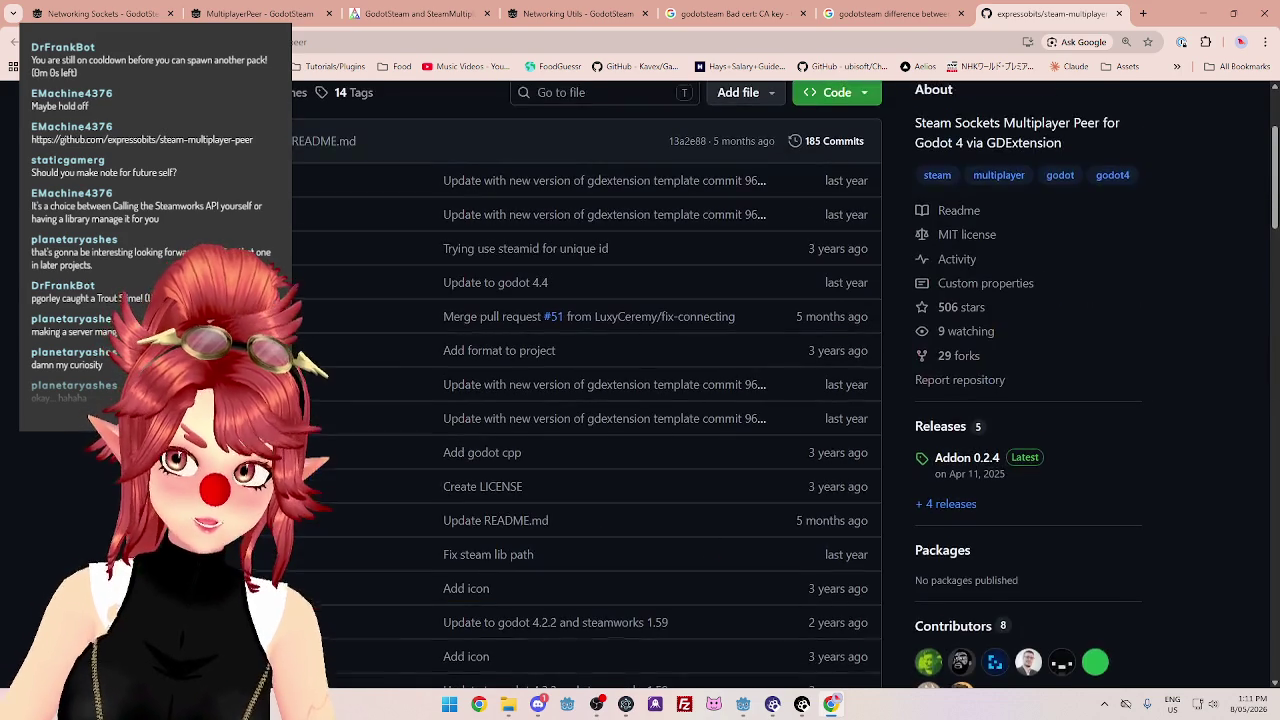
{"action": "scroll", "coordinate": [585, 400], "scroll_direction": "up", "scroll_amount": 3}
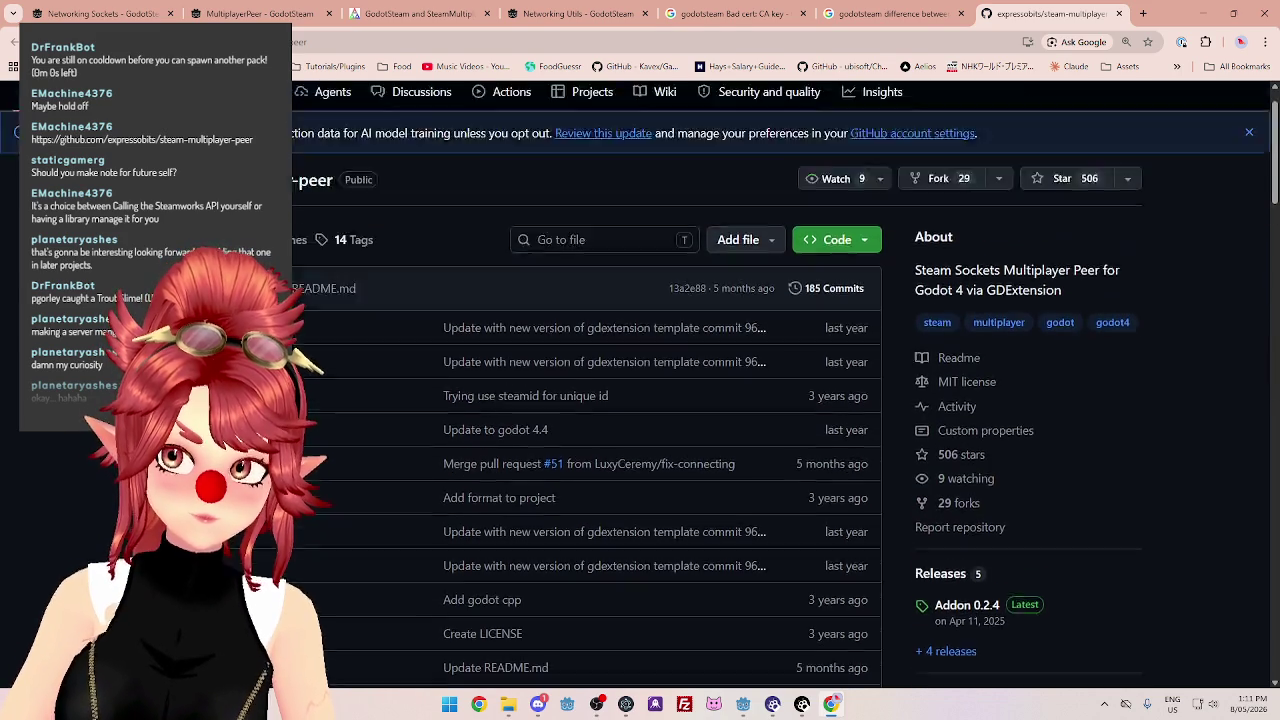
{"action": "scroll", "coordinate": [585, 400], "scroll_direction": "down", "scroll_amount": 20}
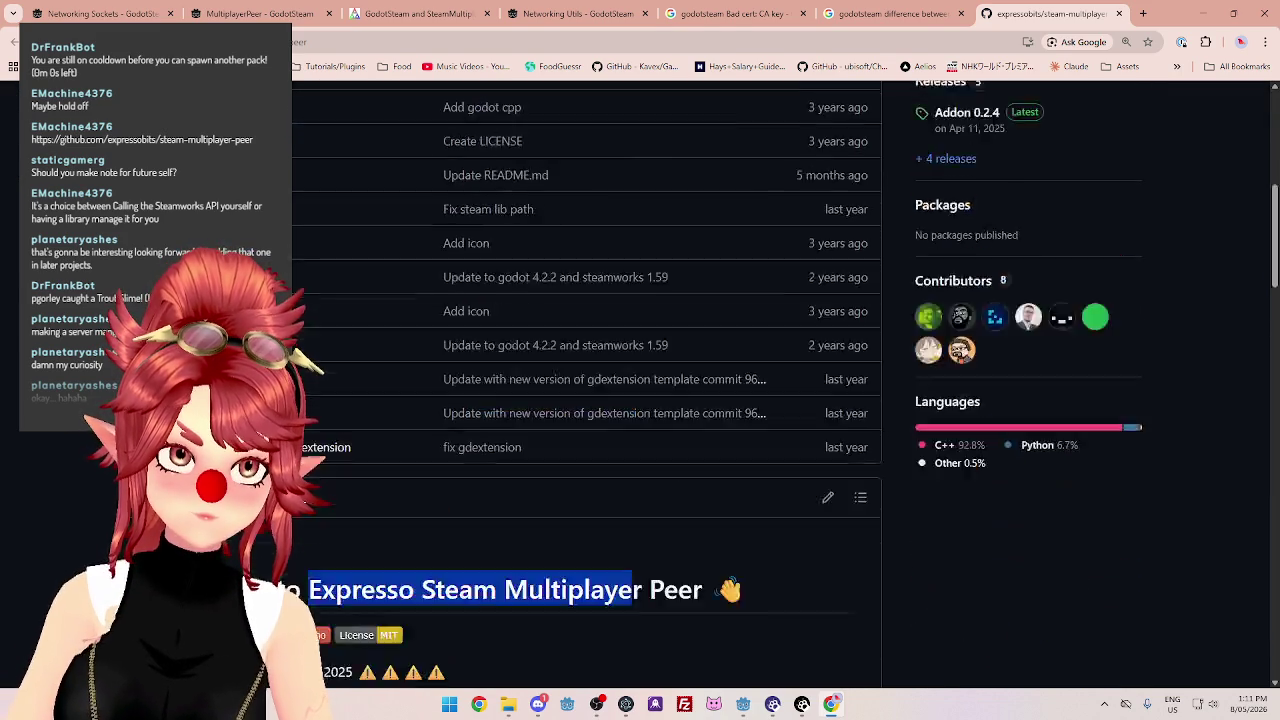
{"action": "scroll", "coordinate": [318, 368], "scroll_direction": "down", "scroll_amount": 5}
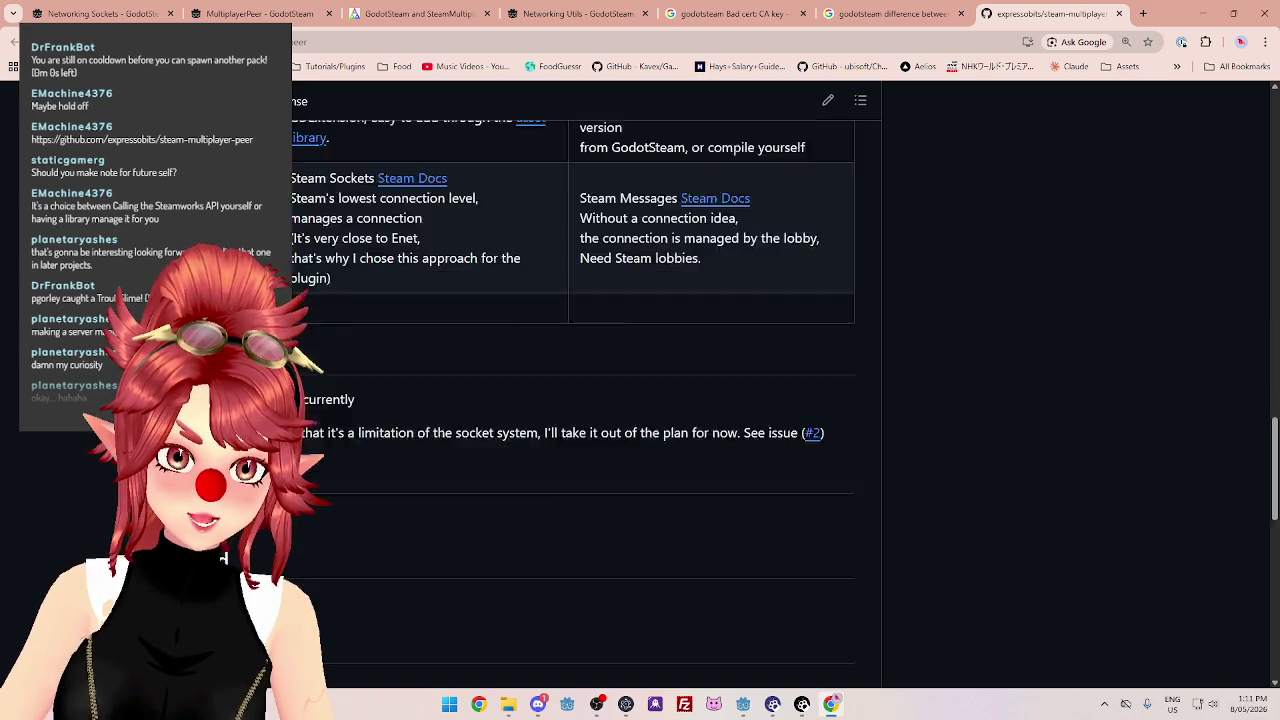
{"action": "scroll", "coordinate": [318, 370], "scroll_direction": "up", "scroll_amount": 5}
{"action": "scroll", "coordinate": [318, 368], "scroll_direction": "down", "scroll_amount": 4}
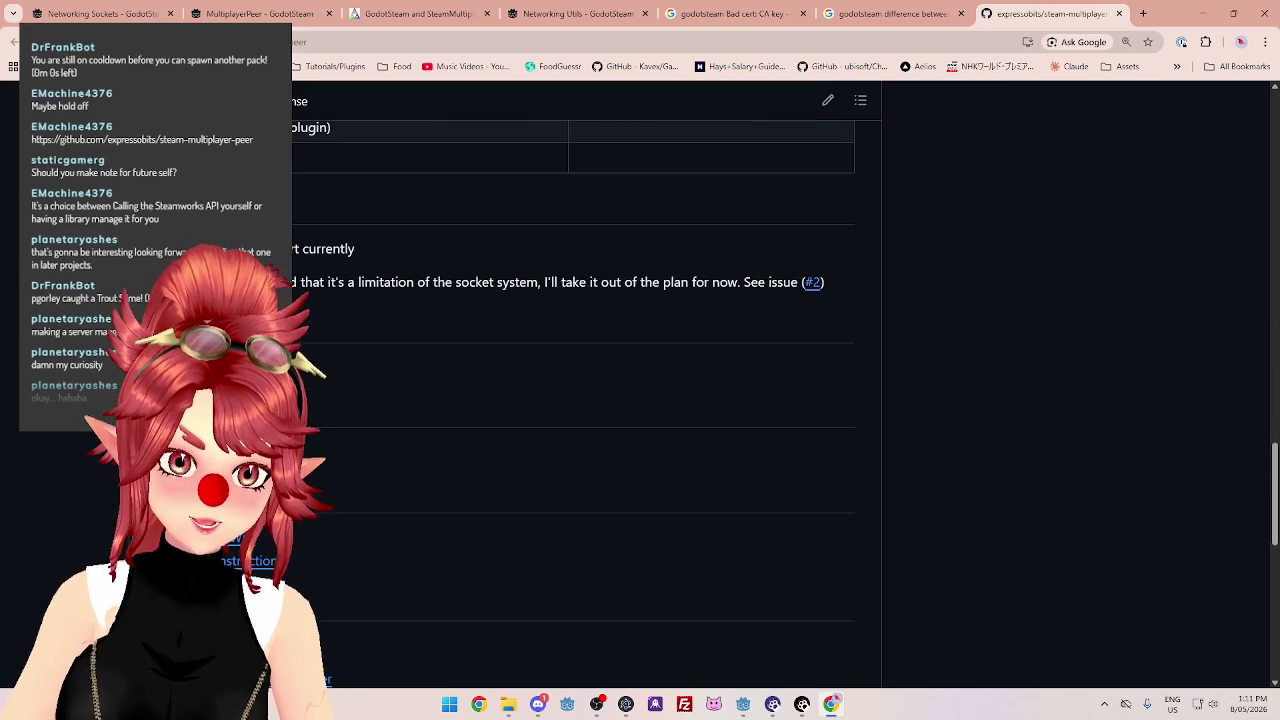
{"action": "scroll", "coordinate": [318, 368], "scroll_direction": "down", "scroll_amount": 5}
{"action": "scroll", "coordinate": [318, 368], "scroll_direction": "up", "scroll_amount": 5}
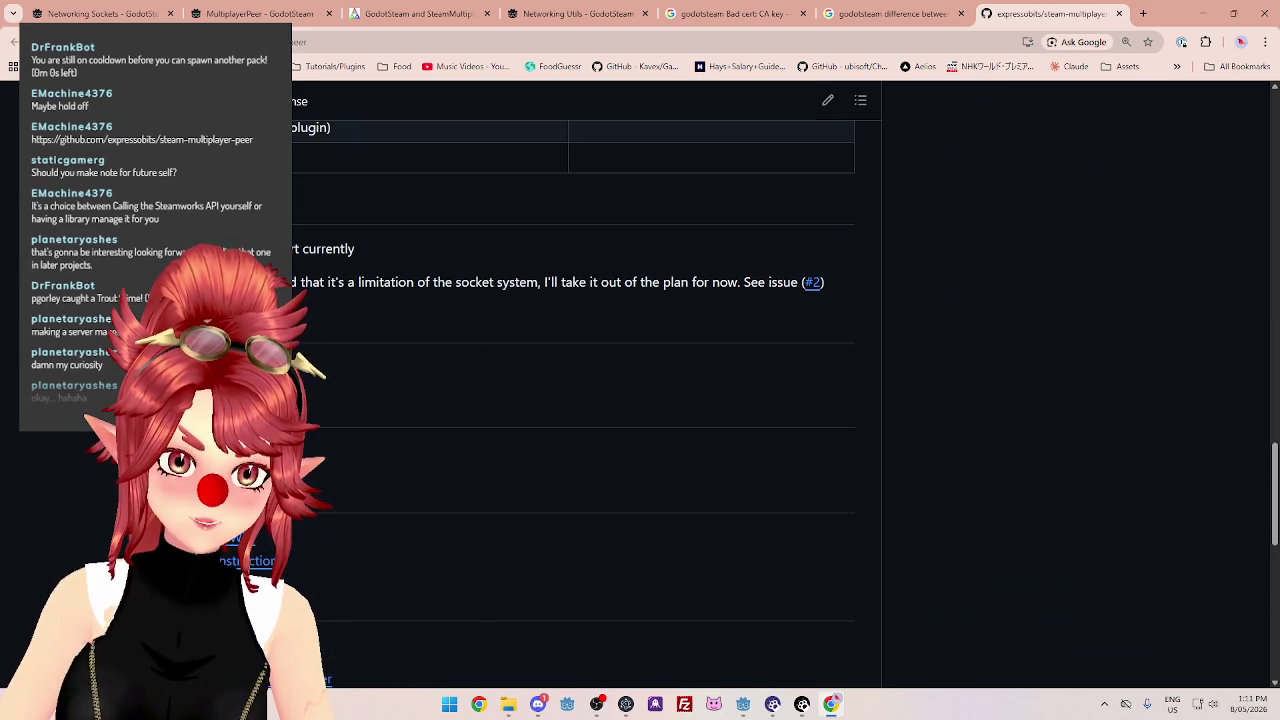
{"action": "left_click", "coordinate": [578, 14]}
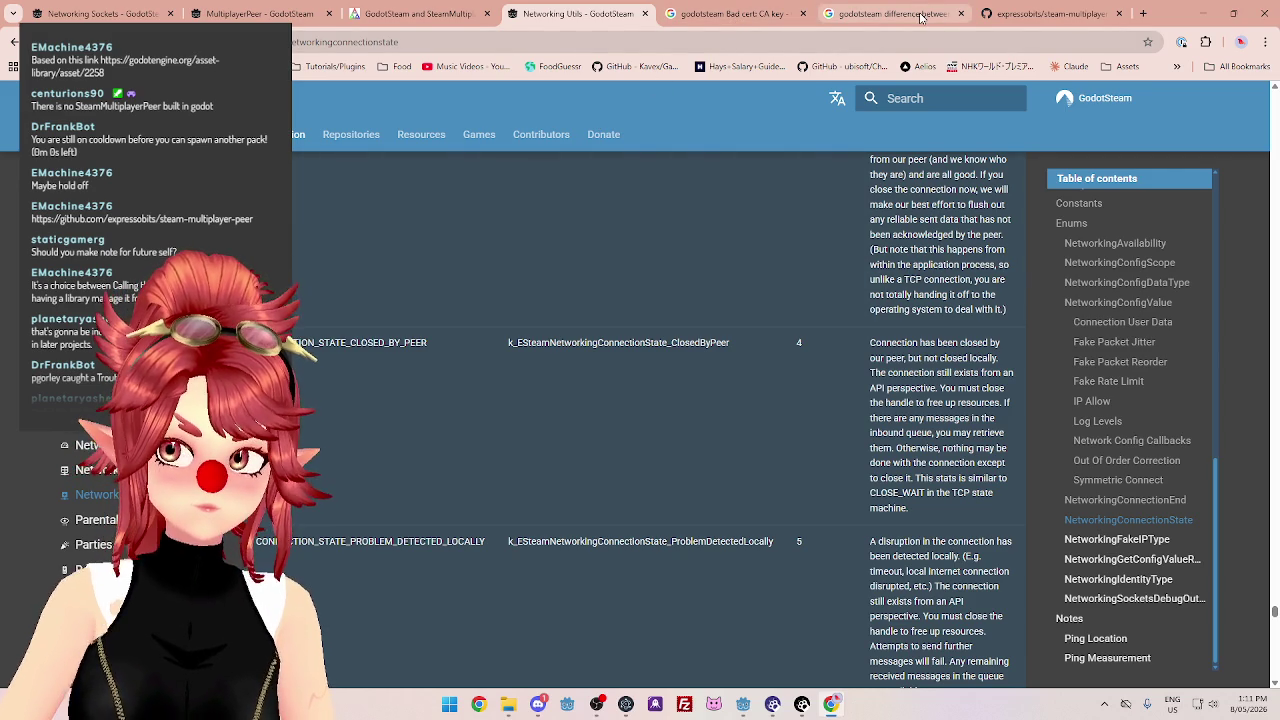
{"action": "left_click", "coordinate": [1013, 15]}
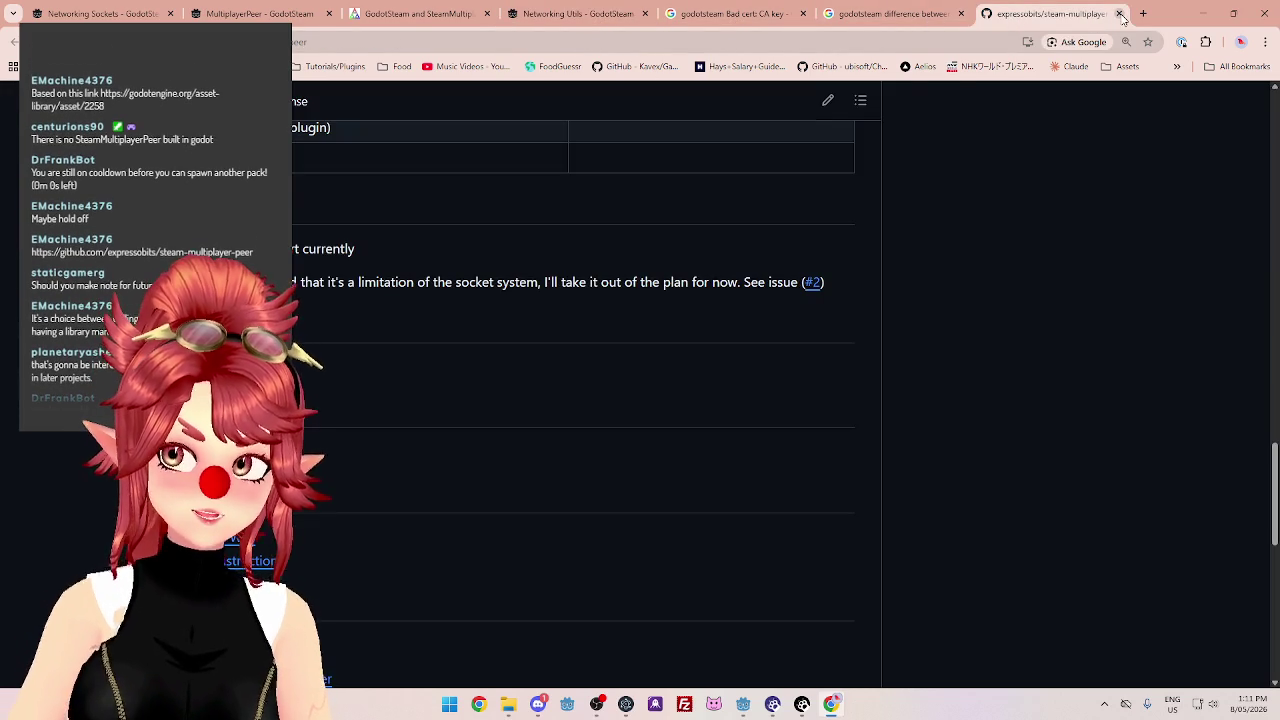
Close the repository page and go through the open tabs to the GodotSteam differences search results.
{"action": "key", "text": "ctrl+w"}
{"action": "left_click", "coordinate": [420, 14]}
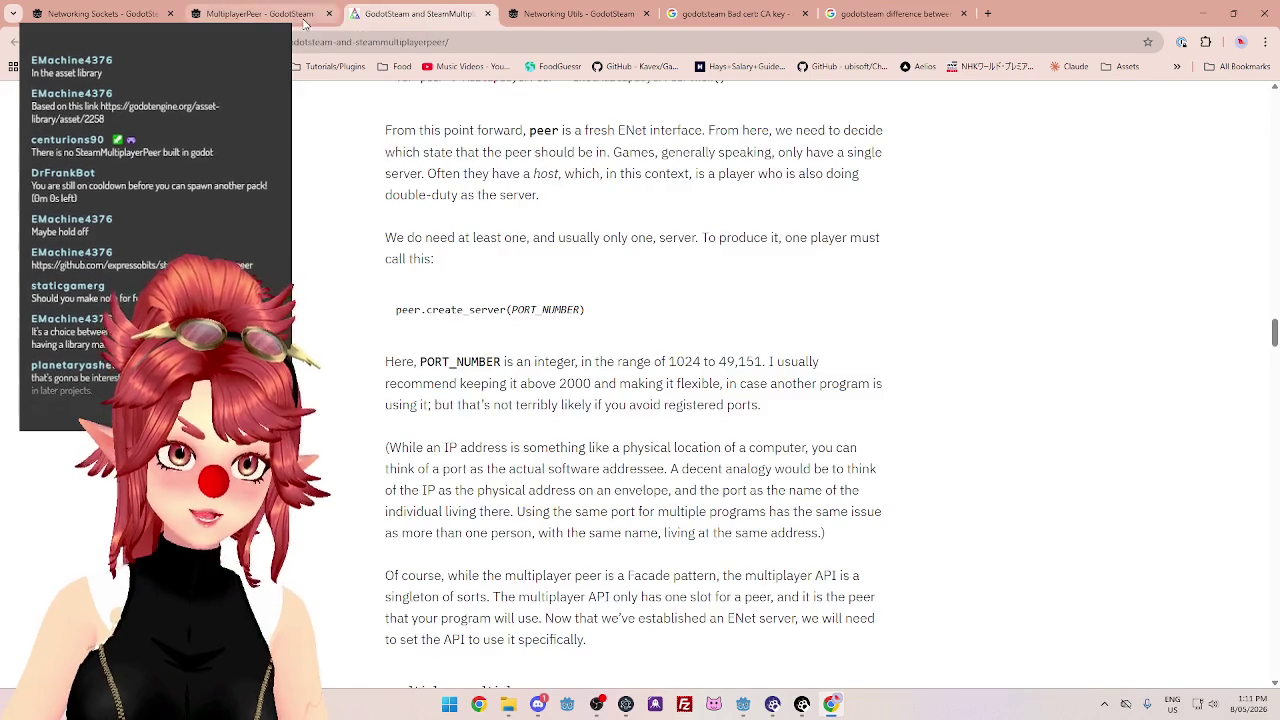
{"action": "left_click", "coordinate": [300, 14]}
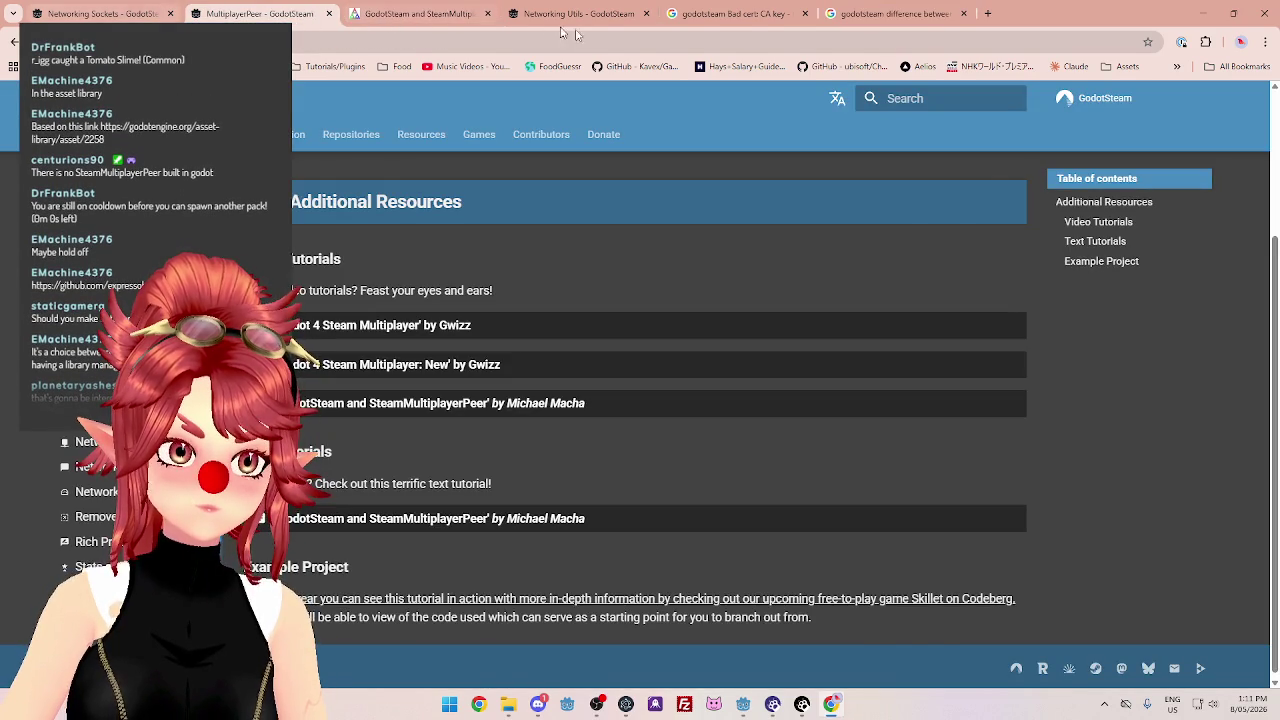
{"action": "left_click", "coordinate": [526, 16]}
{"action": "left_click", "coordinate": [837, 18]}
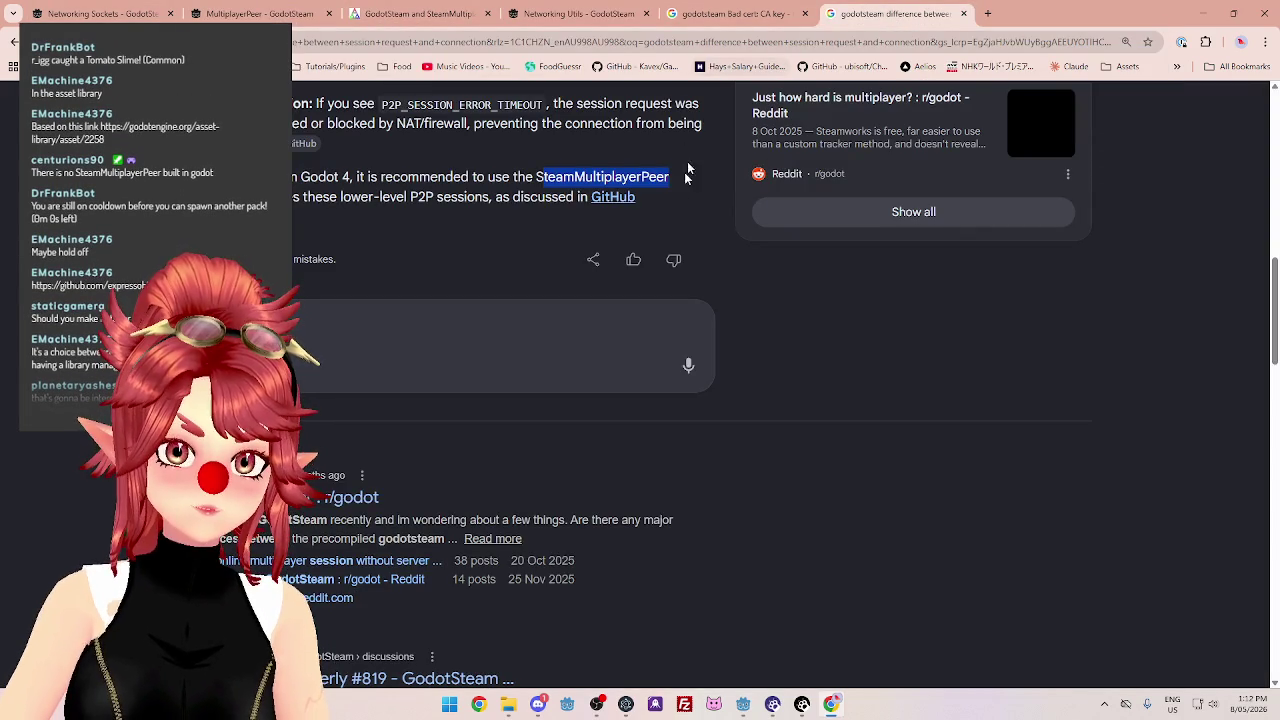
Highlight 'SteamMultiplayerPeer' in the AI overview, then close the search results tab.
{"action": "left_click_drag", "start_coordinate": [536, 177], "coordinate": [668, 177]}
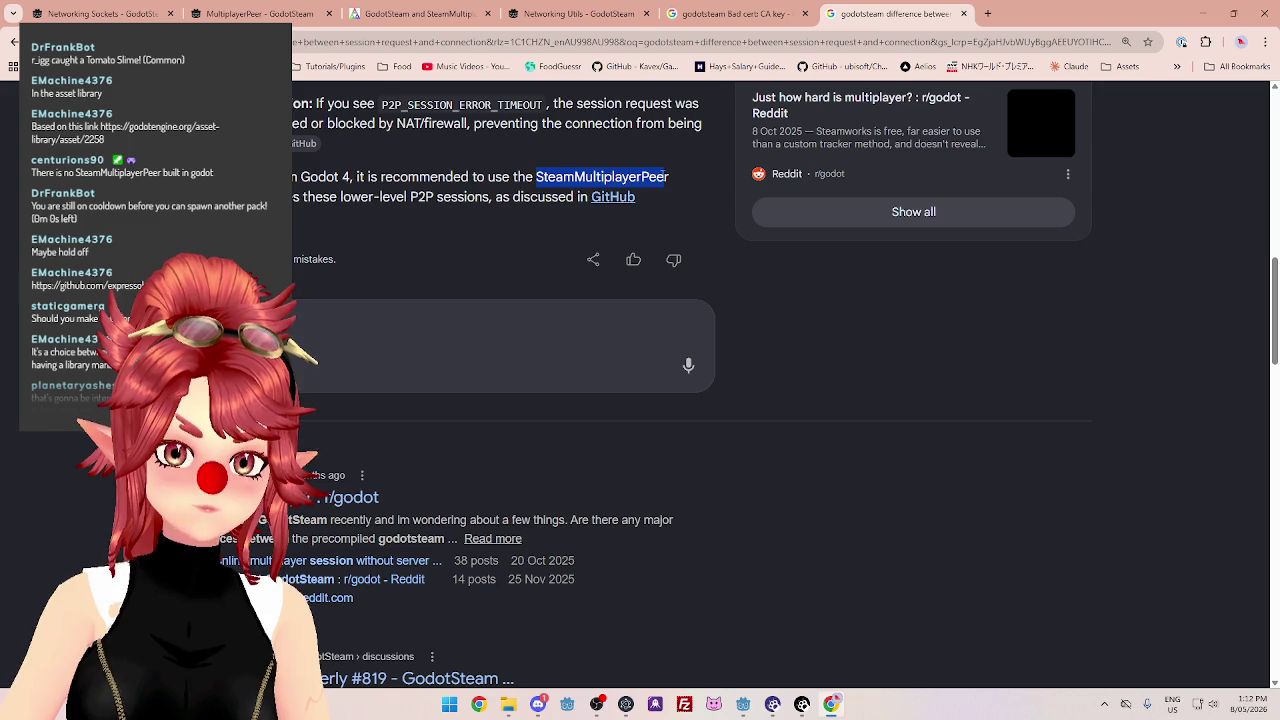
{"action": "left_click", "coordinate": [435, 175]}
{"action": "left_click_drag", "start_coordinate": [363, 176], "coordinate": [666, 178]}
{"action": "left_click", "coordinate": [669, 177]}
{"action": "left_click_drag", "start_coordinate": [535, 177], "coordinate": [612, 190]}
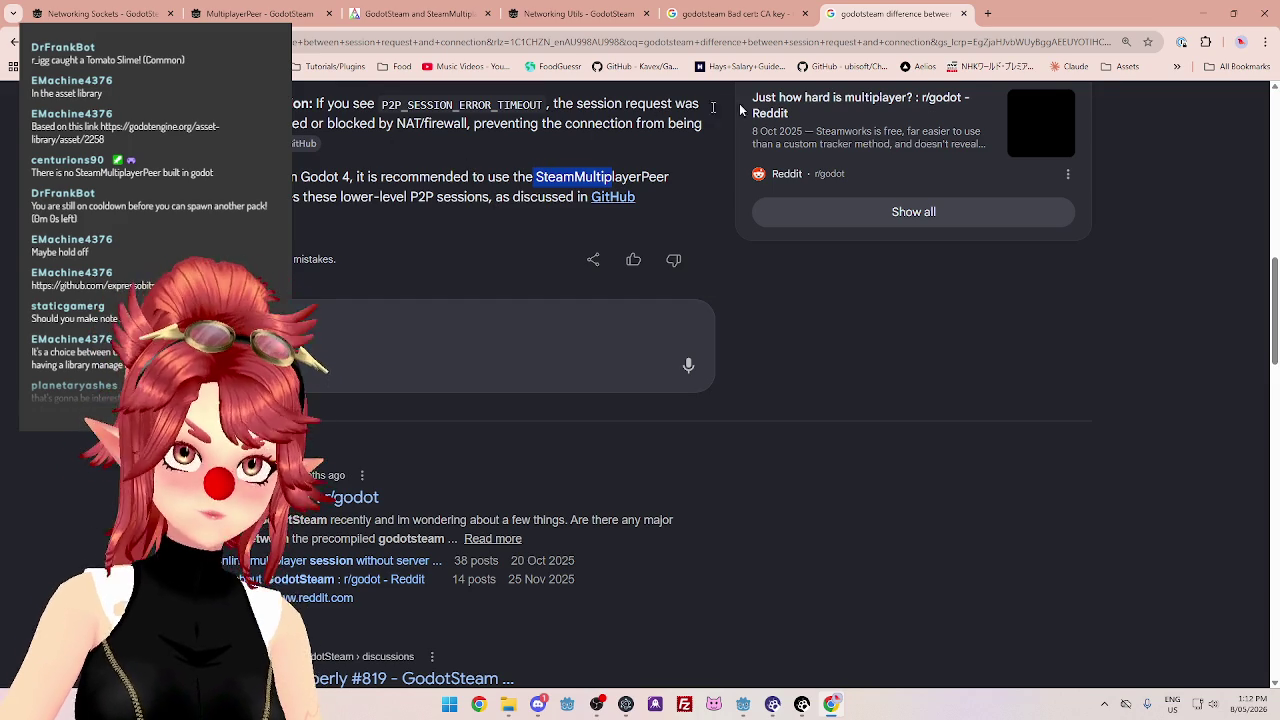
{"action": "left_click", "coordinate": [964, 14]}
{"action": "key", "text": "ctrl+shift+Tab"}
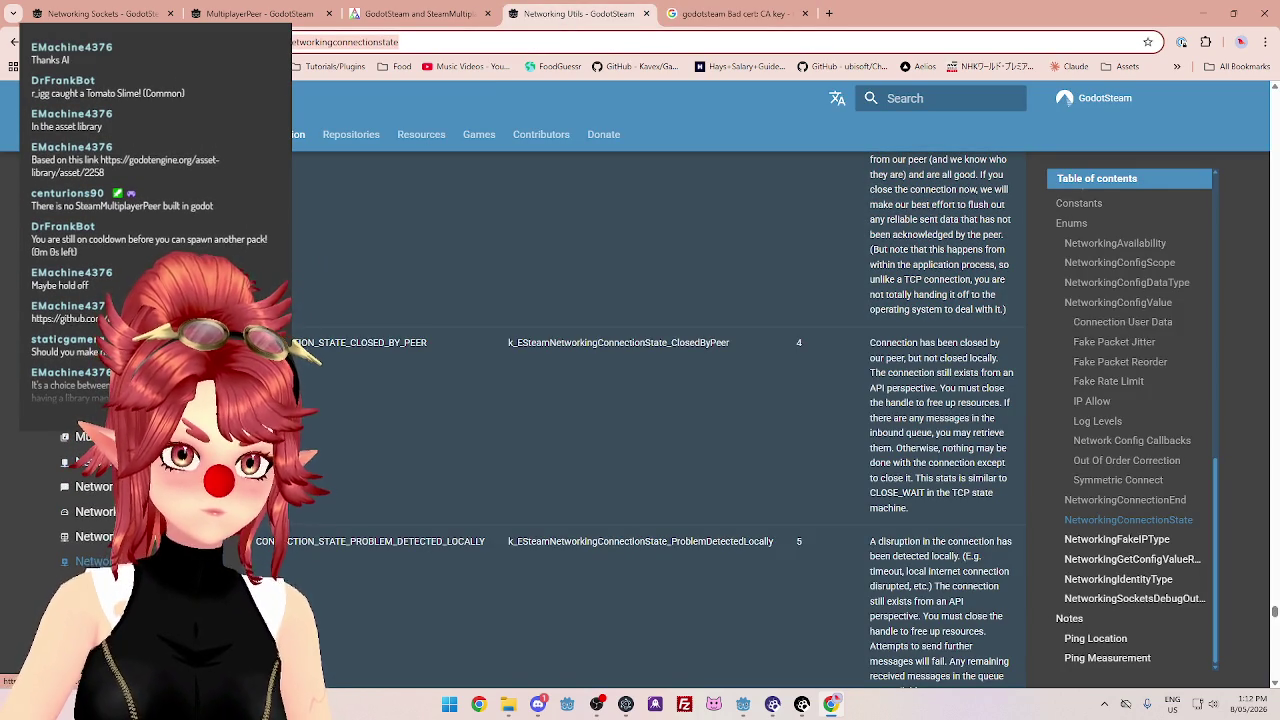
Go back to the MultiplayerPeer tutorials page and open its GodotSteam and SteamMultiplayerPeer blog tutorial.
{"action": "key", "text": "alt+Left"}
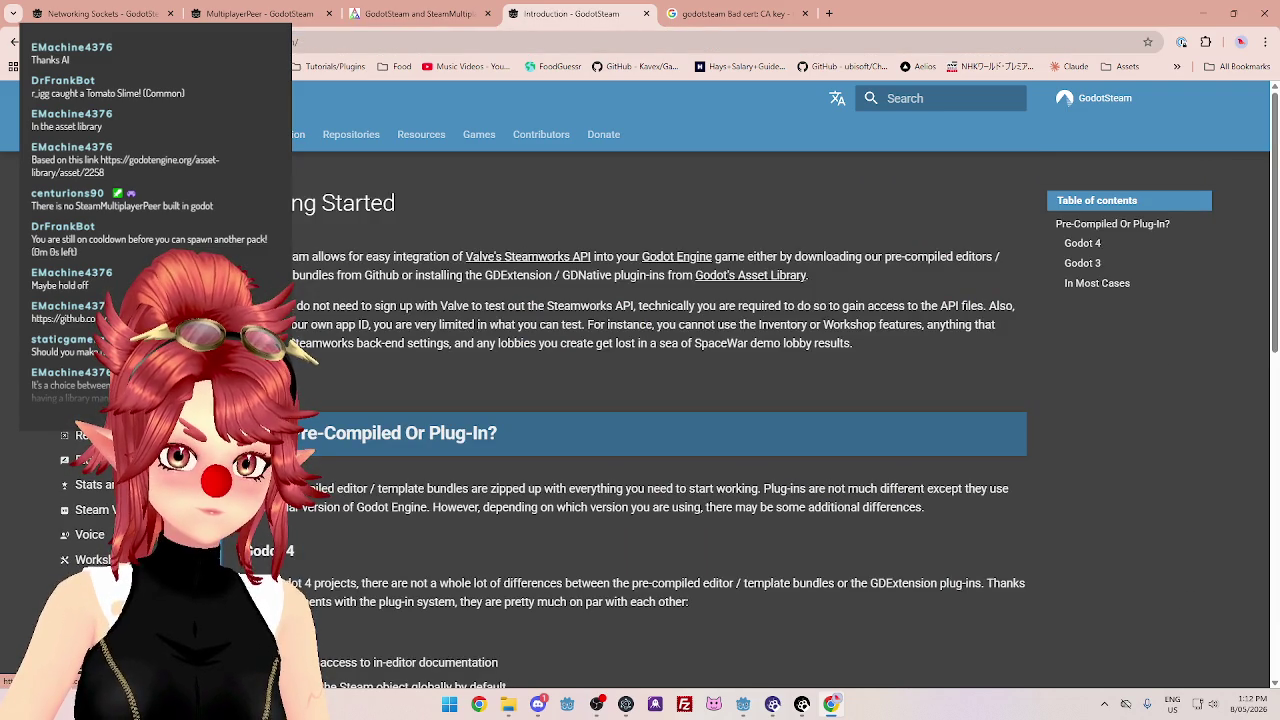
{"action": "key", "text": "alt+Left"}
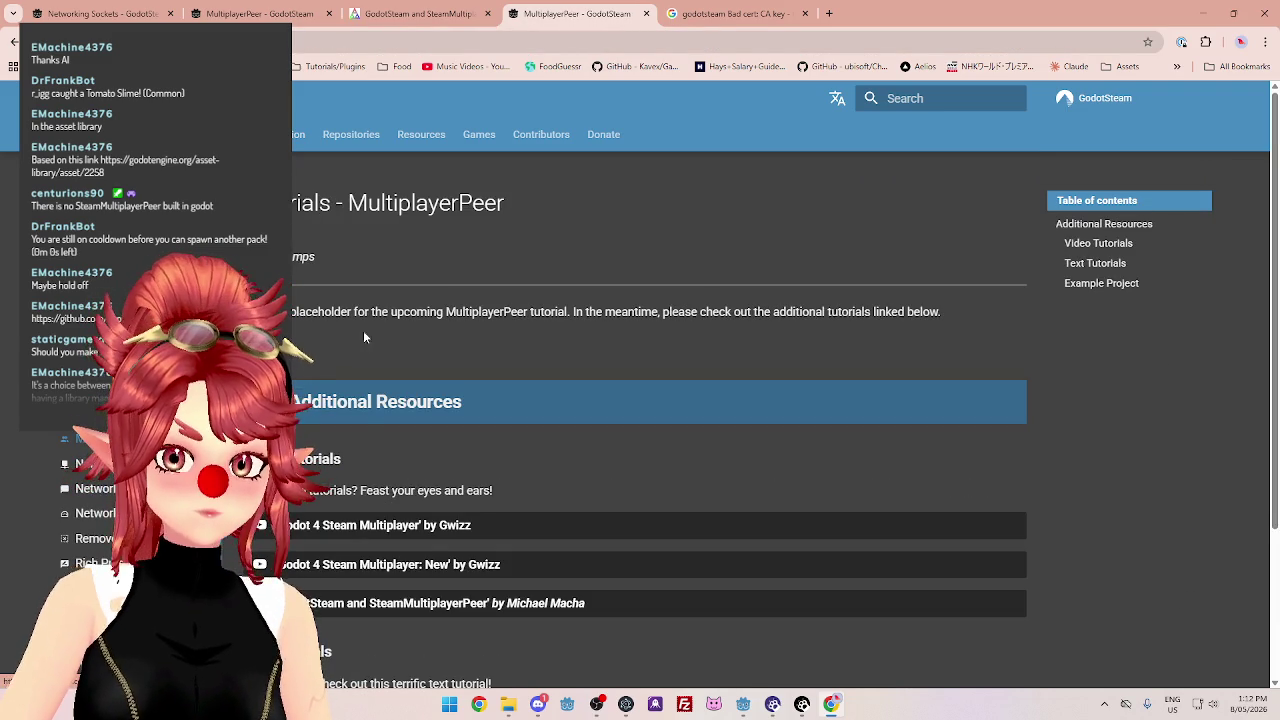
{"action": "left_click_drag", "start_coordinate": [334, 316], "coordinate": [625, 317]}
{"action": "left_click", "coordinate": [571, 366]}
{"action": "scroll", "coordinate": [571, 366], "scroll_direction": "down", "scroll_amount": 3}
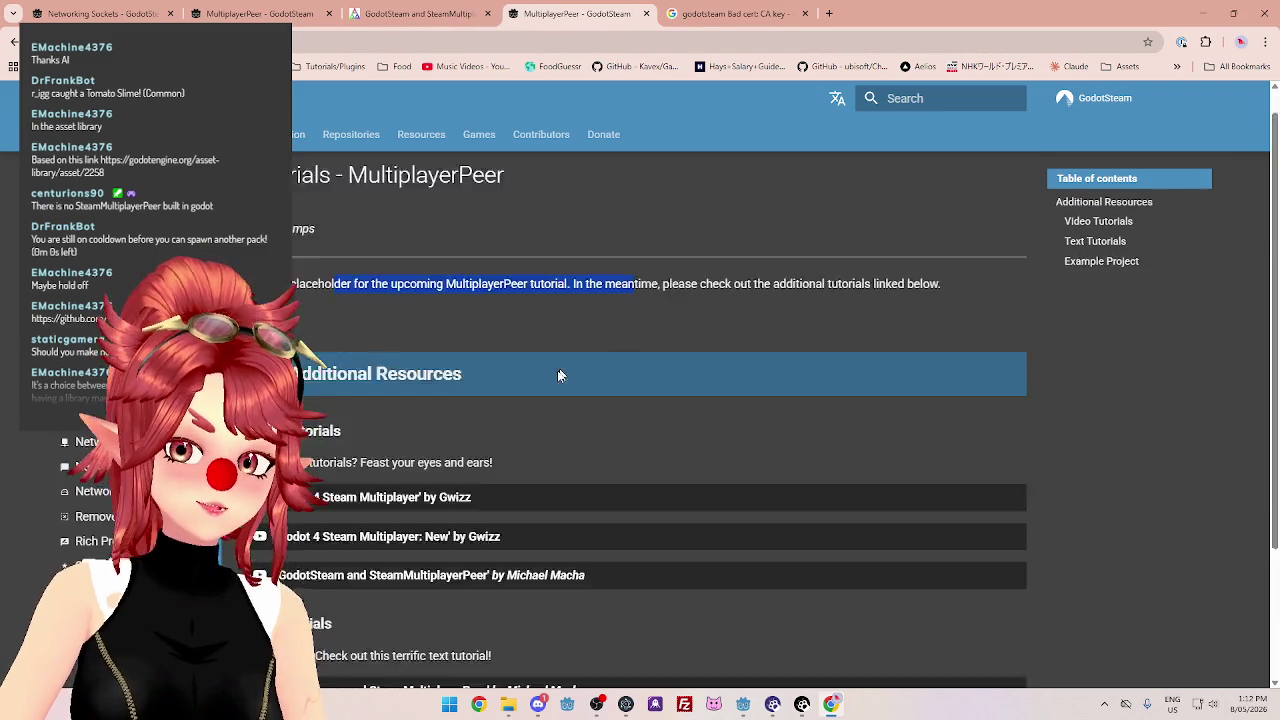
{"action": "left_click", "coordinate": [363, 515]}
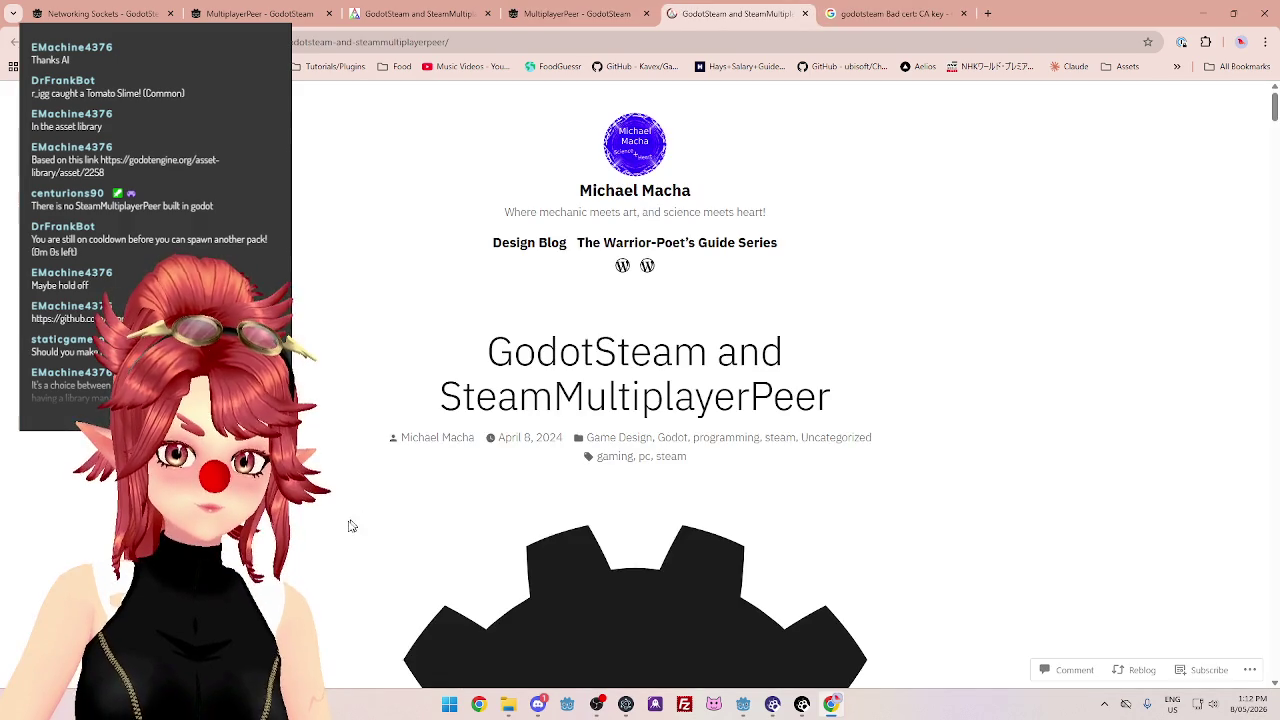
Highlight GodotSteam and SteamMultiplayerPeer in the blog article title and scroll through the post.
{"action": "left_click_drag", "start_coordinate": [514, 351], "coordinate": [708, 351]}
{"action": "left_click", "coordinate": [708, 351]}
{"action": "left_click_drag", "start_coordinate": [487, 351], "coordinate": [690, 353]}
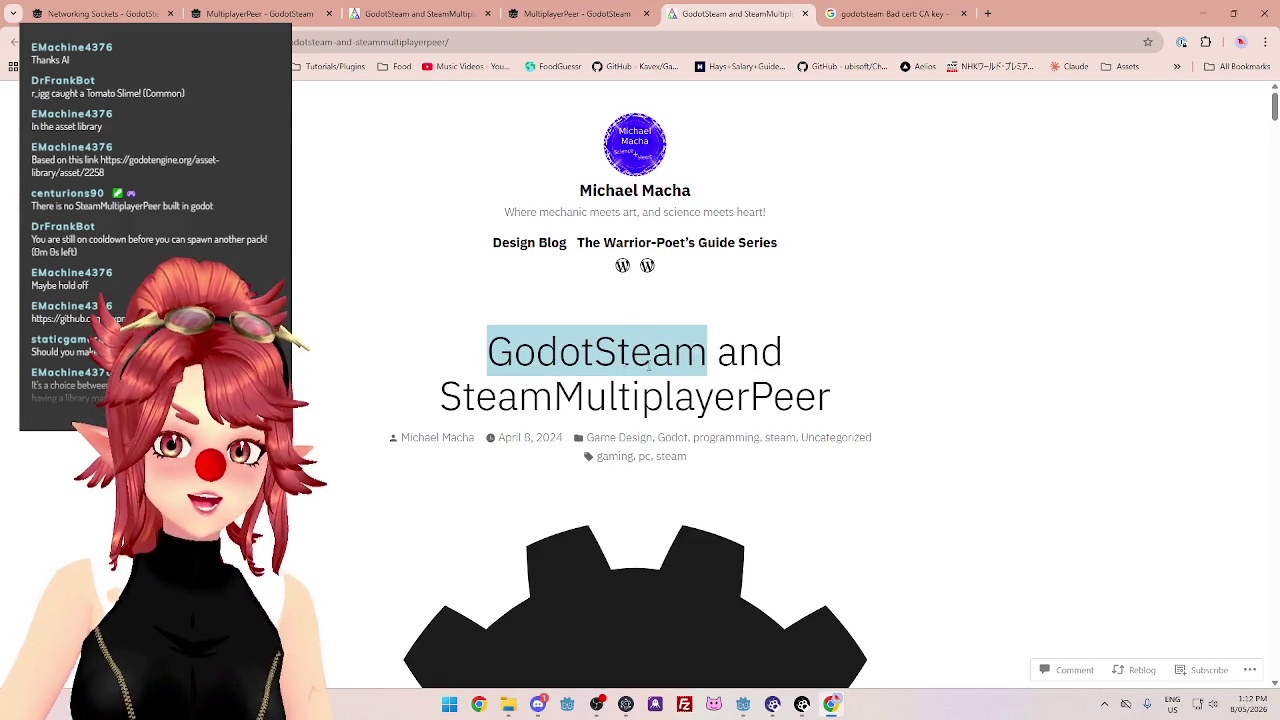
{"action": "left_click_drag", "start_coordinate": [441, 396], "coordinate": [848, 407]}
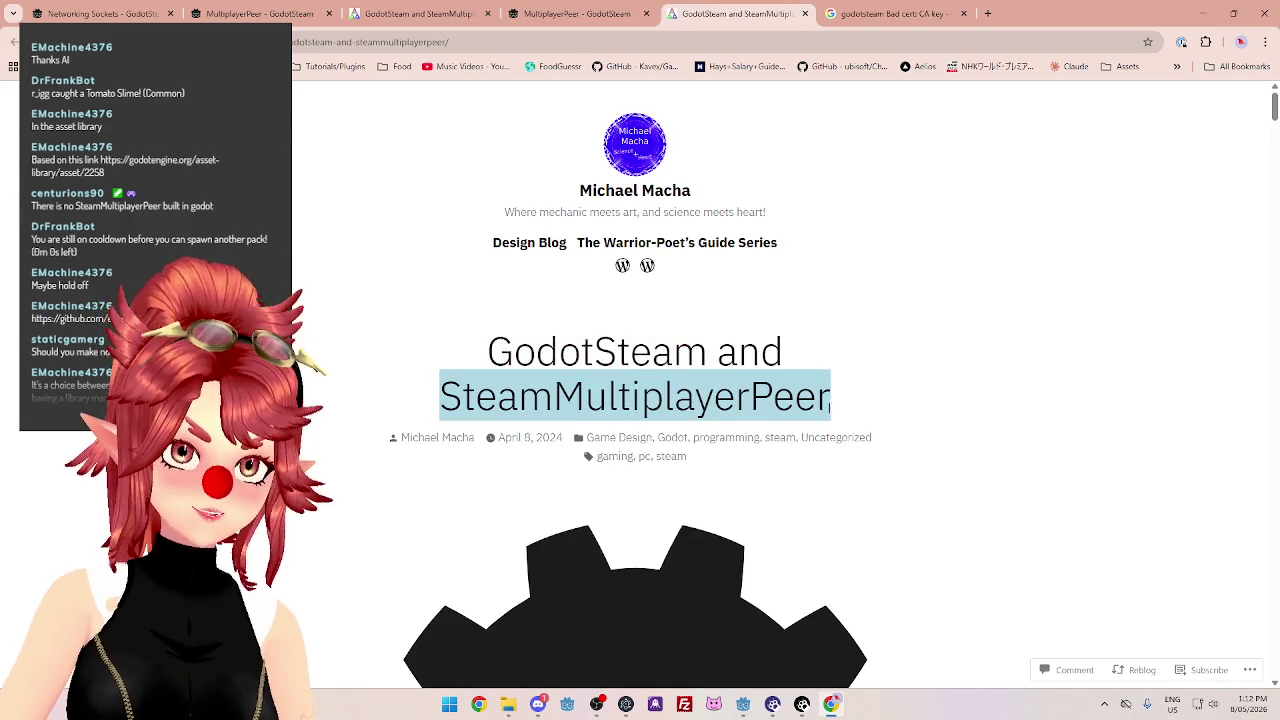
{"action": "scroll", "coordinate": [760, 405], "scroll_direction": "down", "scroll_amount": 7}
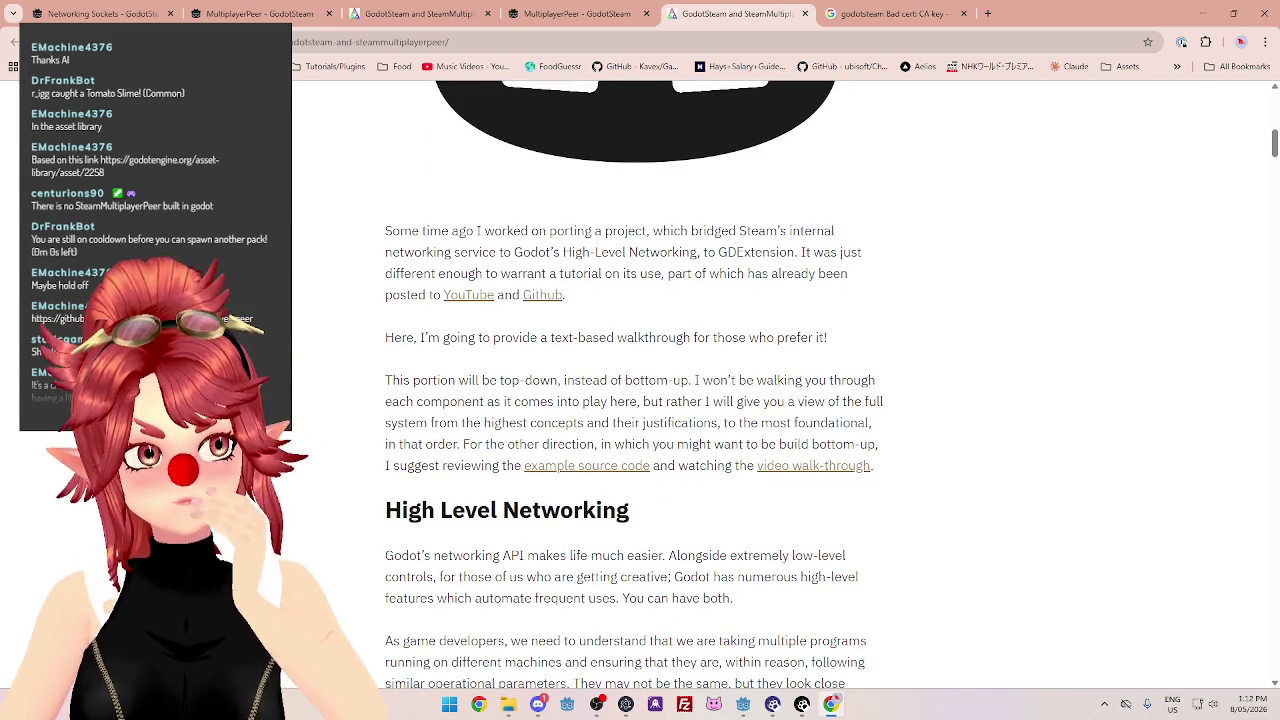
{"action": "scroll", "coordinate": [724, 386], "scroll_direction": "down", "scroll_amount": 6}
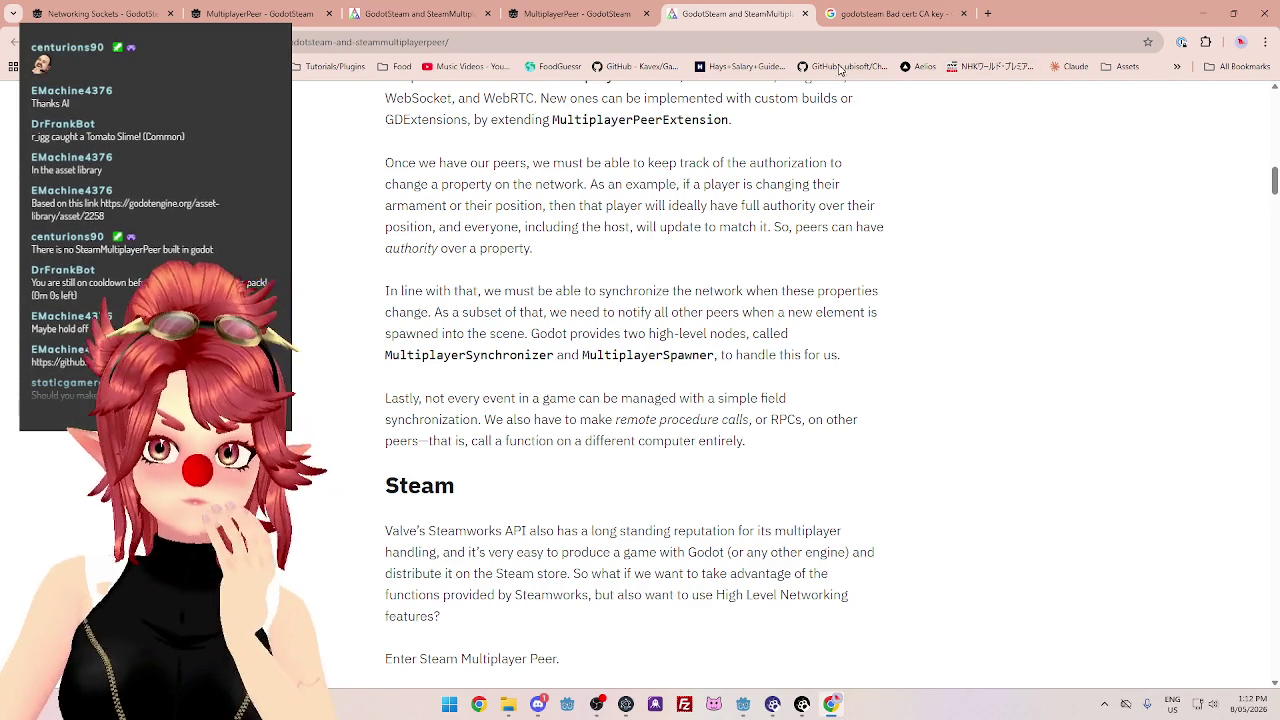
Close the blog, duplicate MultiplayerPeer and bad cert tabs, and return to the Godot server editor.
{"action": "left_click", "coordinate": [805, 14]}
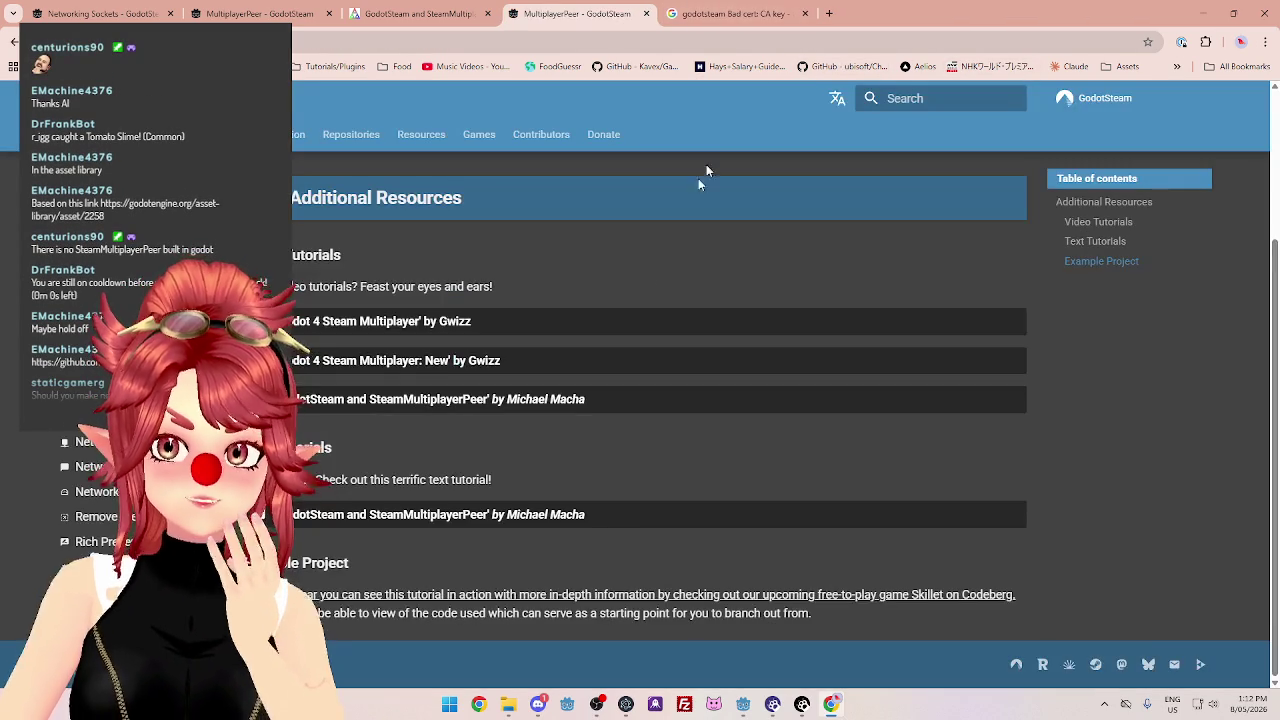
{"action": "left_click", "coordinate": [420, 22]}
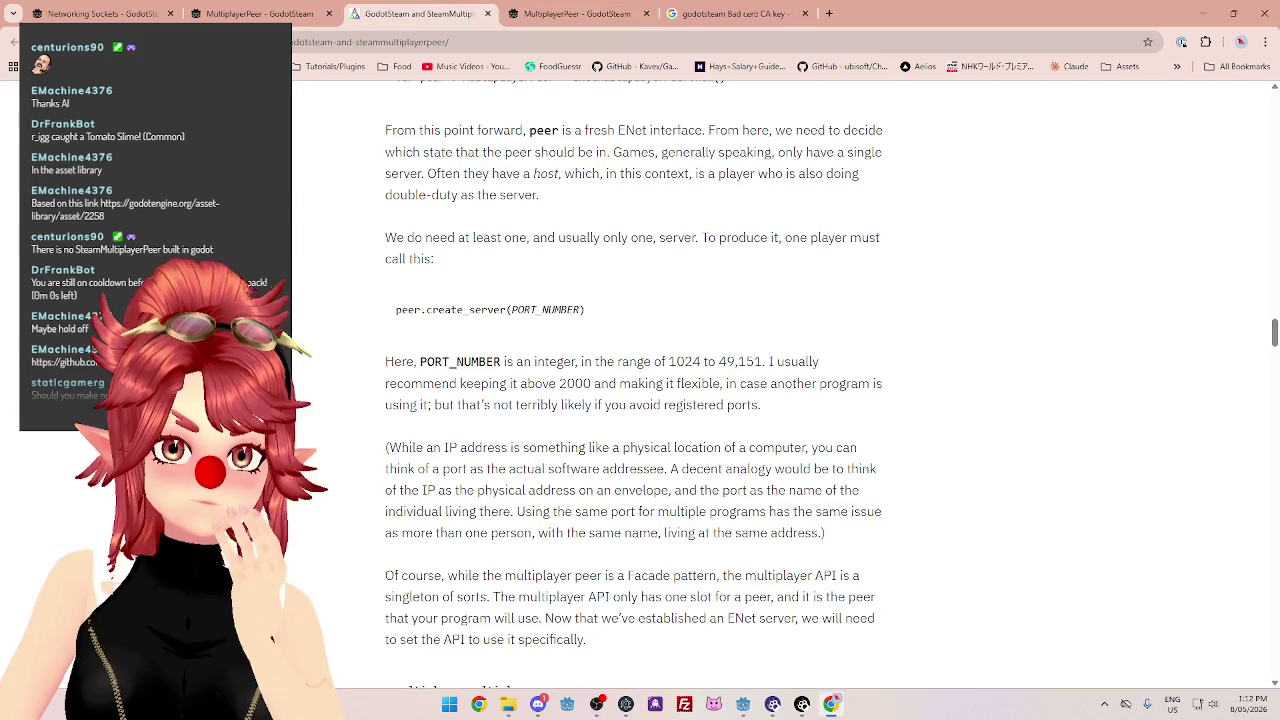
{"action": "left_click", "coordinate": [487, 14]}
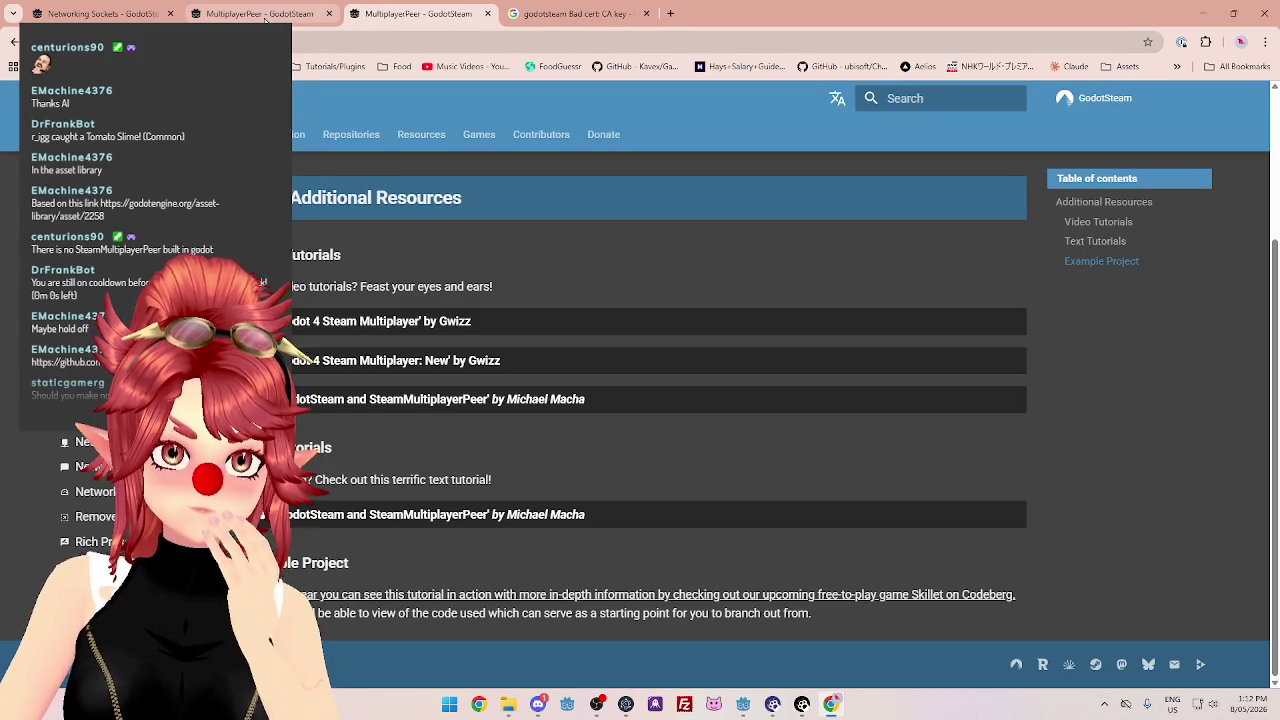
{"action": "left_click", "coordinate": [485, 14]}
{"action": "left_click", "coordinate": [485, 14]}
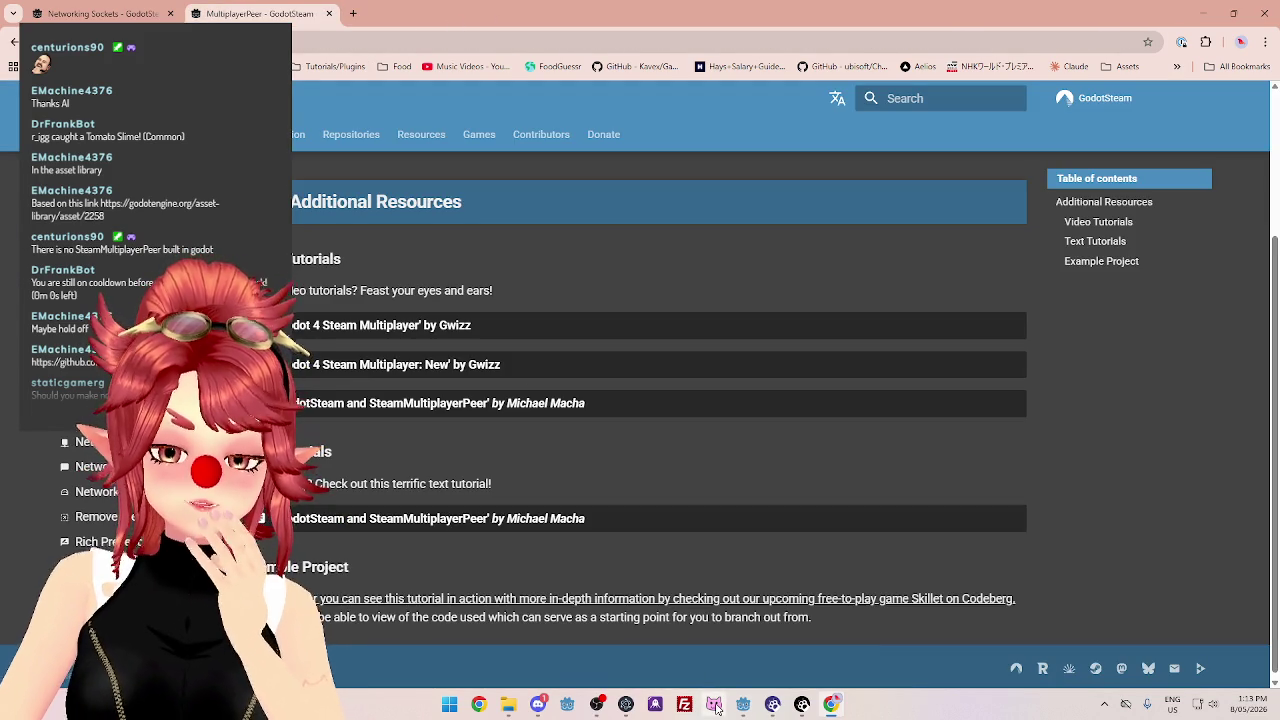
{"action": "mouse_move", "coordinate": [745, 706]}
{"action": "left_click", "coordinate": [754, 639]}
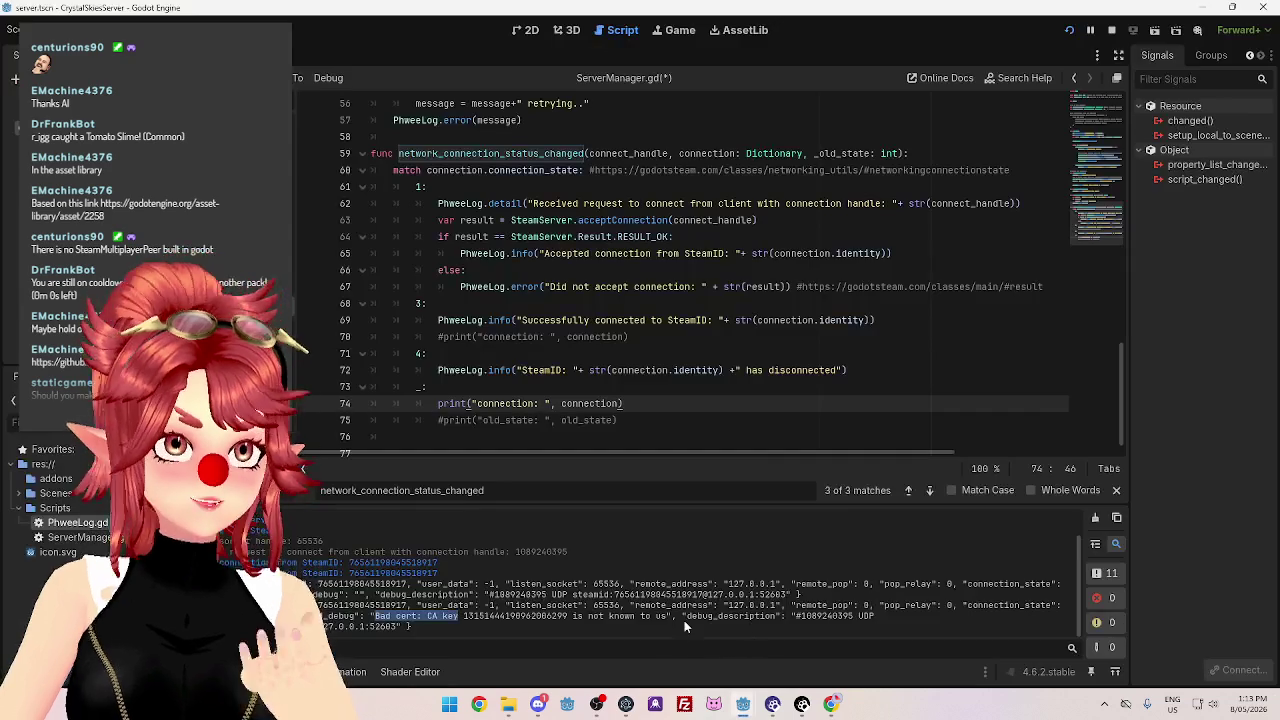
Stop and relaunch the Crystal Skies client game from the client editor.
{"action": "left_click", "coordinate": [493, 605]}
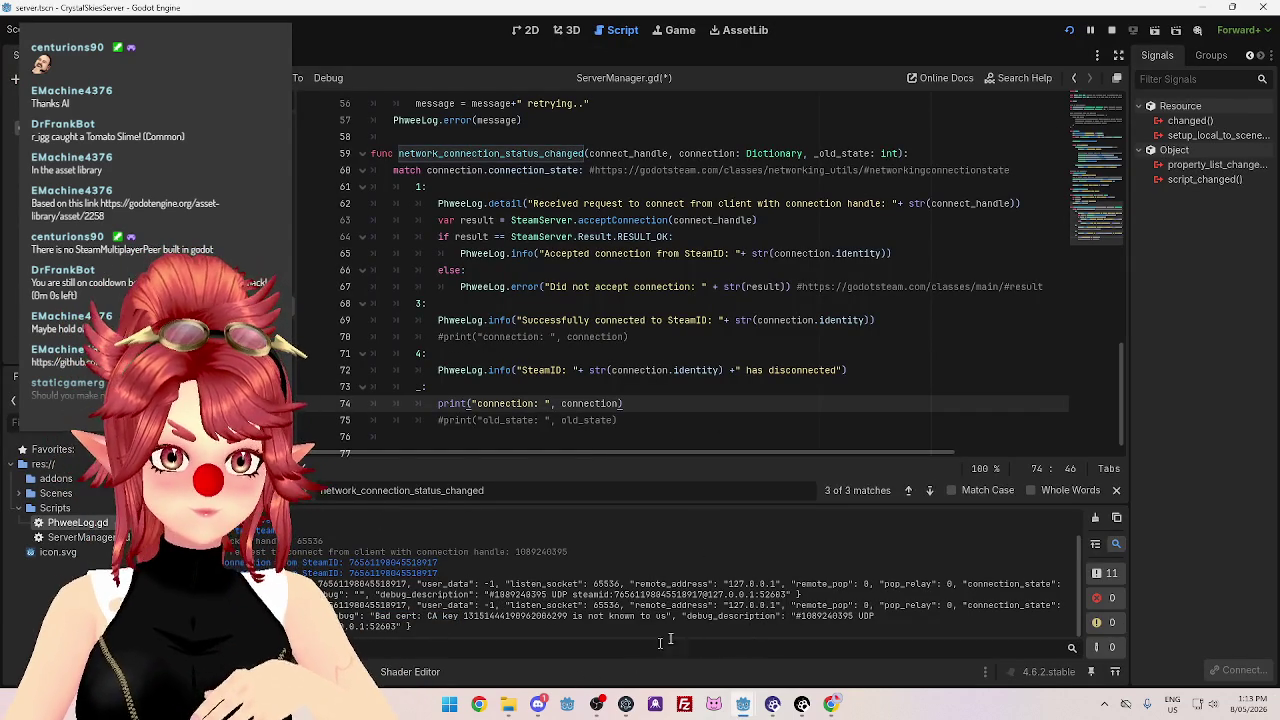
{"action": "mouse_move", "coordinate": [743, 704]}
{"action": "left_click", "coordinate": [607, 630]}
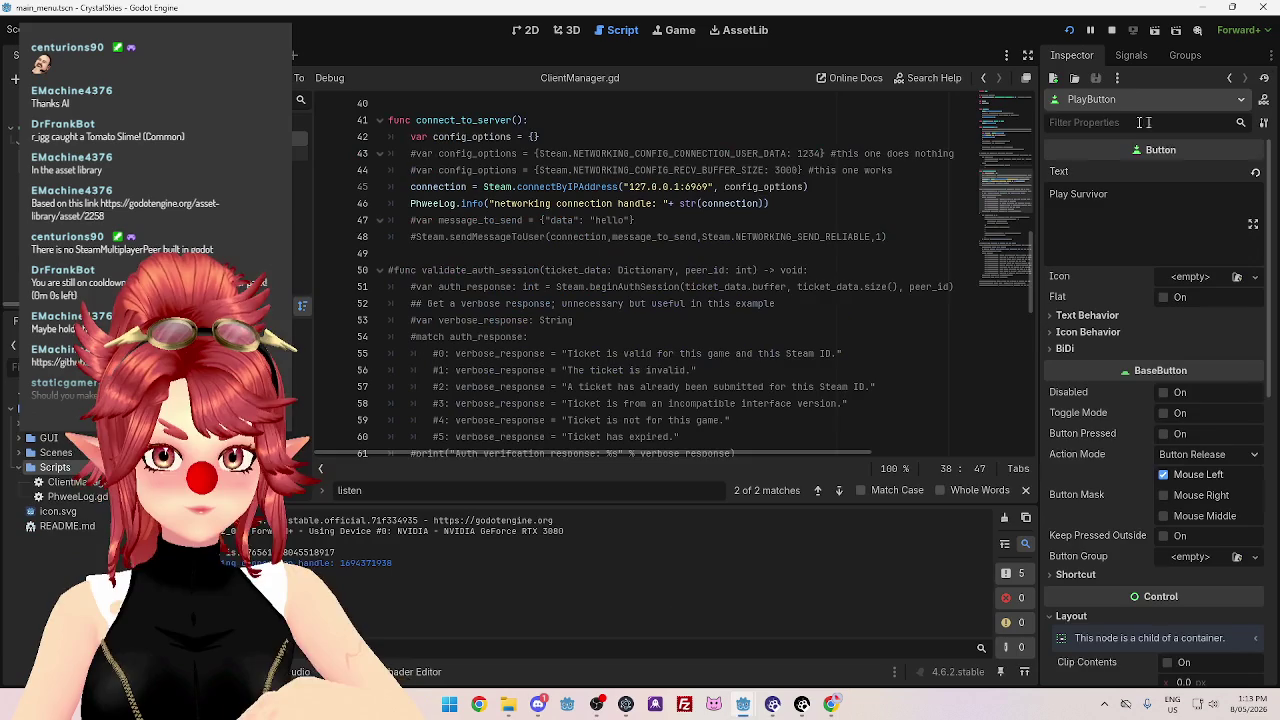
{"action": "left_click", "coordinate": [1111, 30]}
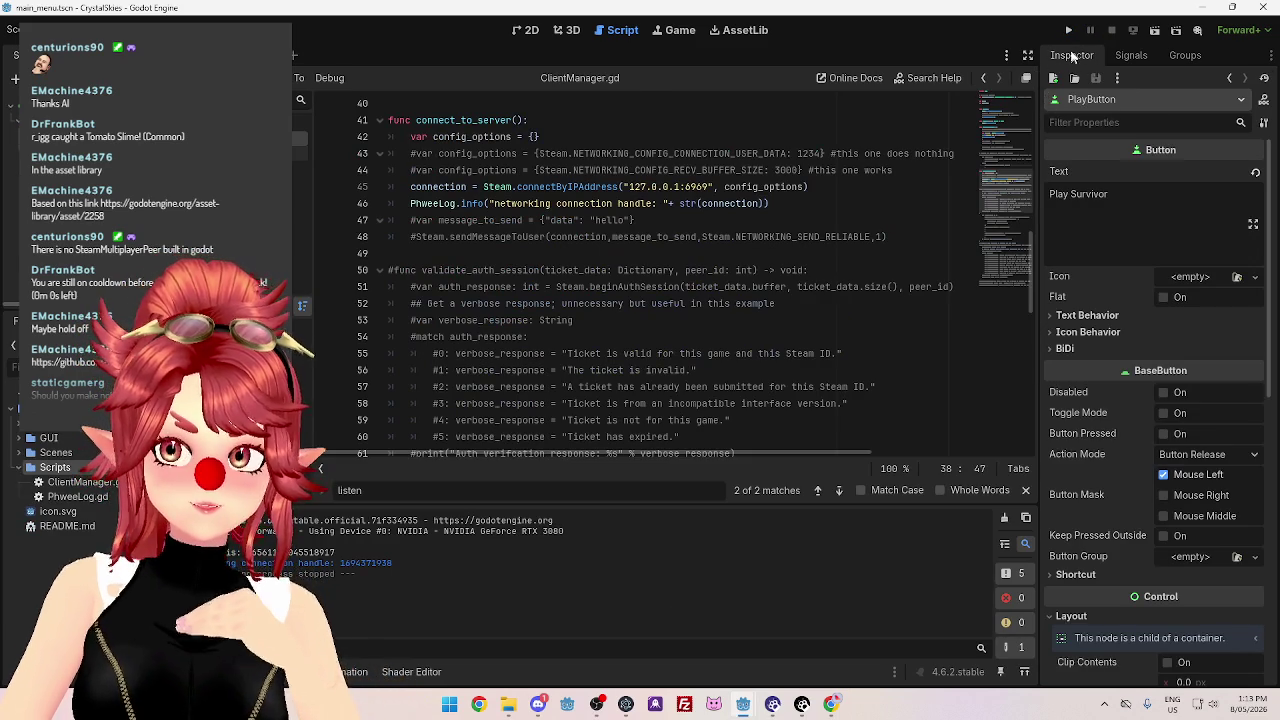
{"action": "left_click", "coordinate": [1068, 30]}
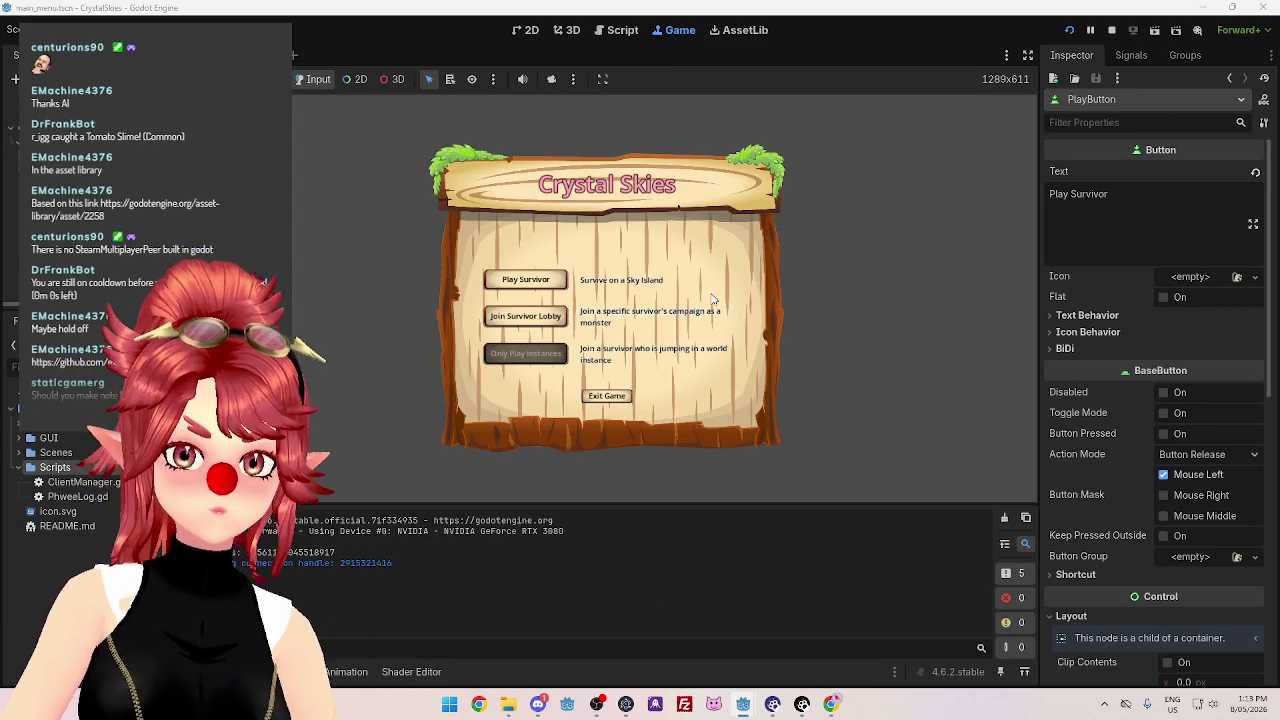
In the server editor, read the SteamID connection log line and highlight the Accepted connection message in ServerManager.gd.
{"action": "mouse_move", "coordinate": [757, 707]}
{"action": "left_click", "coordinate": [776, 644]}
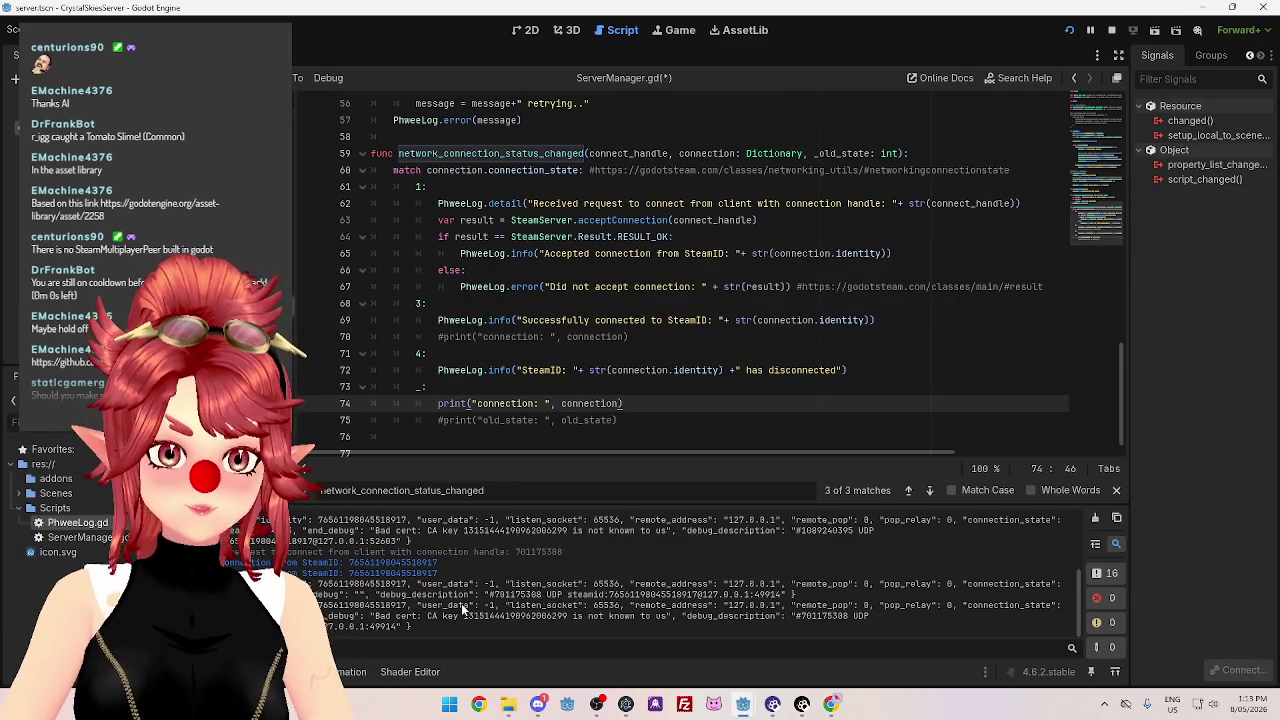
{"action": "scroll", "coordinate": [461, 603], "scroll_direction": "up", "scroll_amount": 1}
{"action": "scroll", "coordinate": [463, 607], "scroll_direction": "down", "scroll_amount": 1}
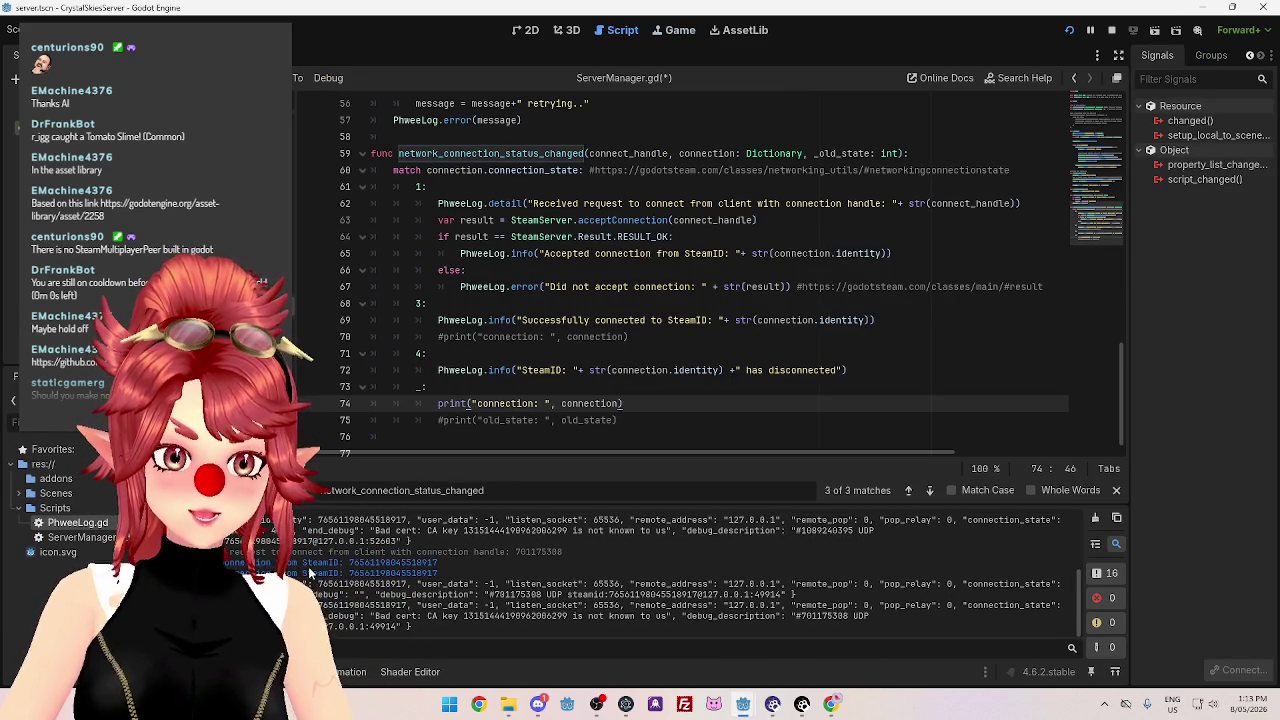
{"action": "triple_click", "coordinate": [400, 562]}
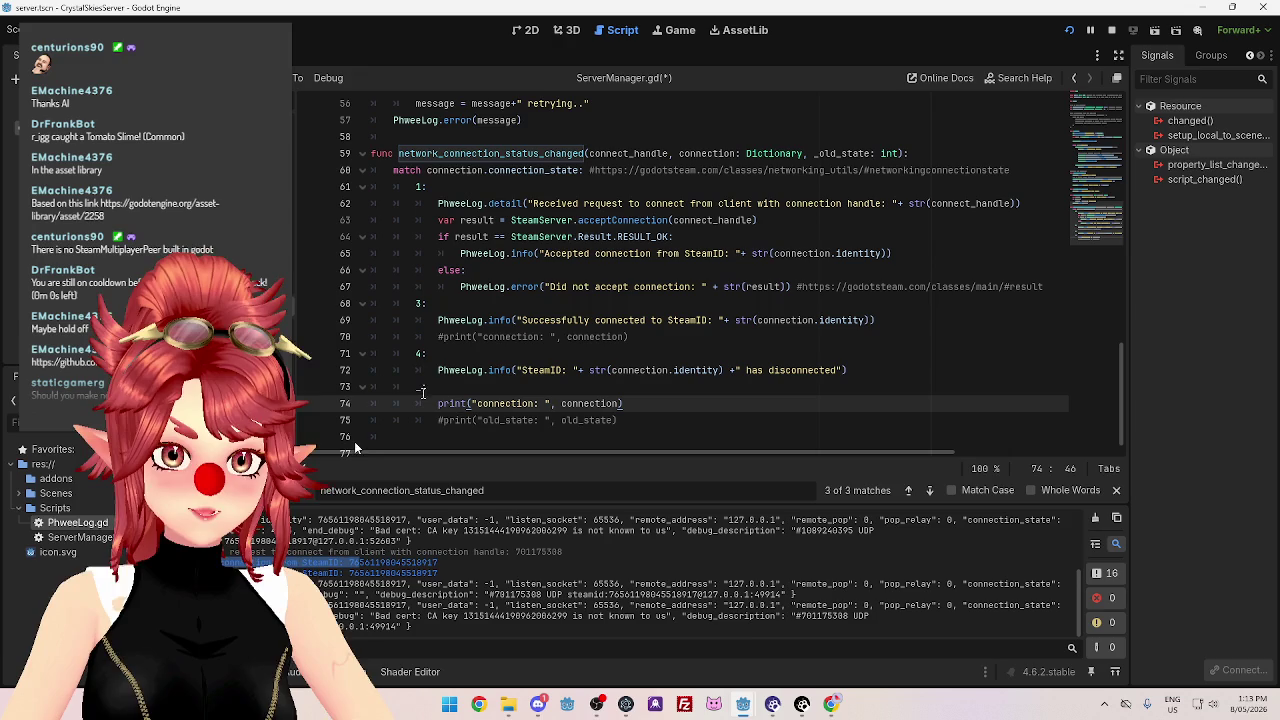
{"action": "left_click", "coordinate": [608, 320]}
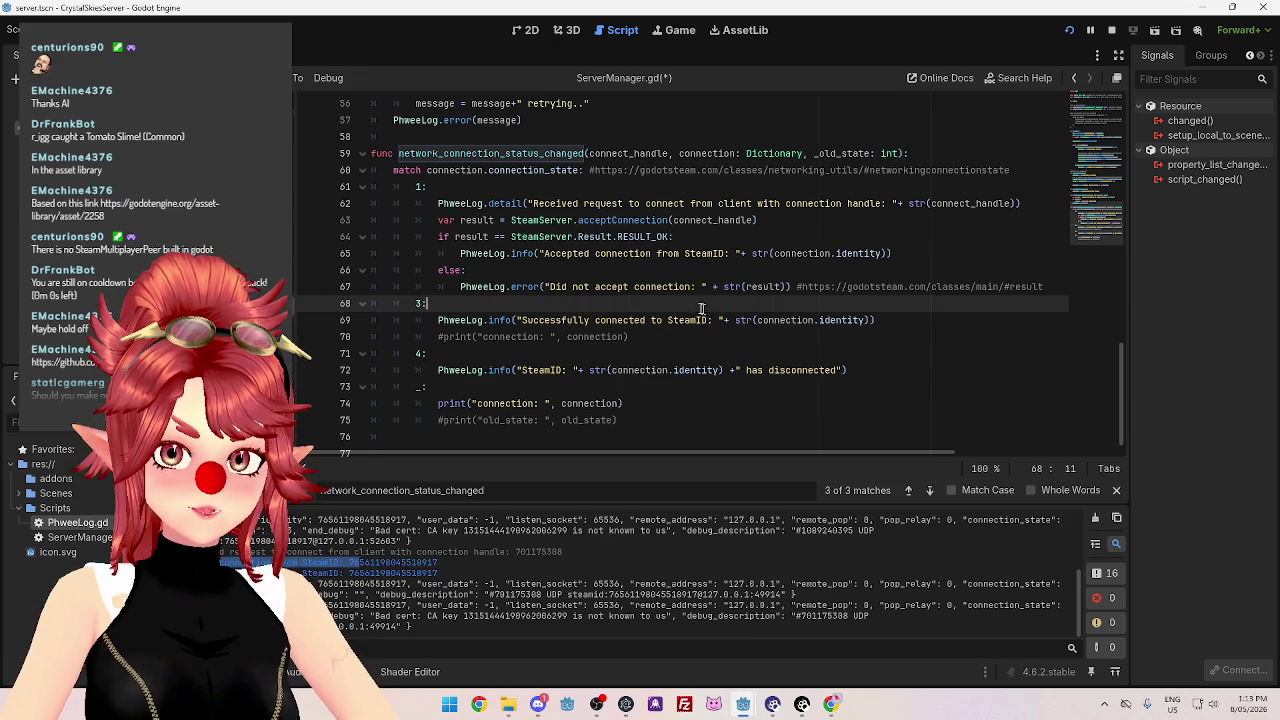
{"action": "left_click_drag", "start_coordinate": [545, 254], "coordinate": [638, 254]}
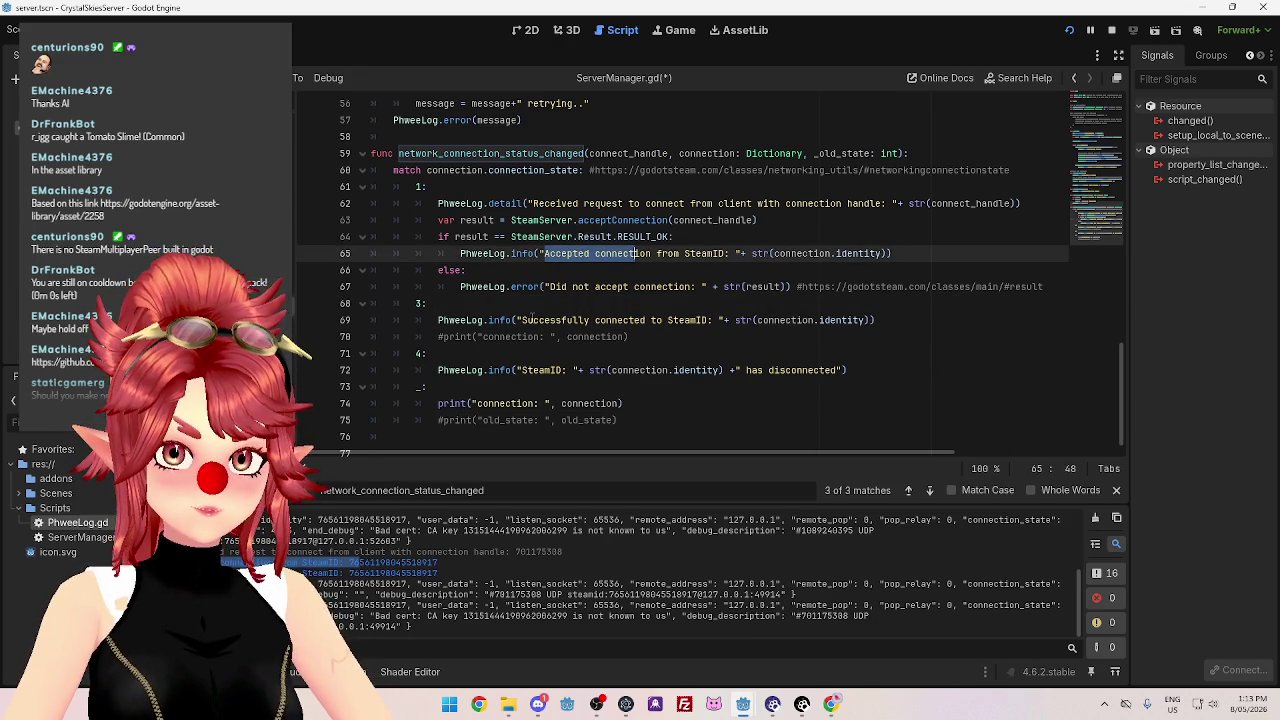
{"action": "left_click", "coordinate": [652, 268]}
{"action": "left_click_drag", "start_coordinate": [530, 253], "coordinate": [620, 253]}
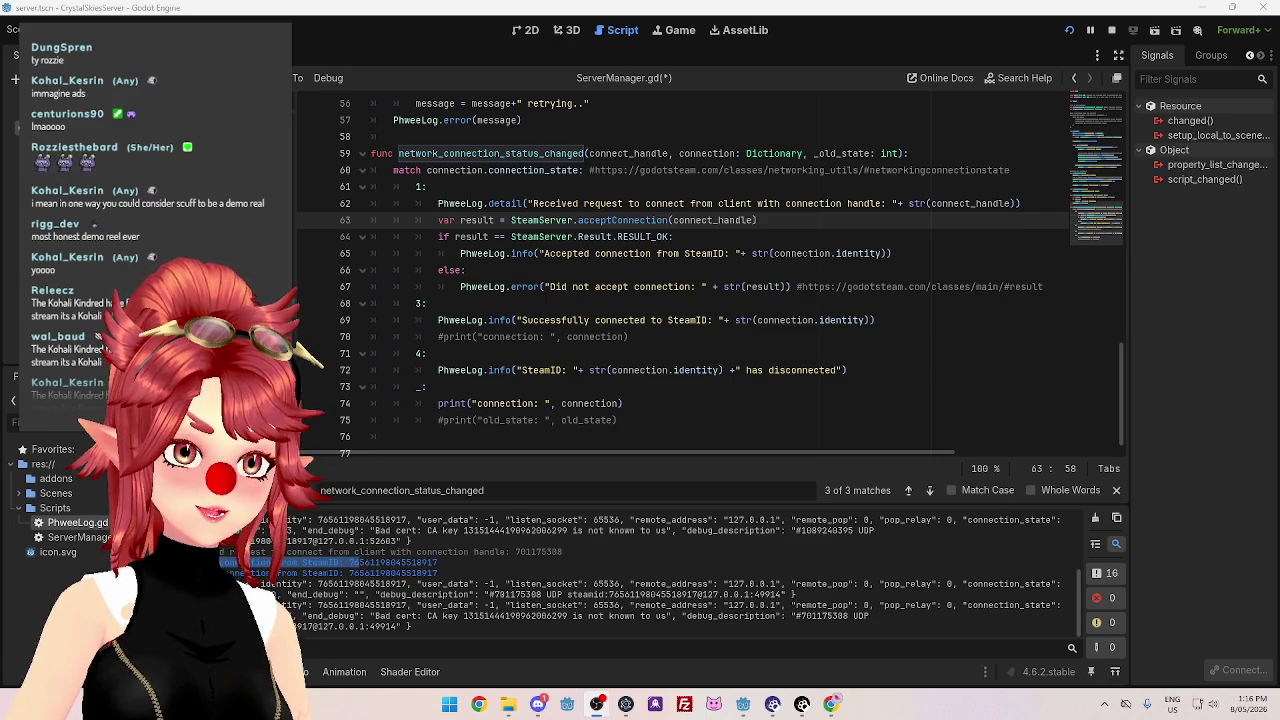
Search Google for 'gecko gods' in a new tab and open the Gecko Gods Steam store result.
{"action": "key", "text": "alt+Tab"}
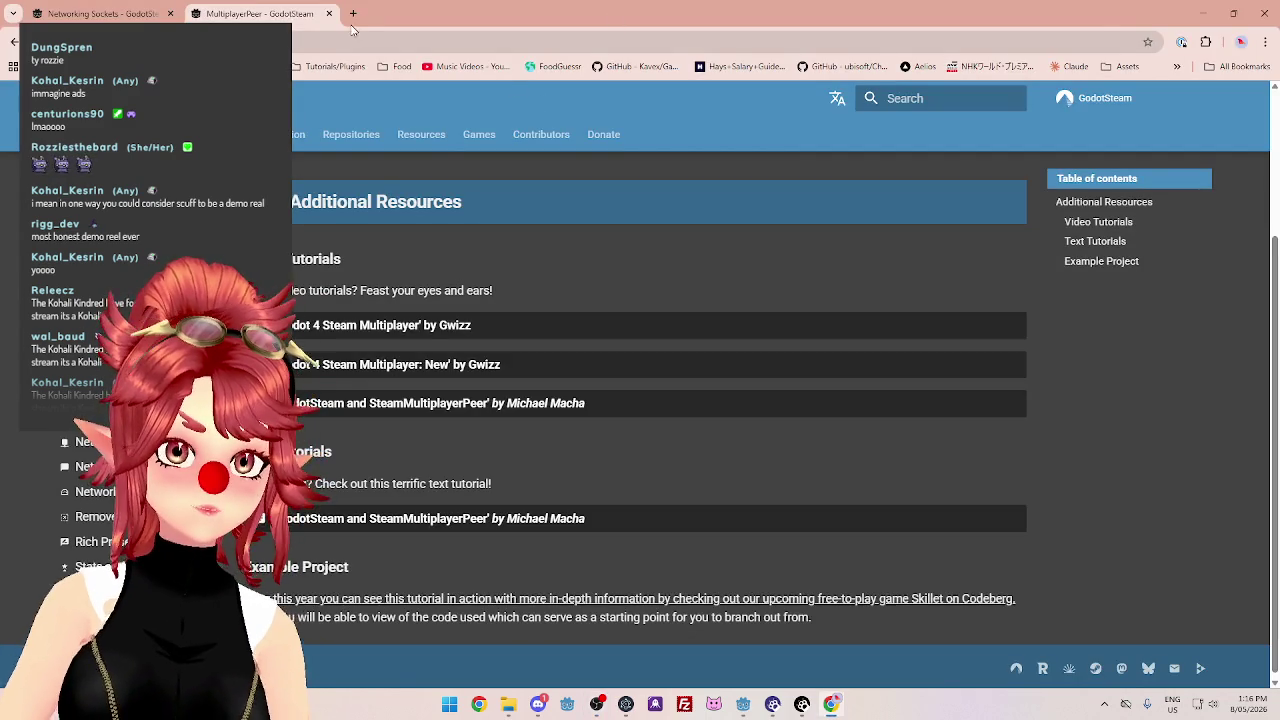
{"action": "left_click", "coordinate": [353, 15]}
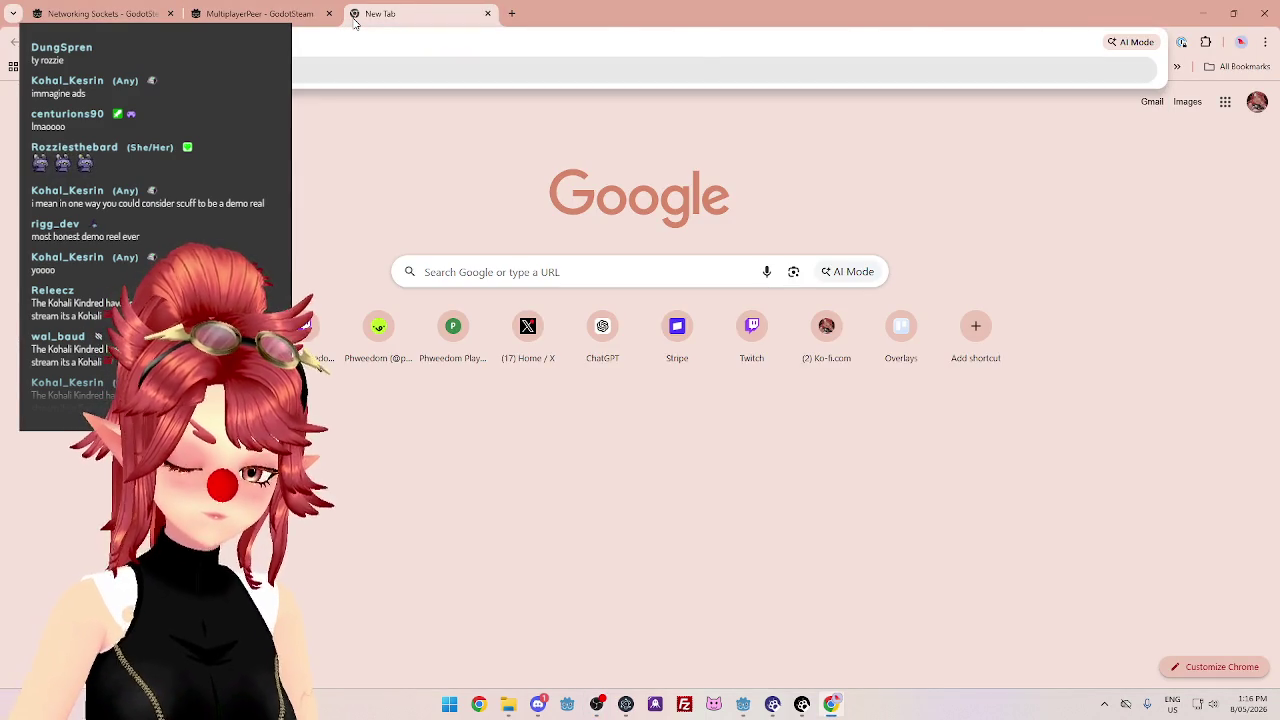
{"action": "key", "text": "Return"}
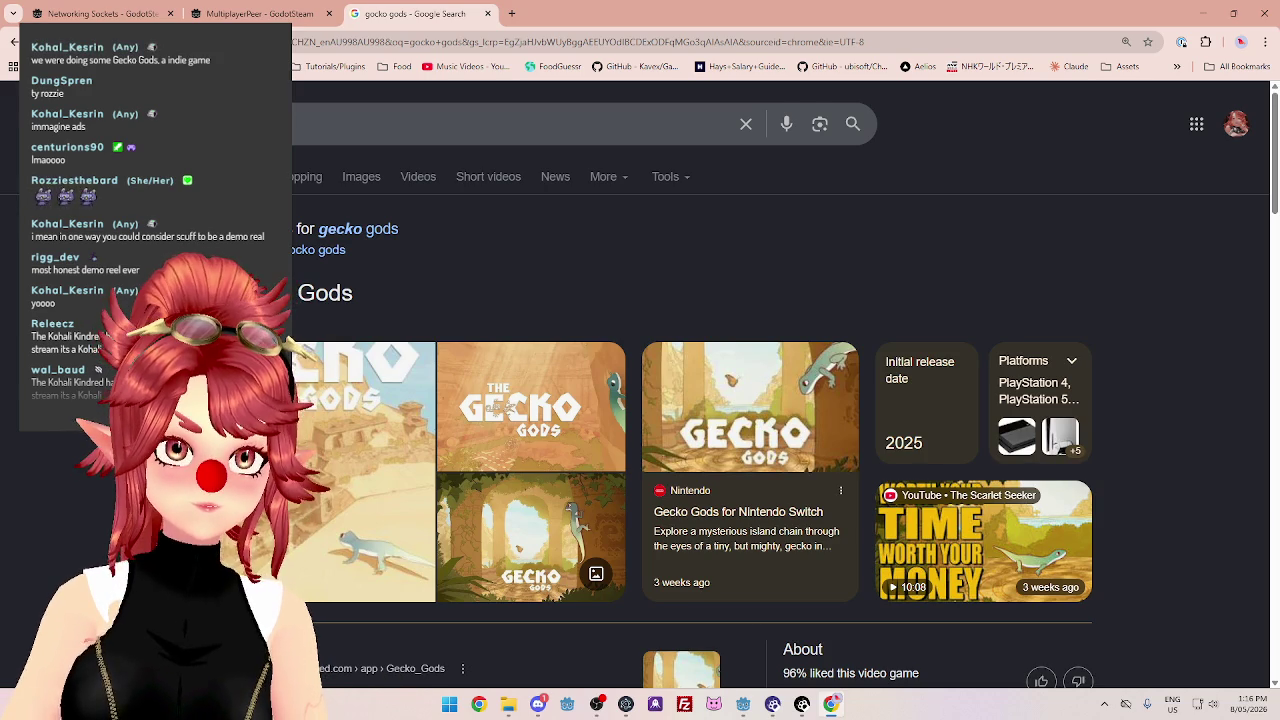
{"action": "scroll", "coordinate": [690, 400], "scroll_direction": "down", "scroll_amount": 3}
{"action": "scroll", "coordinate": [502, 409], "scroll_direction": "up", "scroll_amount": 3}
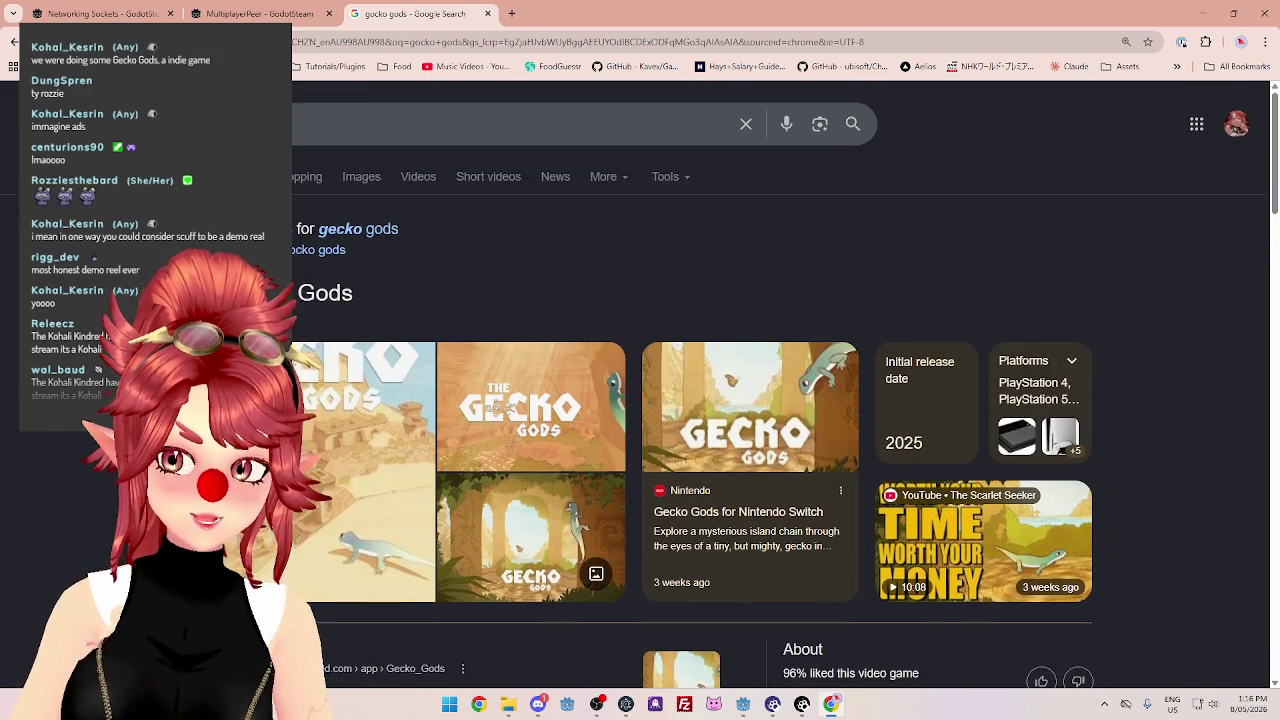
{"action": "scroll", "coordinate": [502, 409], "scroll_direction": "down", "scroll_amount": 5}
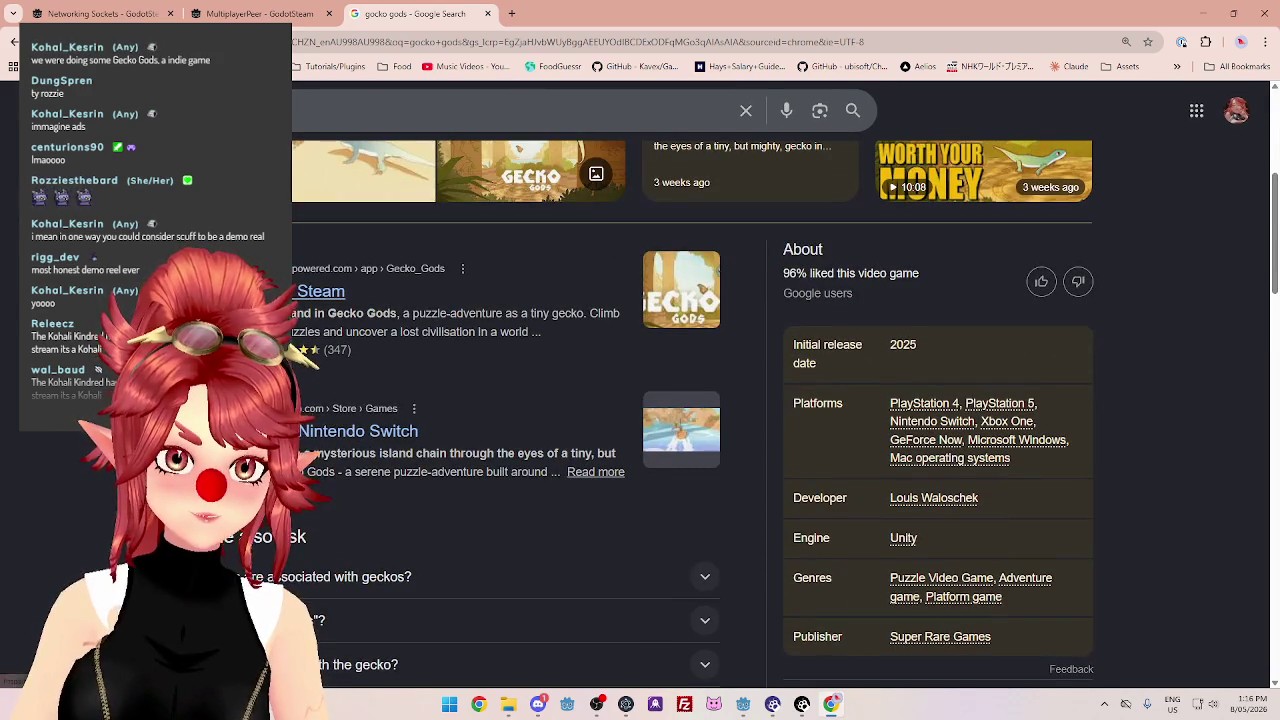
{"action": "left_click", "coordinate": [321, 291]}
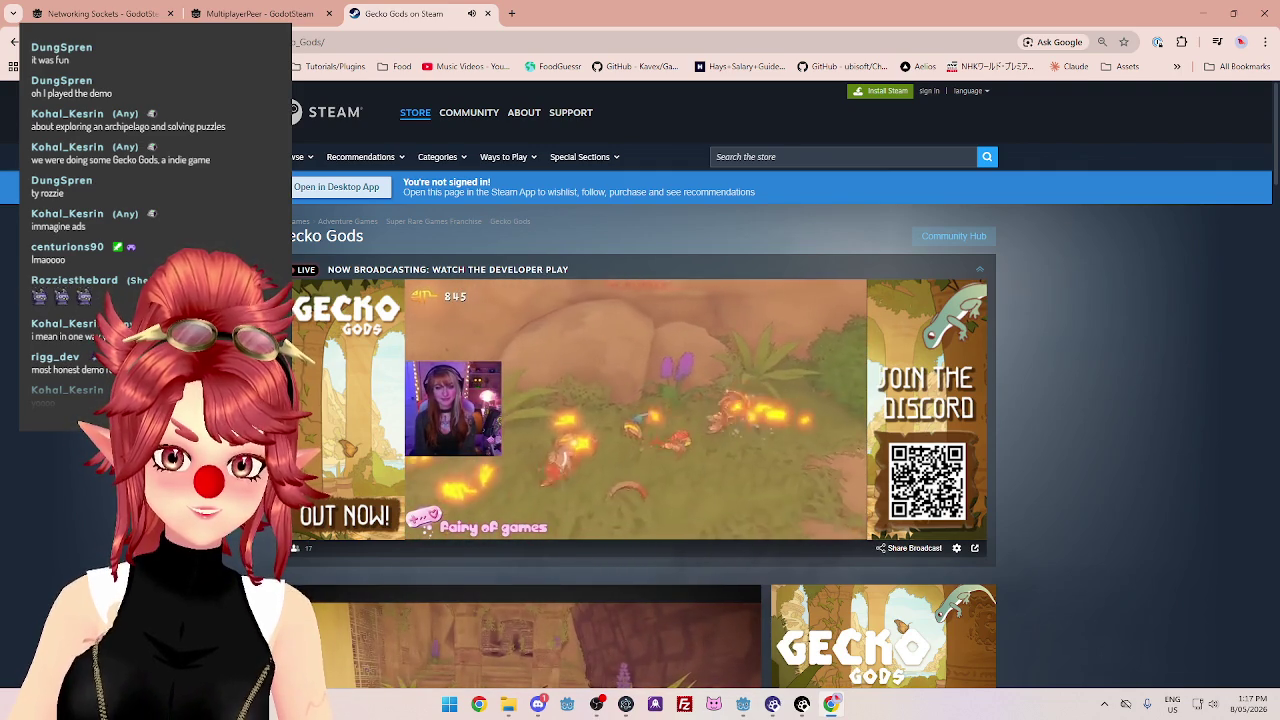
Pause the developer's live broadcast on the Gecko Gods store page.
{"action": "mouse_move", "coordinate": [506, 444]}
{"action": "scroll", "coordinate": [528, 425], "scroll_direction": "down", "scroll_amount": 2}
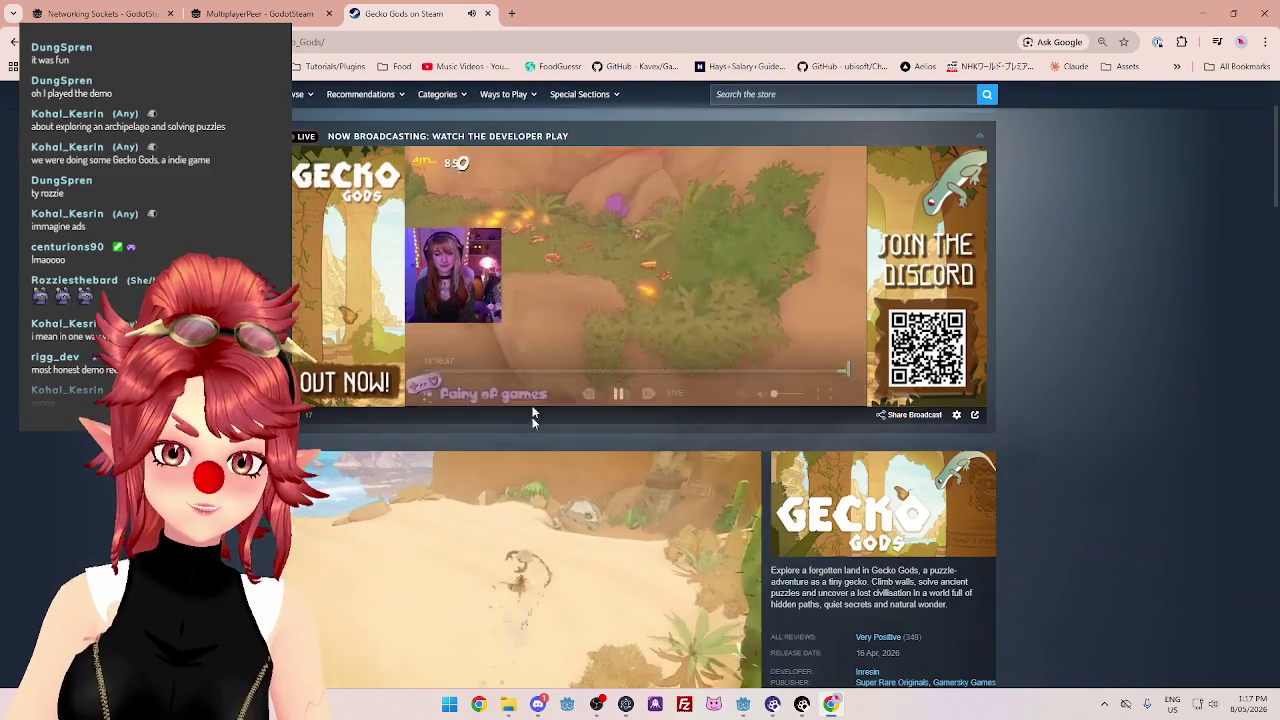
{"action": "left_click", "coordinate": [617, 387]}
{"action": "scroll", "coordinate": [500, 390], "scroll_direction": "down", "scroll_amount": 4}
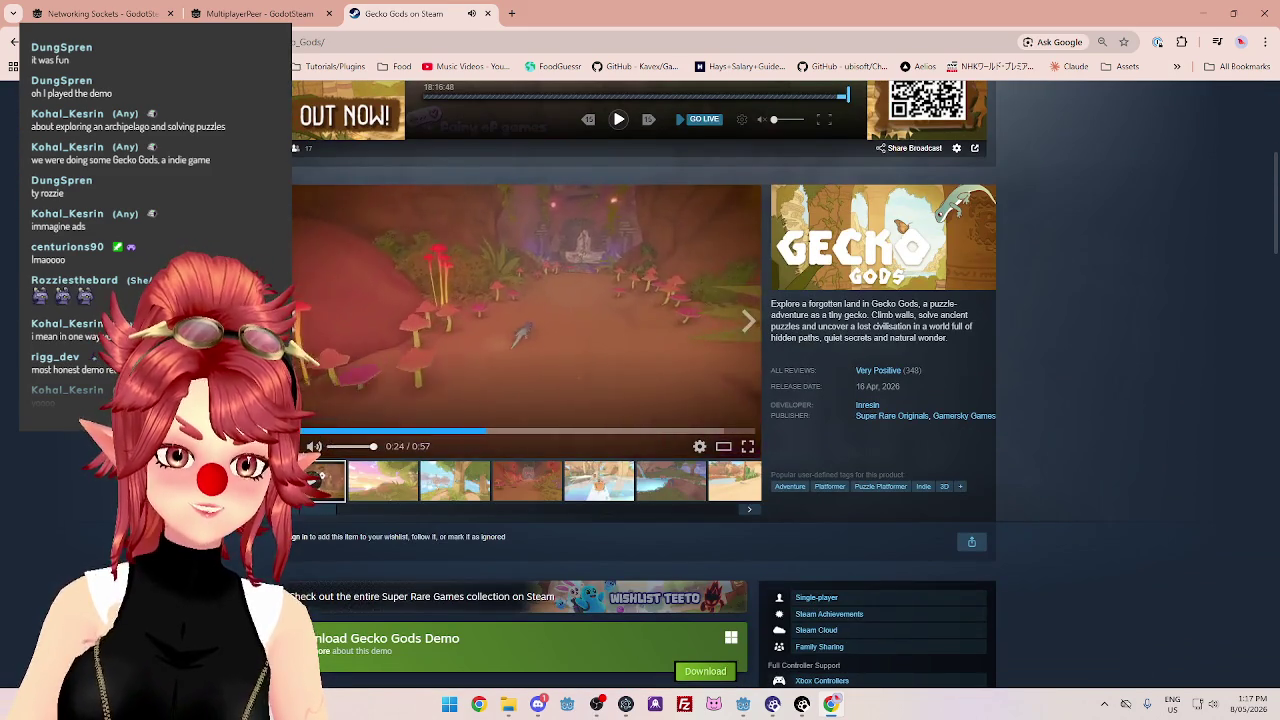
{"action": "scroll", "coordinate": [477, 344], "scroll_direction": "up", "scroll_amount": 4}
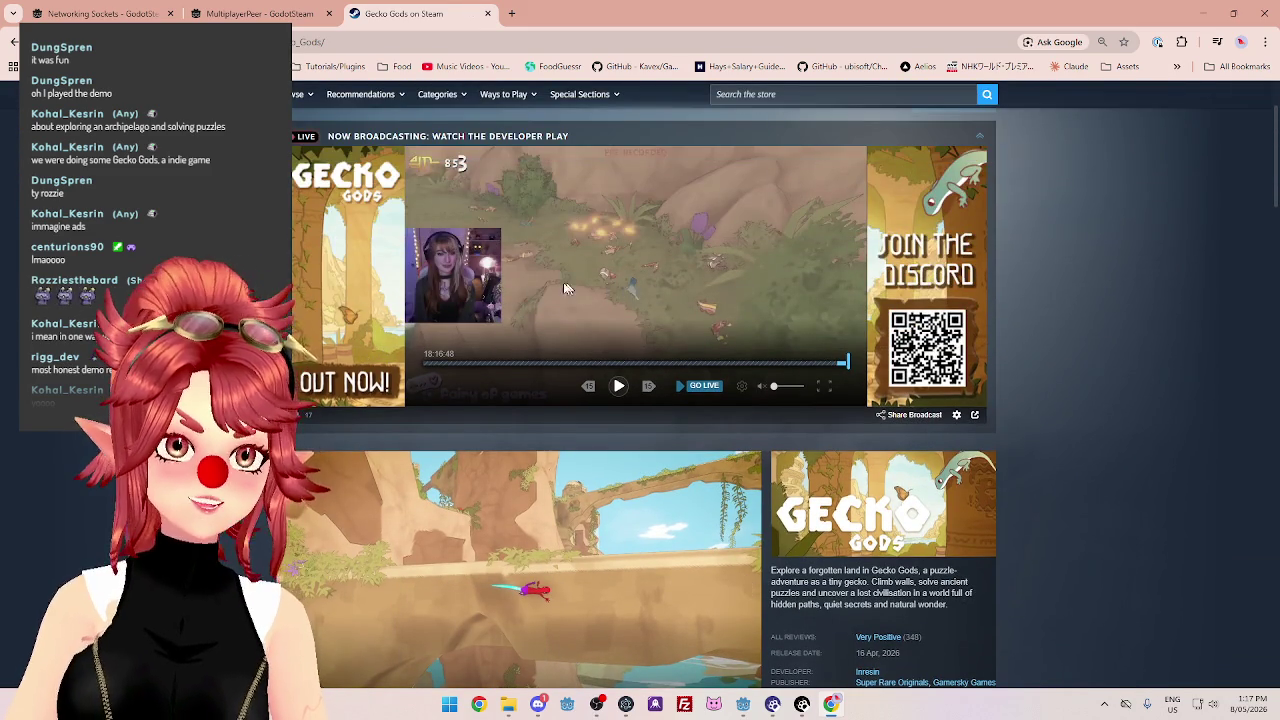
{"action": "scroll", "coordinate": [522, 290], "scroll_direction": "down", "scroll_amount": 3}
{"action": "scroll", "coordinate": [522, 290], "scroll_direction": "up", "scroll_amount": 4}
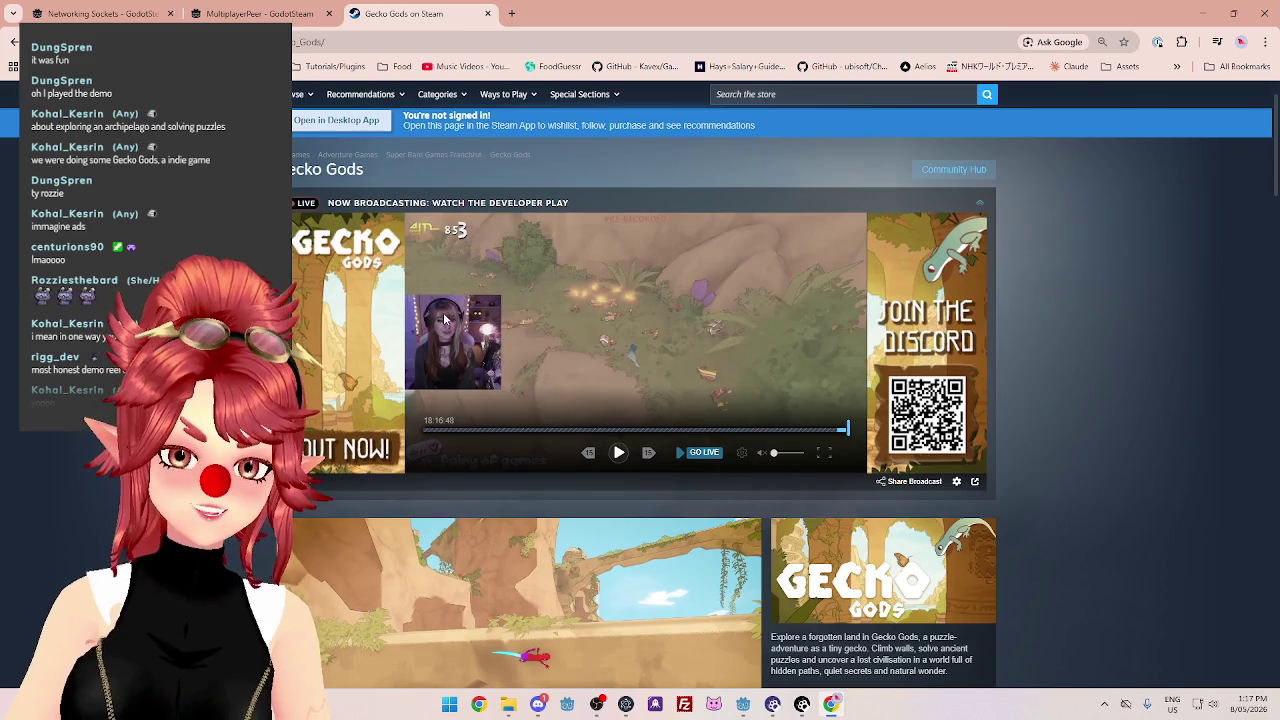
{"action": "scroll", "coordinate": [462, 408], "scroll_direction": "down", "scroll_amount": 4}
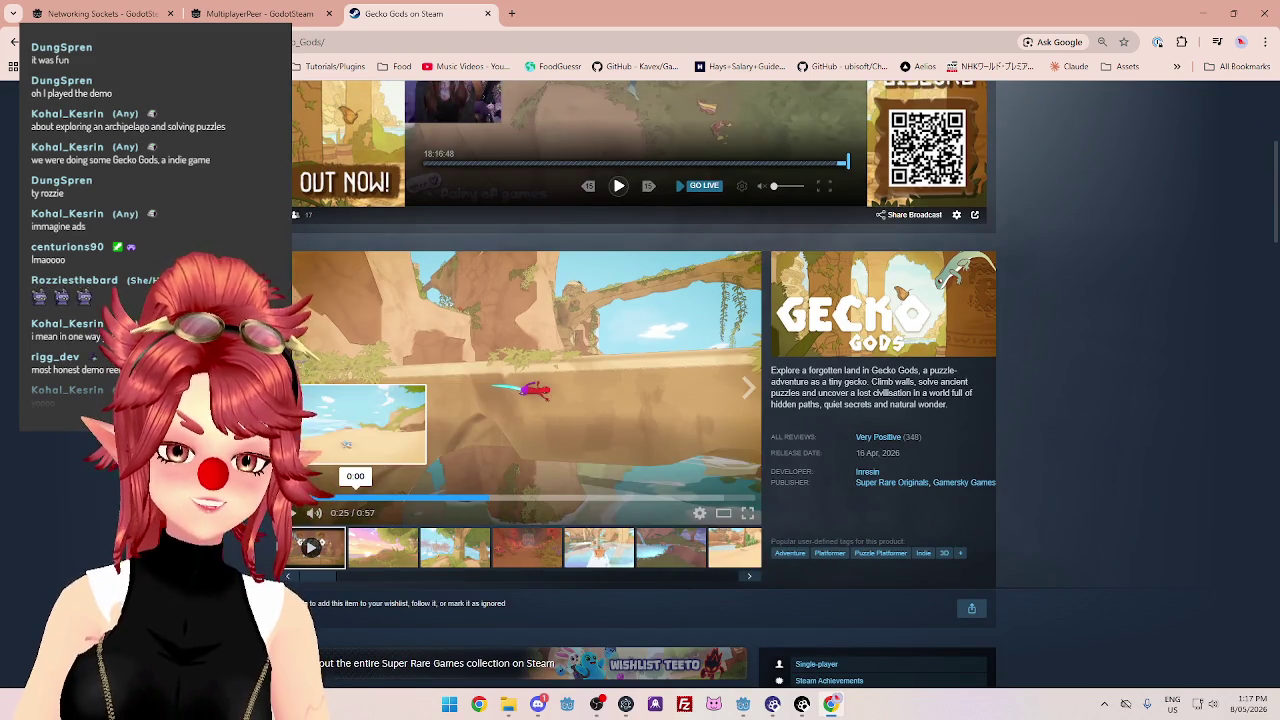
Watch the Gecko Gods trailer full screen from the beginning, then exit full screen.
{"action": "left_click", "coordinate": [300, 497]}
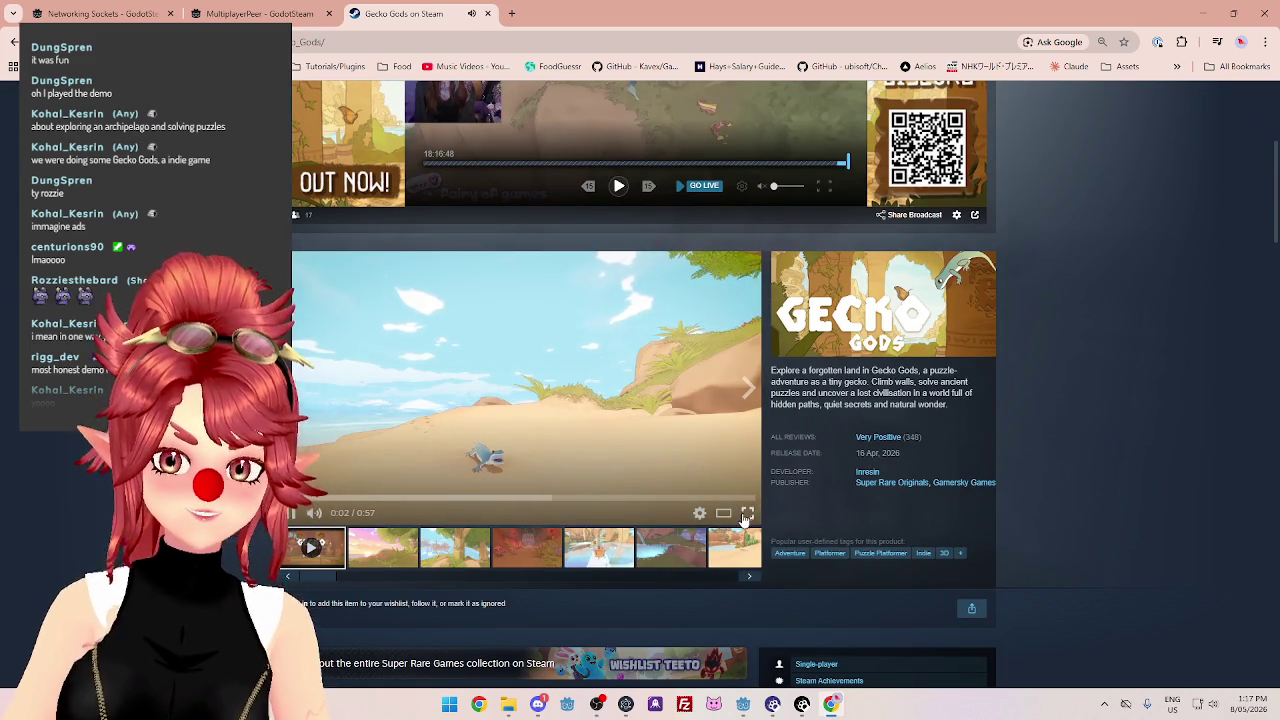
{"action": "double_click", "coordinate": [330, 414]}
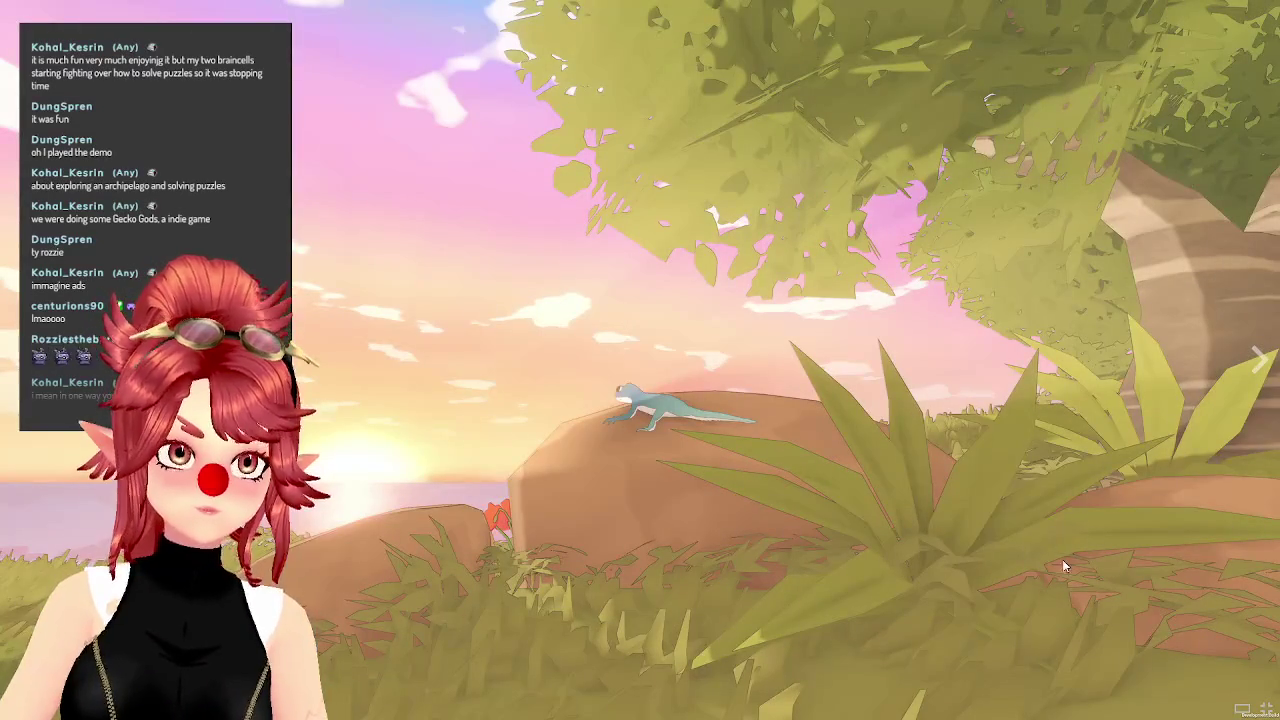
{"action": "left_click", "coordinate": [1245, 703]}
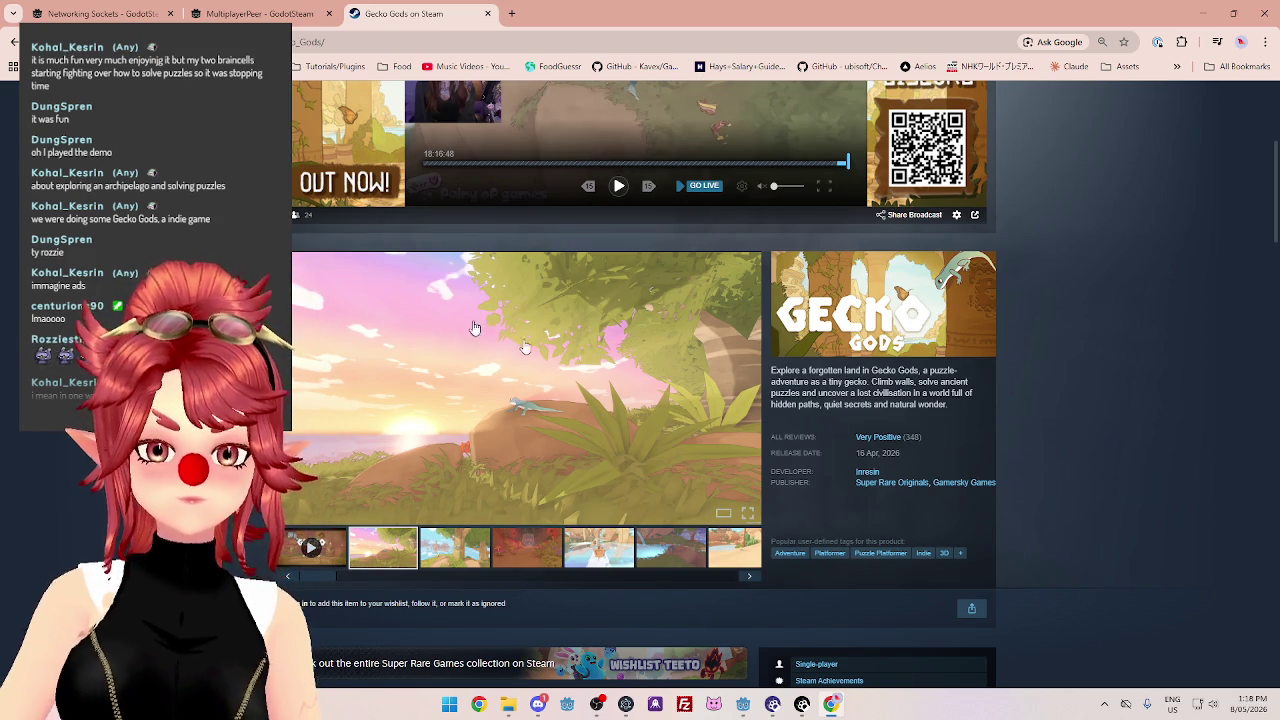
List all Inresin games: Gecko Gods, its Soundtrack and the Demo.
{"action": "scroll", "coordinate": [1028, 410], "scroll_direction": "down", "scroll_amount": 3}
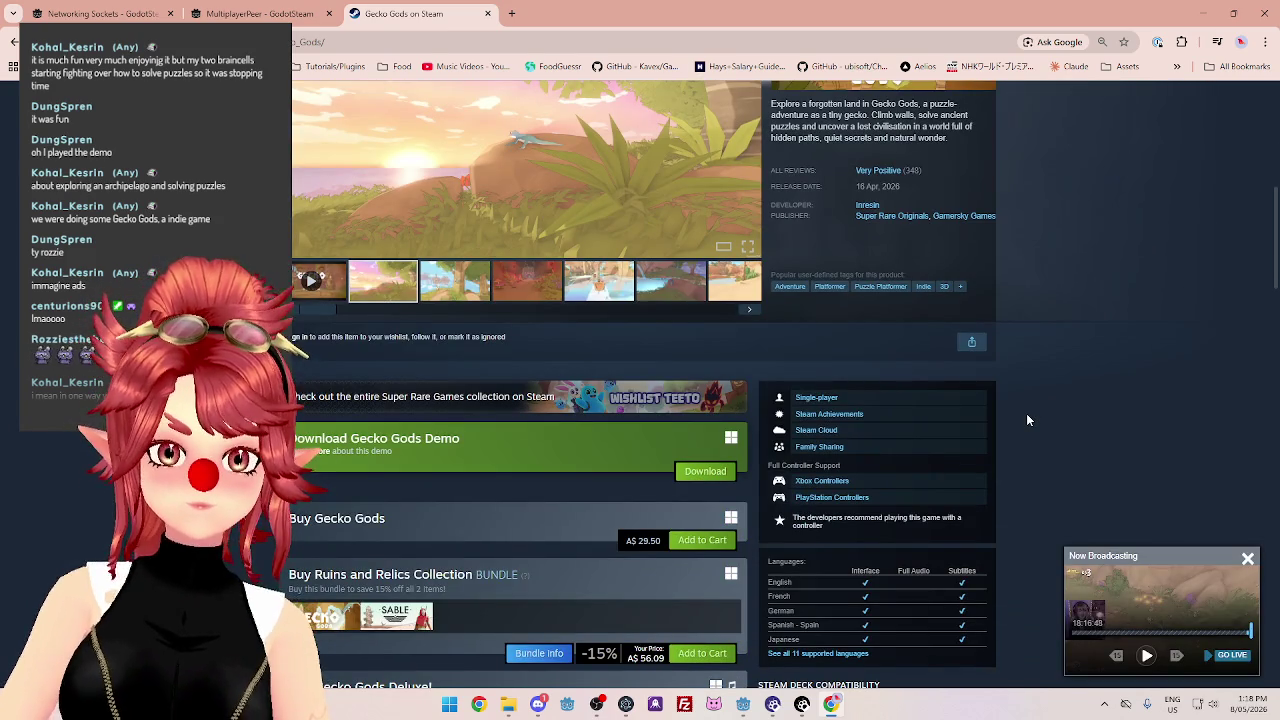
{"action": "scroll", "coordinate": [1026, 413], "scroll_direction": "up", "scroll_amount": 3}
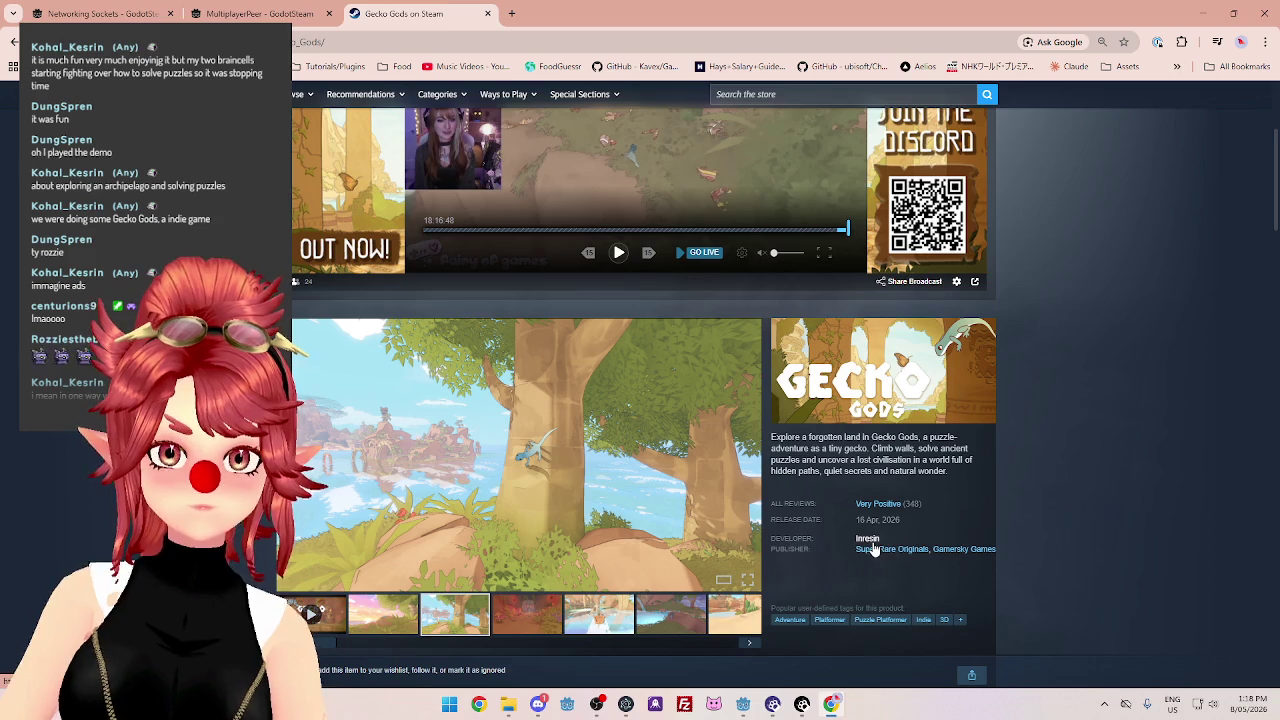
{"action": "left_click", "coordinate": [867, 539]}
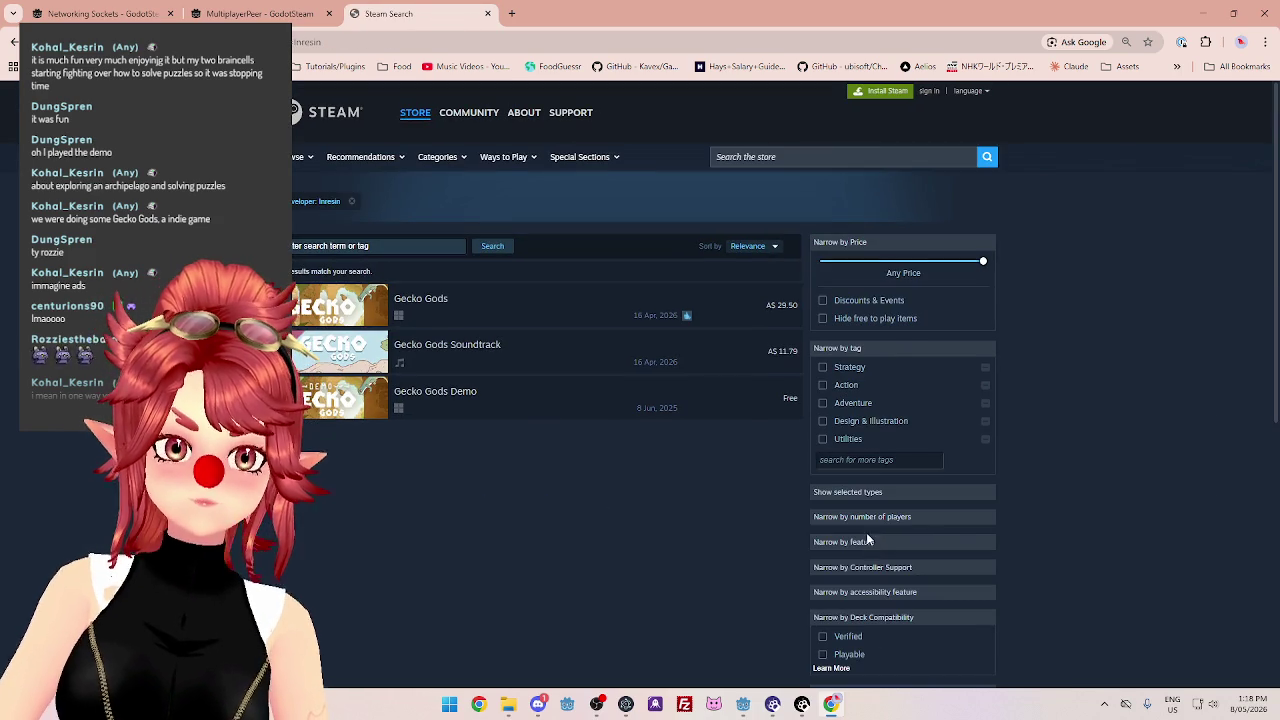
Go to Twitch in a new tab and search its channels for 'inresin'.
{"action": "left_click", "coordinate": [511, 17]}
{"action": "type", "text": "twitch"}
{"action": "key", "text": "Return"}
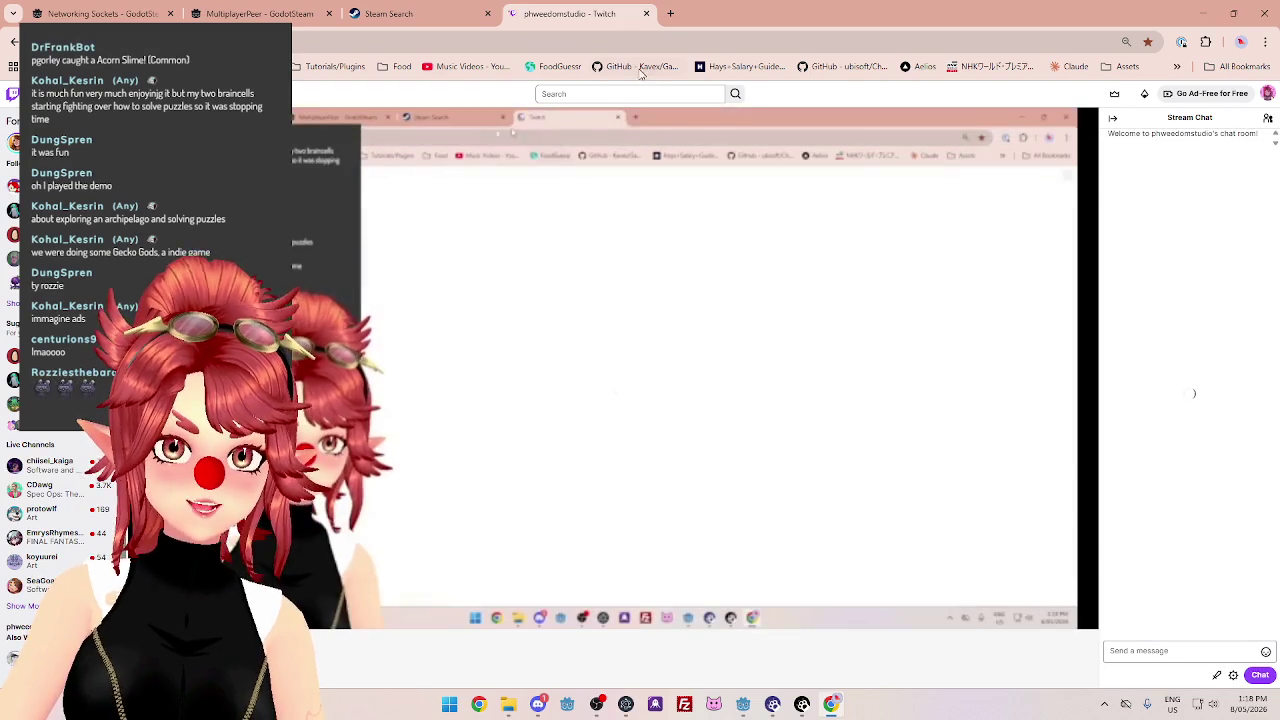
{"action": "left_click", "coordinate": [630, 93]}
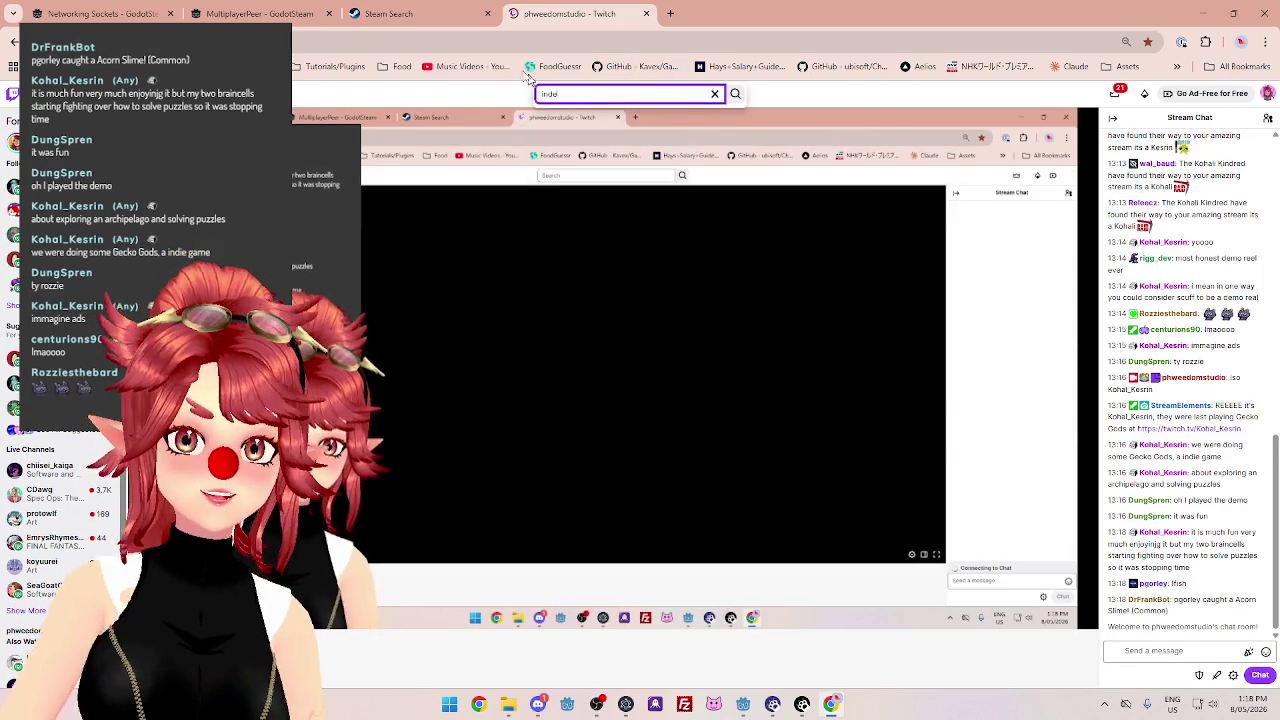
{"action": "left_click", "coordinate": [431, 20]}
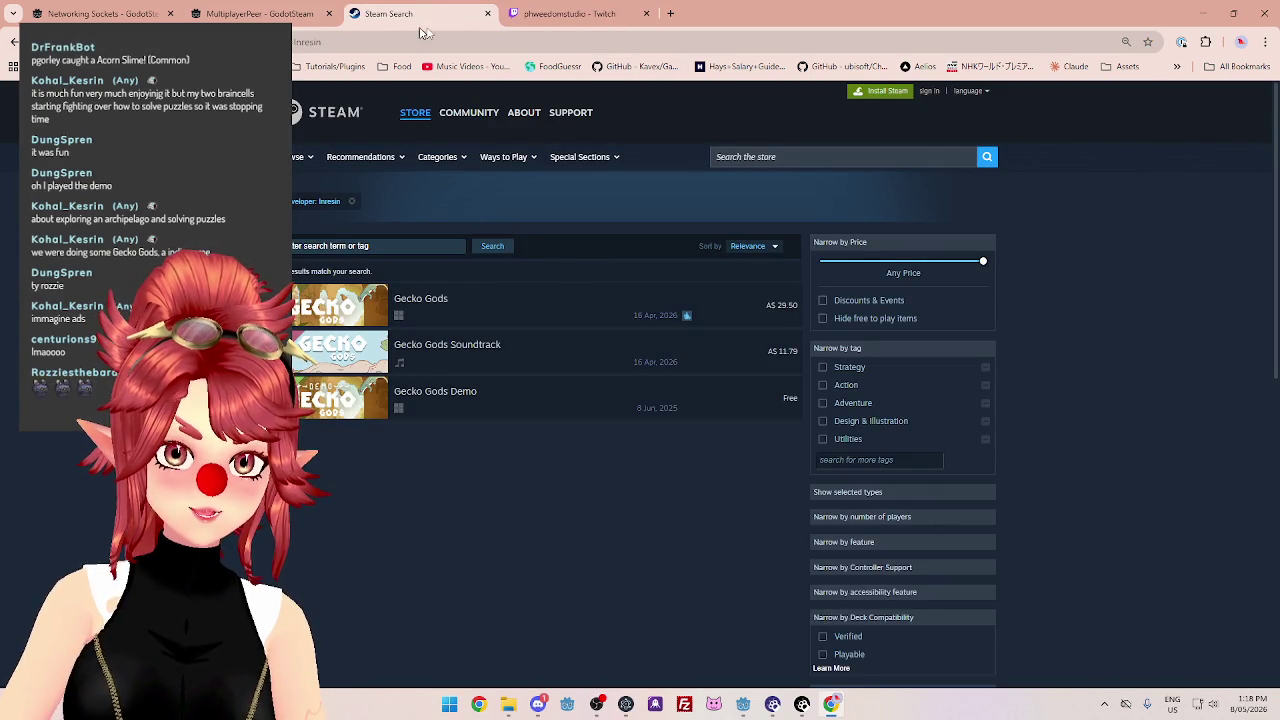
{"action": "left_click", "coordinate": [537, 13]}
{"action": "type", "text": "resi"}
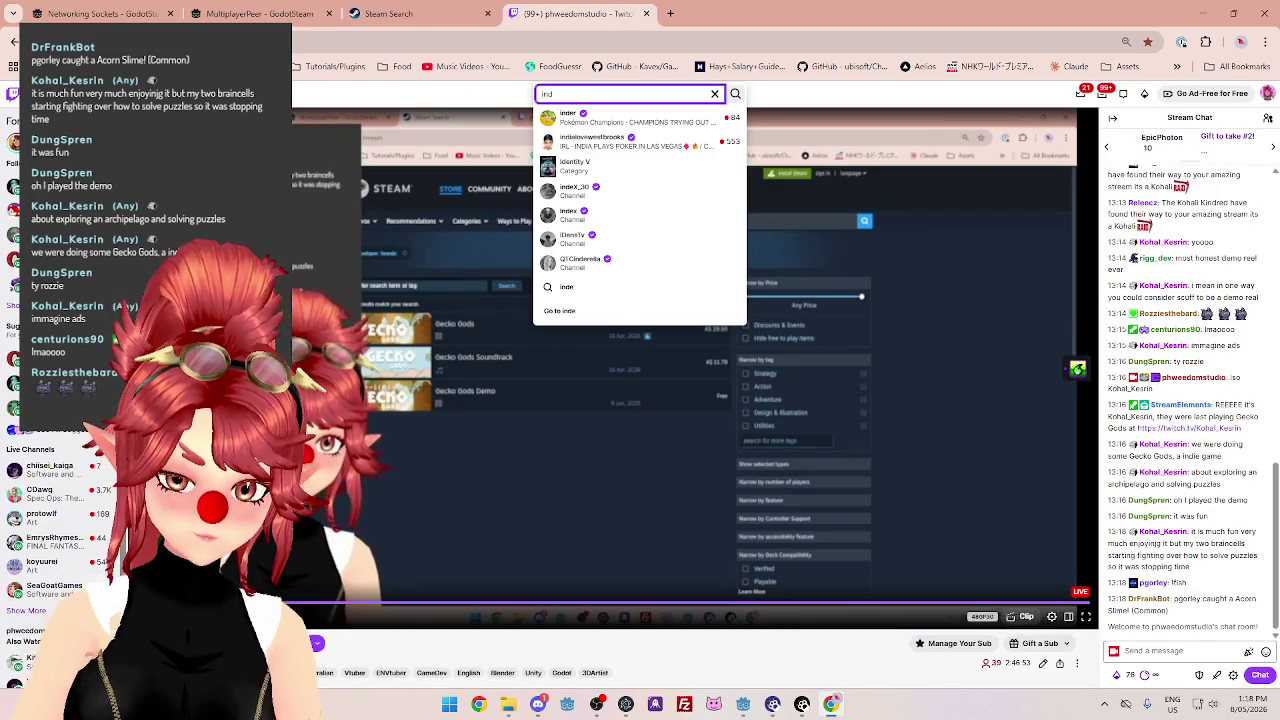
{"action": "type", "text": "n"}
{"action": "left_click", "coordinate": [591, 121]}
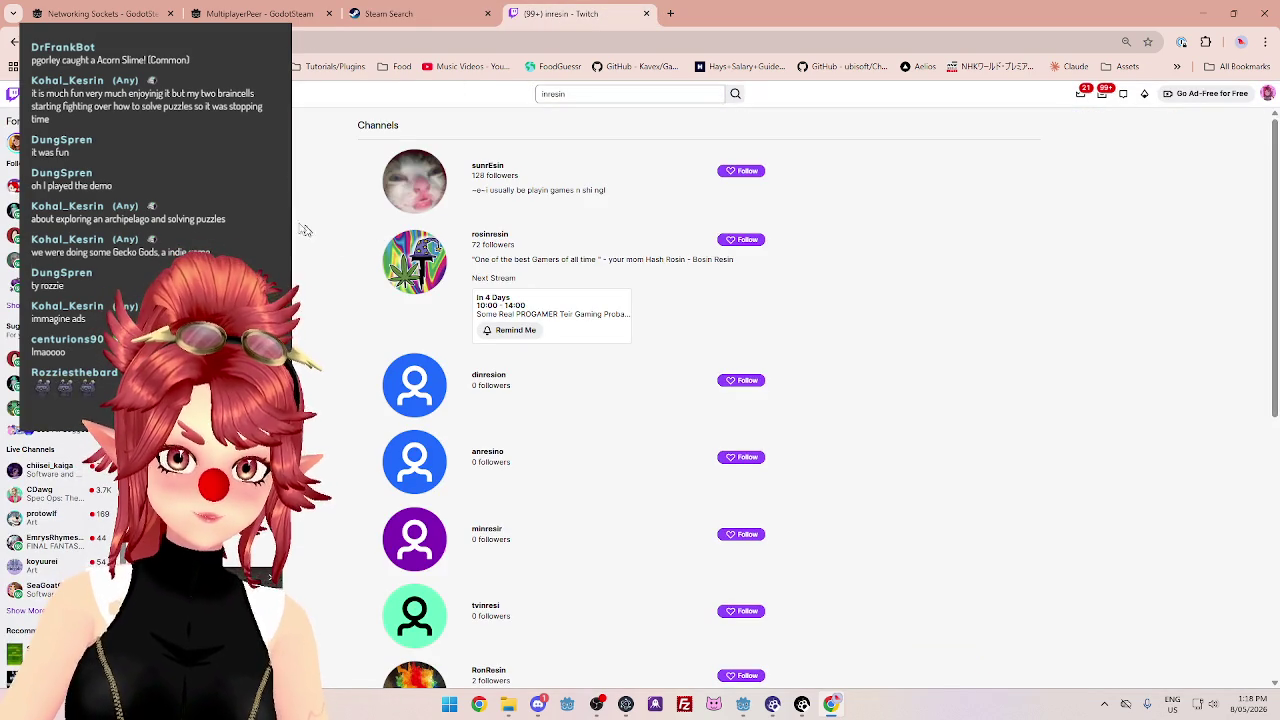
Open a matching channel in a background tab and show all inresin channel results.
{"action": "scroll", "coordinate": [270, 577], "scroll_direction": "down", "scroll_amount": 3}
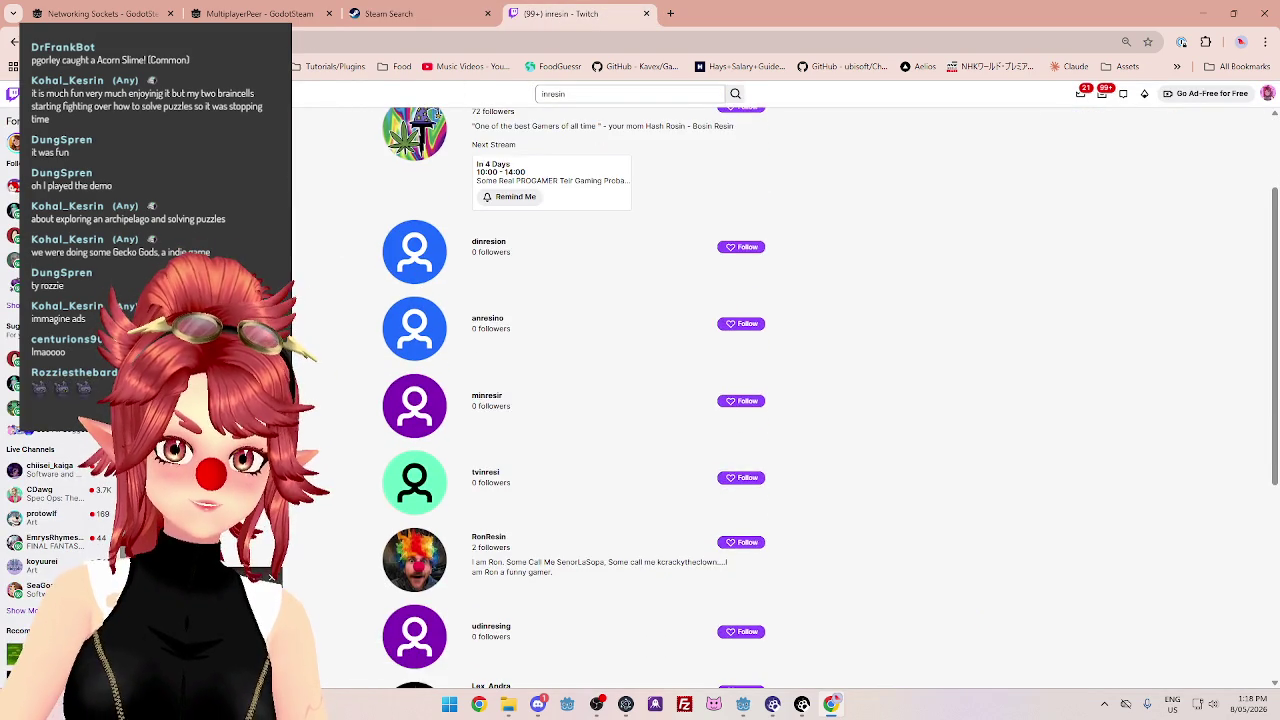
{"action": "scroll", "coordinate": [270, 577], "scroll_direction": "up", "scroll_amount": 1}
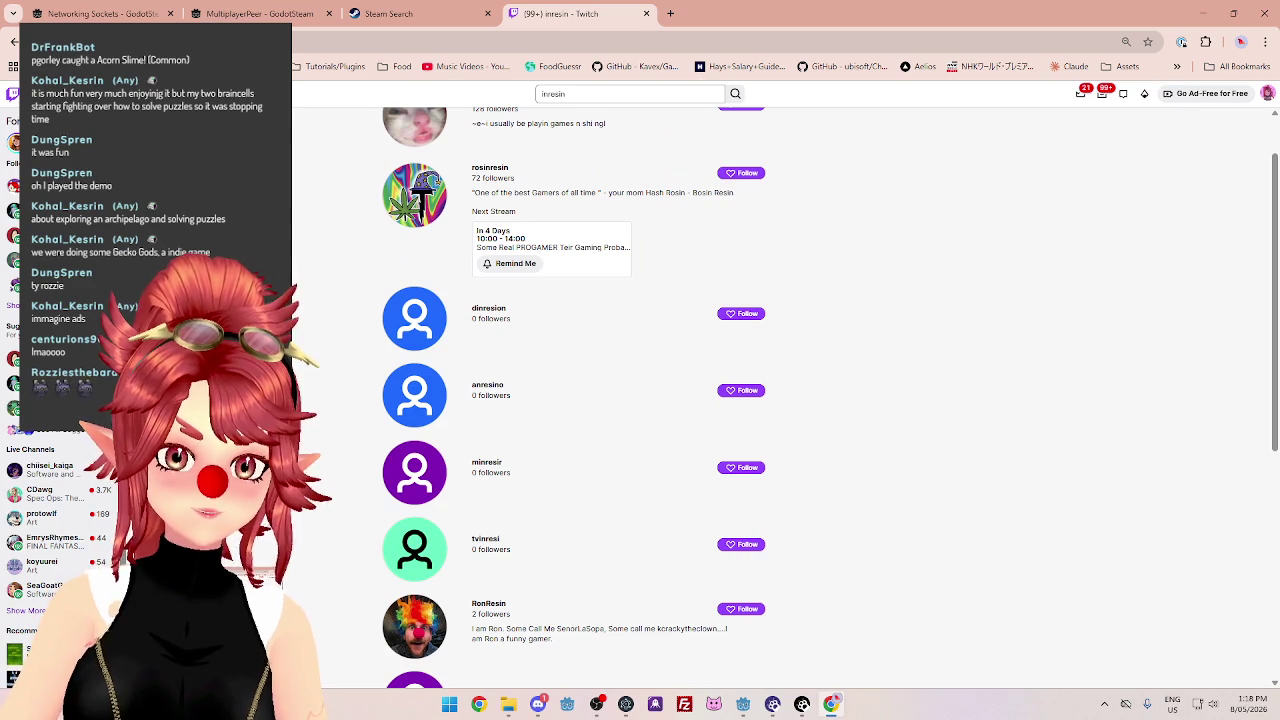
{"action": "scroll", "coordinate": [575, 400], "scroll_direction": "up", "scroll_amount": 1}
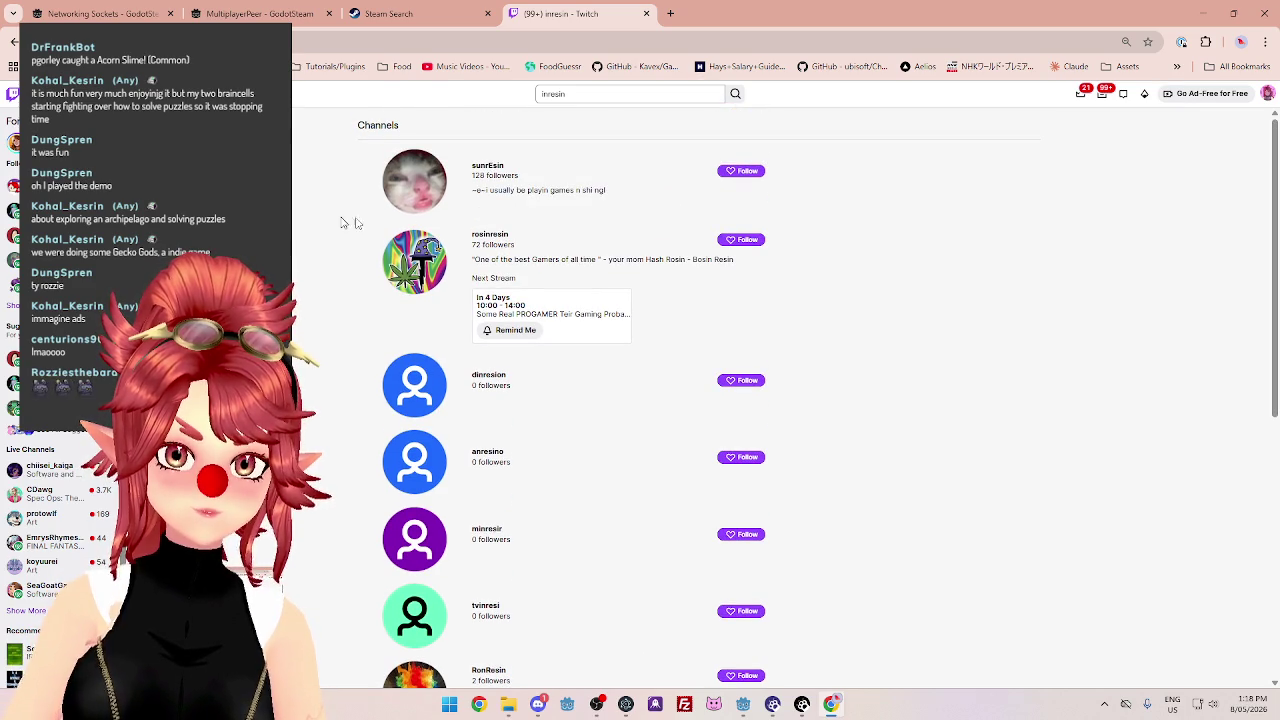
{"action": "middle_click", "coordinate": [488, 236]}
{"action": "scroll", "coordinate": [350, 291], "scroll_direction": "down", "scroll_amount": 4}
{"action": "scroll", "coordinate": [353, 290], "scroll_direction": "down", "scroll_amount": 3}
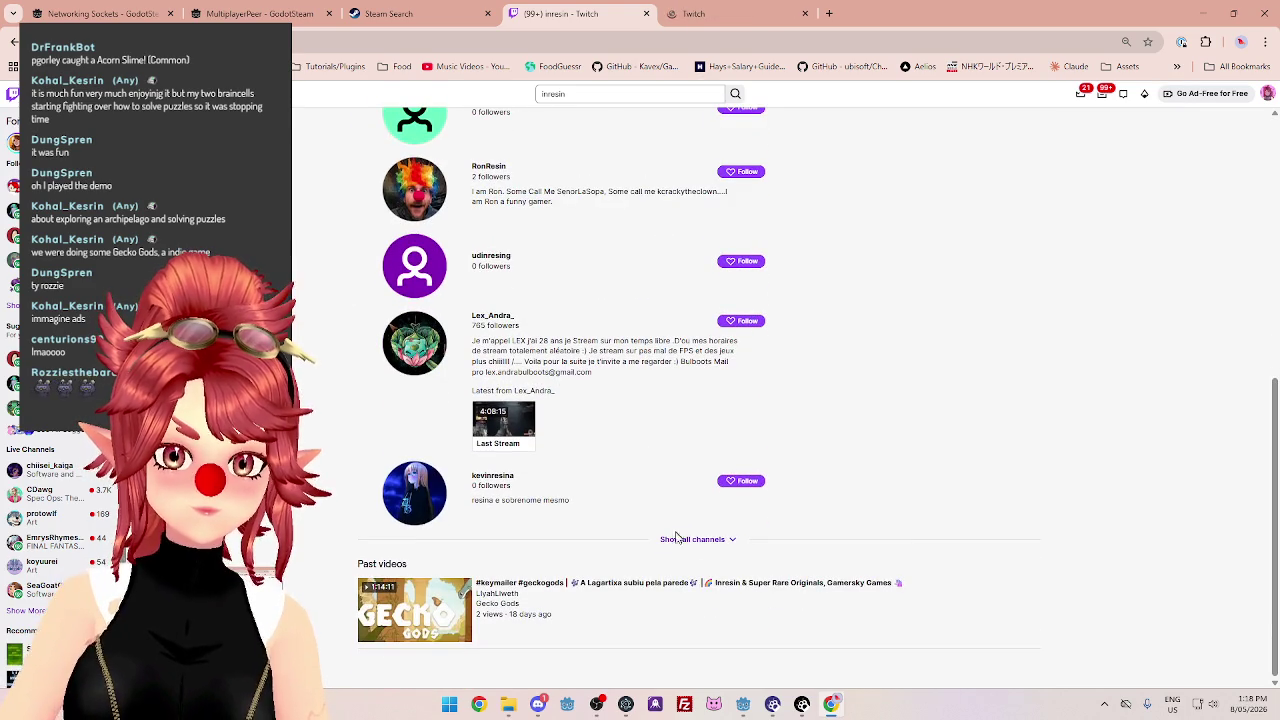
{"action": "left_click", "coordinate": [676, 535]}
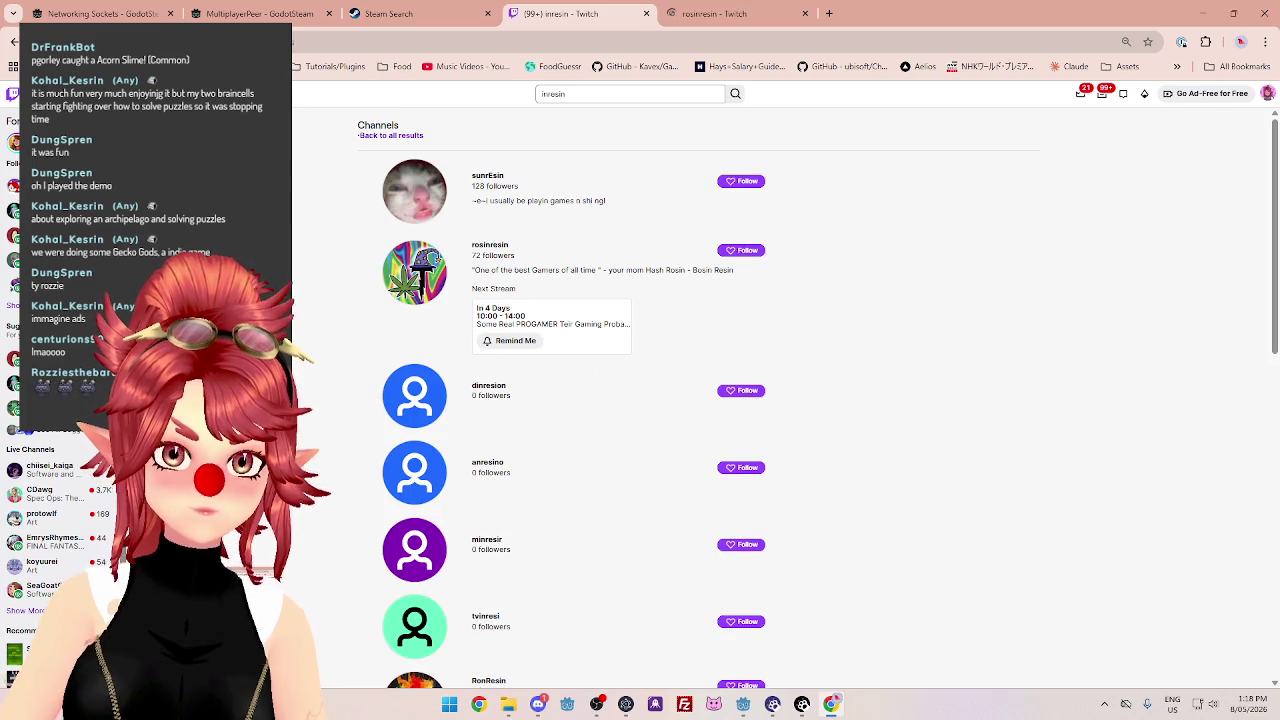
{"action": "scroll", "coordinate": [468, 320], "scroll_direction": "down", "scroll_amount": 5}
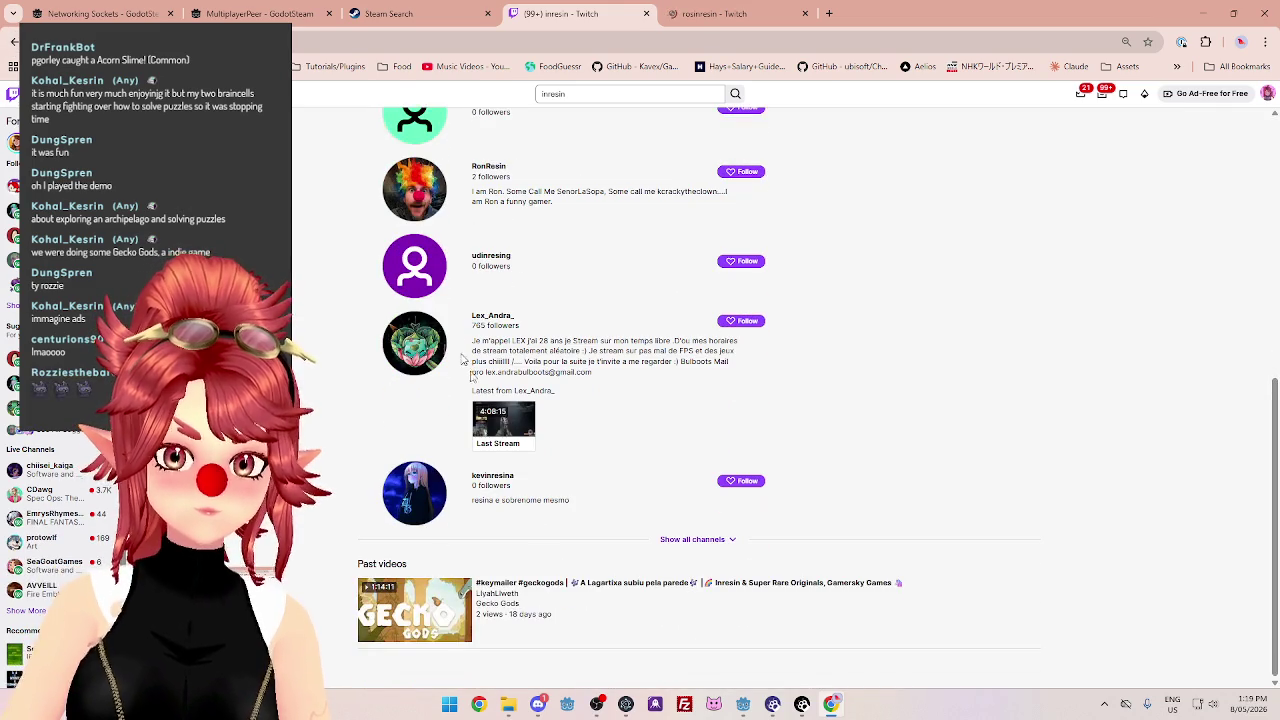